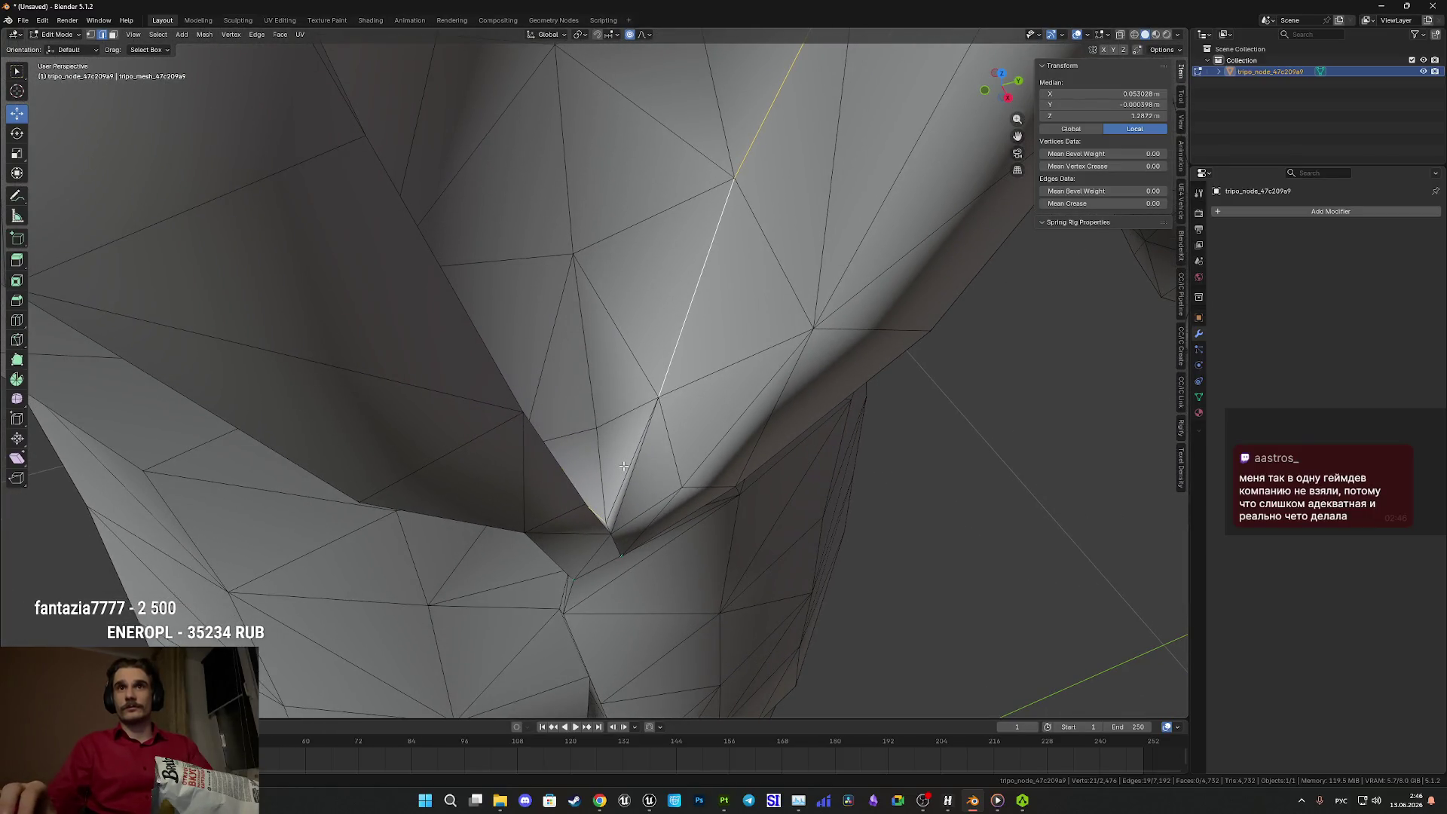
- Mark the selected lapel edge chain sharp, check it from the side view, and return to Object Mode
right_click(624, 466)
left_click(622, 466)
scroll(640, 466, "down", 4)
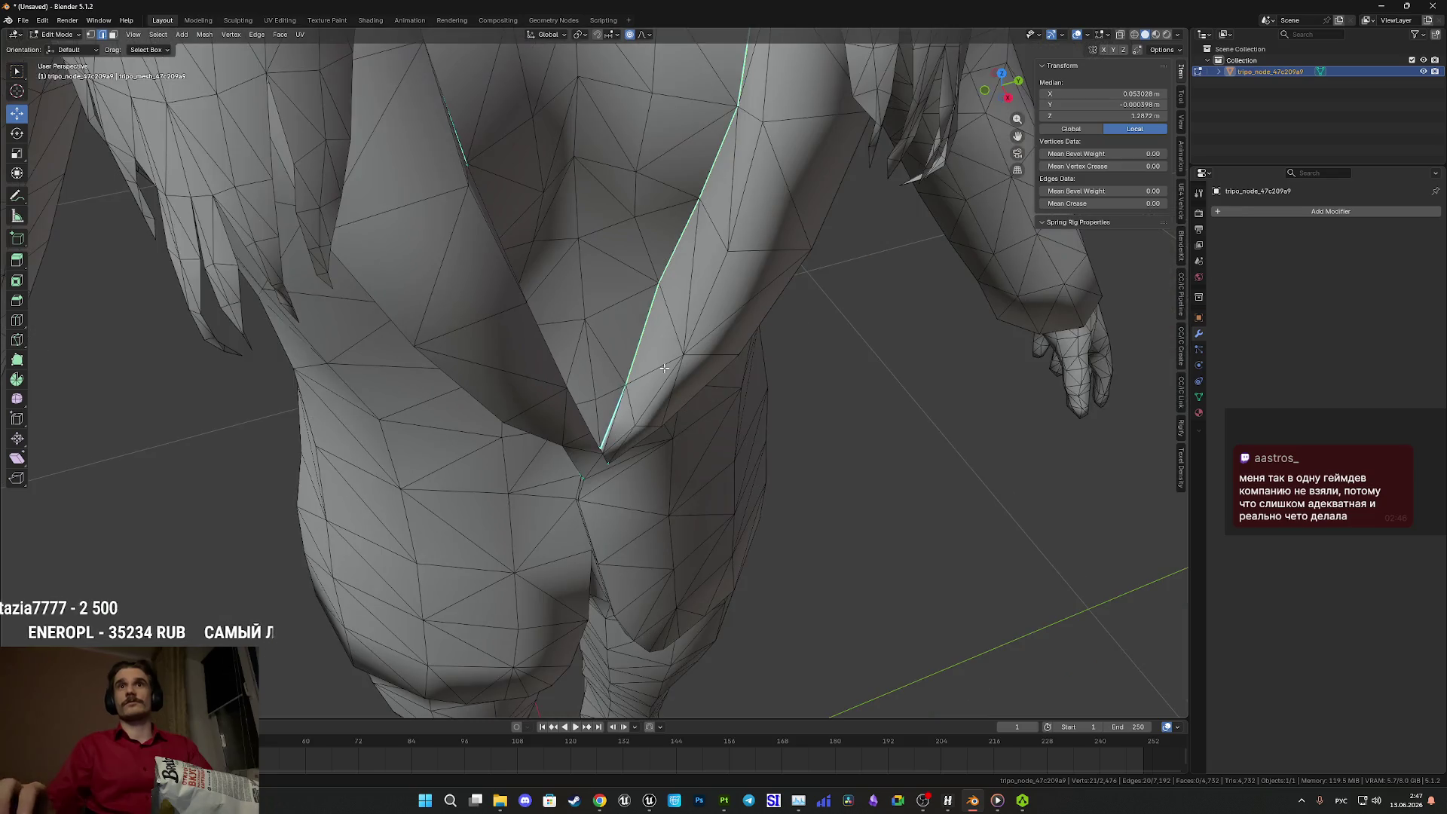
key("KP_3")
scroll(636, 383, "down", 5)
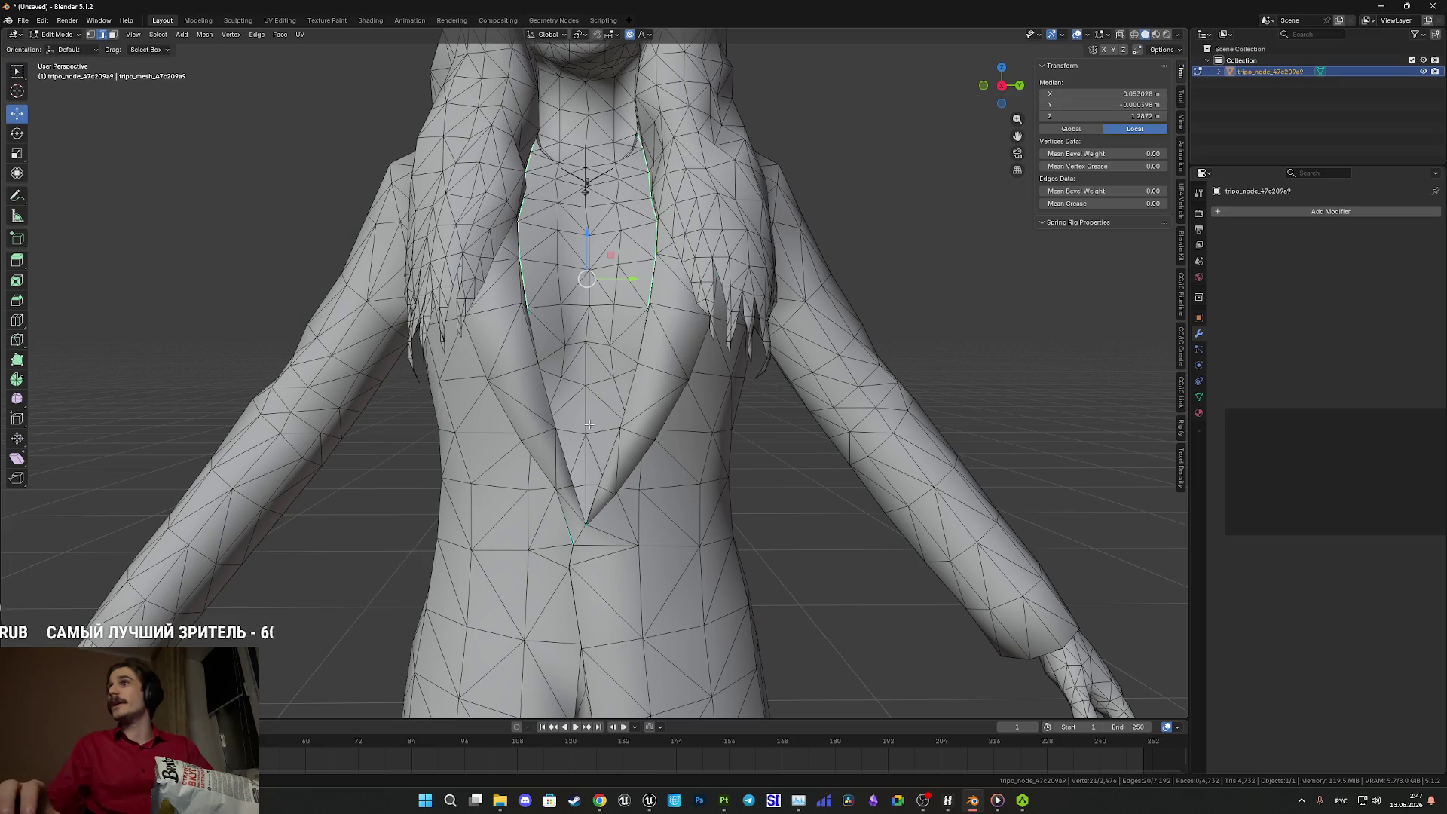
scroll(585, 411, "down", 5)
key("Tab")
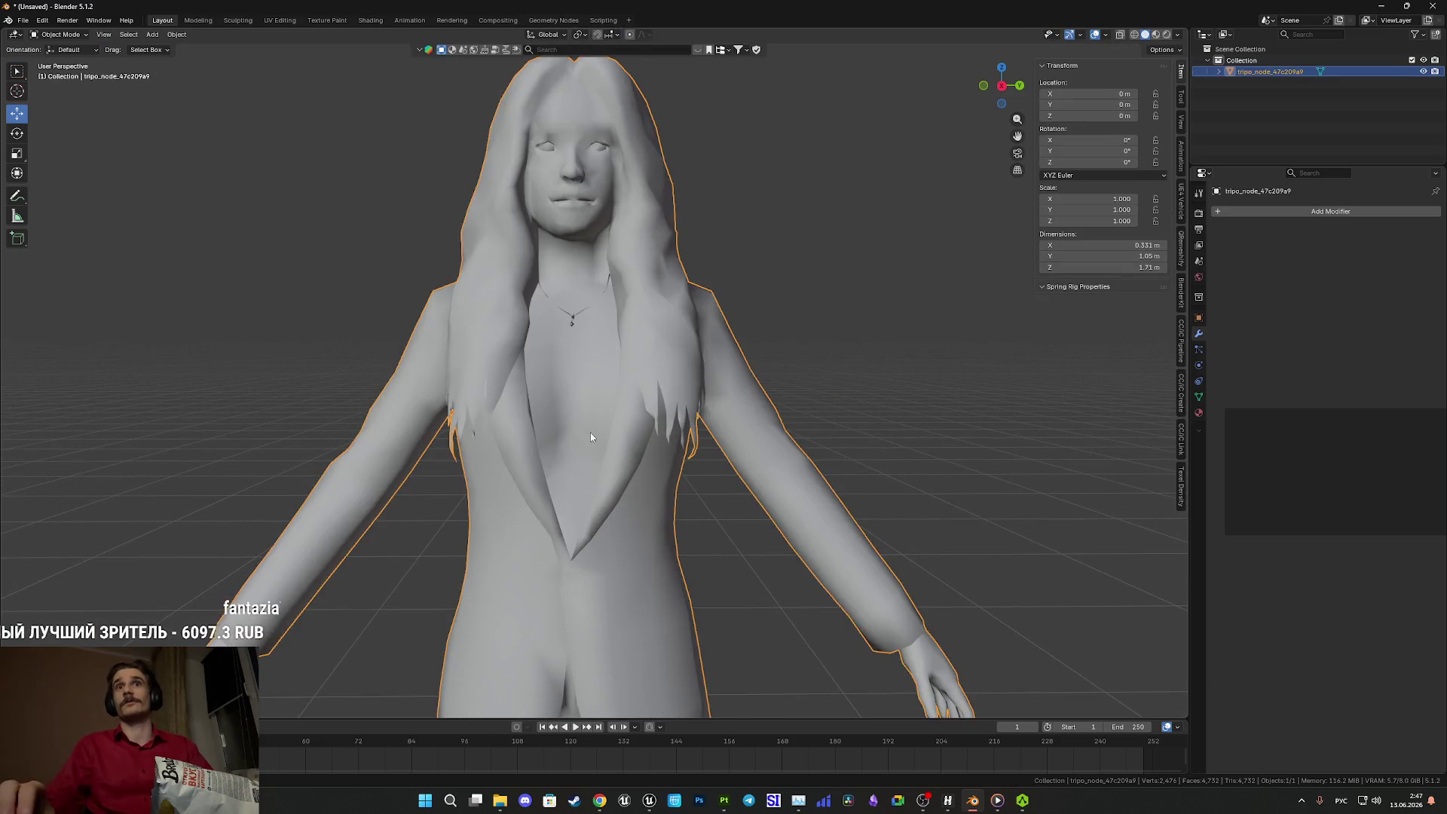
scroll(565, 447, "up", 4)
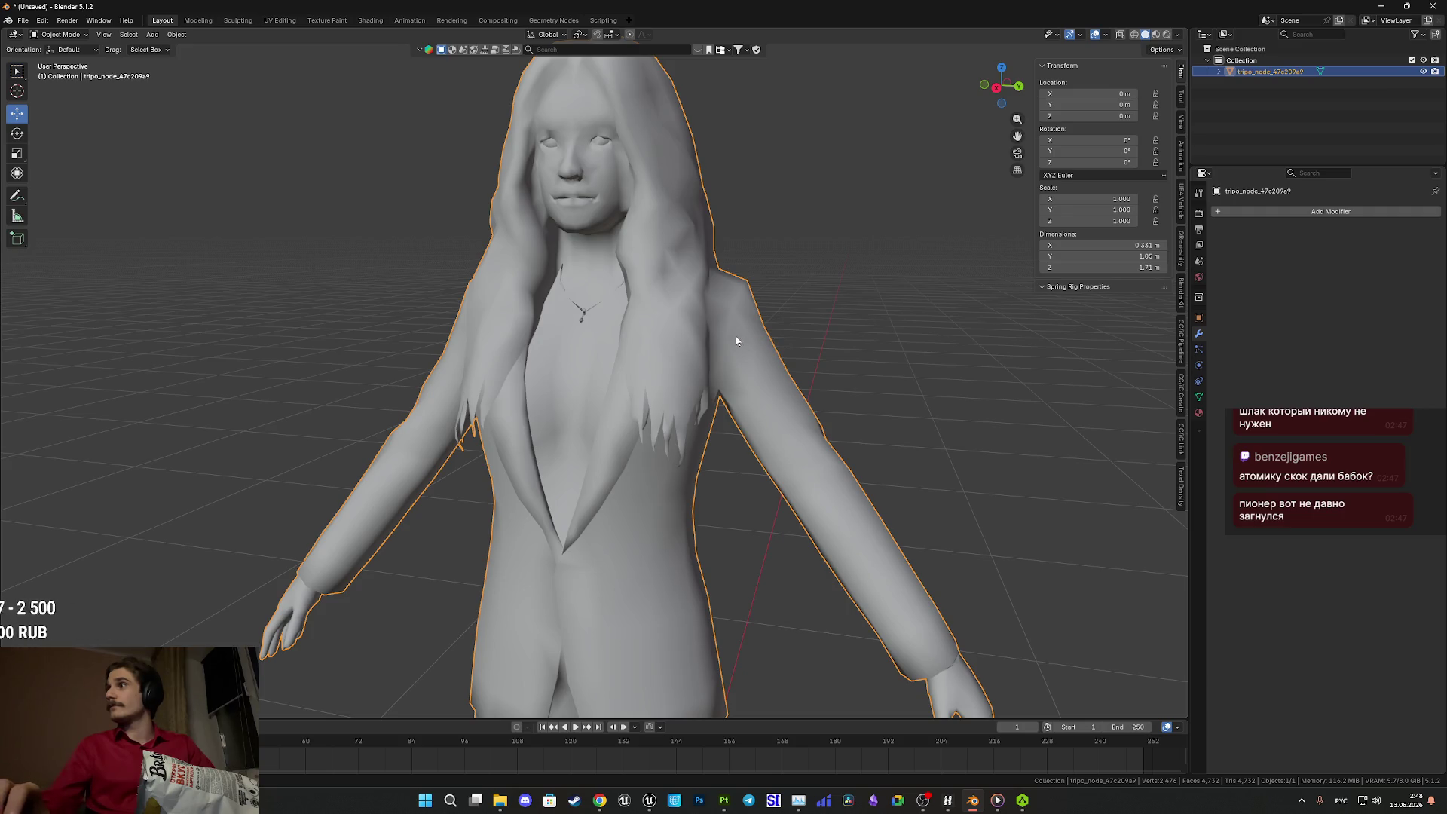
scroll(717, 336, "down", 3)
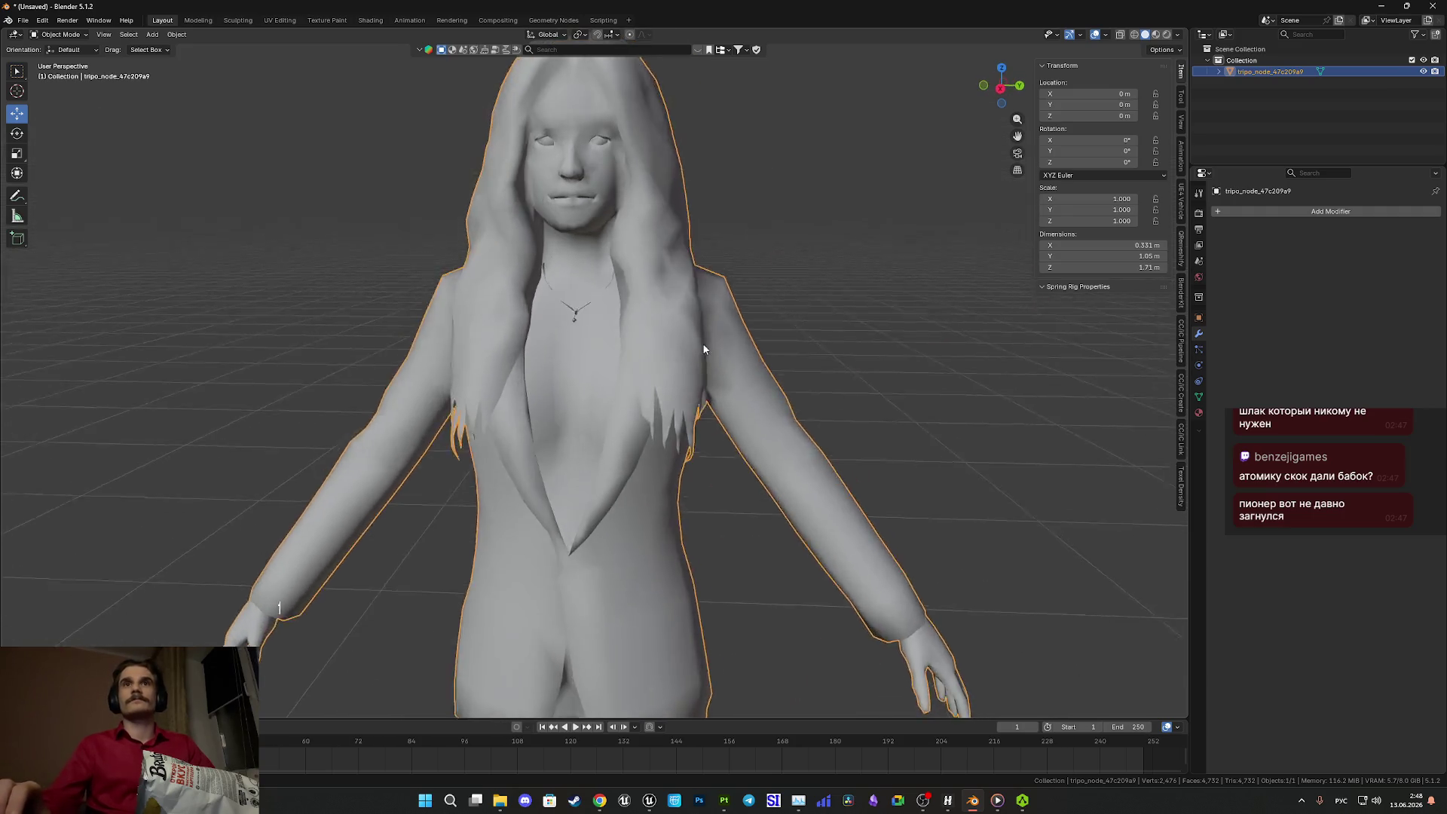
- Enter Edit Mode and orbit to a close side view of the collar and torso
mouse_move(739, 349)
left_mouse_down()
mouse_move(788, 352)
mouse_move(690, 345)
mouse_move(655, 376)
mouse_move(739, 430)
mouse_move(574, 397)
mouse_move(619, 514)
left_mouse_up()
scroll(679, 391, "down", 2)
key("Tab")
scroll(685, 399, "up", 3)
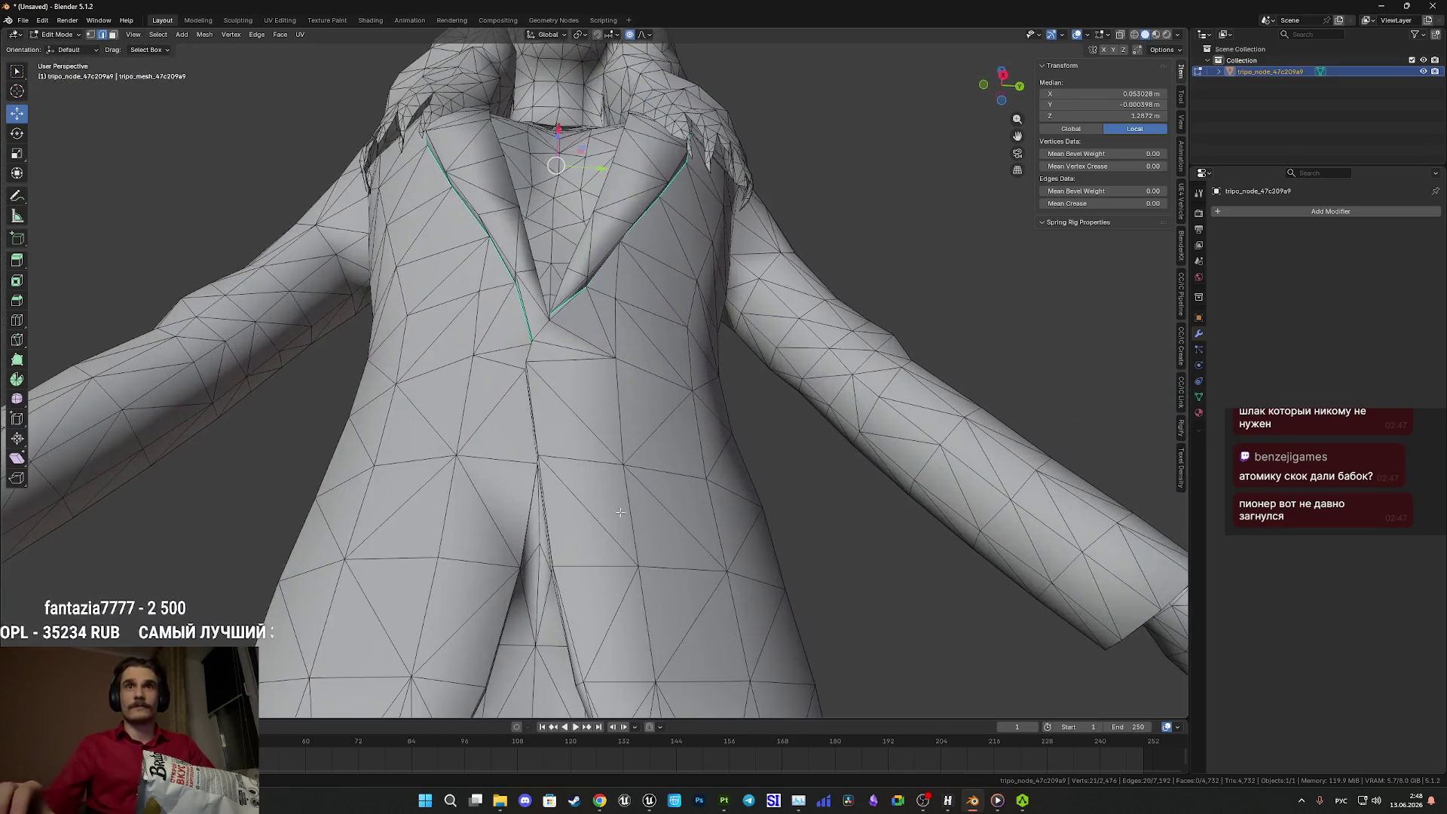
left_click_drag(390, 341, 554, 373)
mouse_move(515, 439)
left_mouse_down()
mouse_move(458, 436)
mouse_move(519, 561)
mouse_move(581, 588)
mouse_move(620, 559)
mouse_move(677, 574)
mouse_move(542, 506)
mouse_move(635, 478)
mouse_move(572, 423)
left_mouse_up()
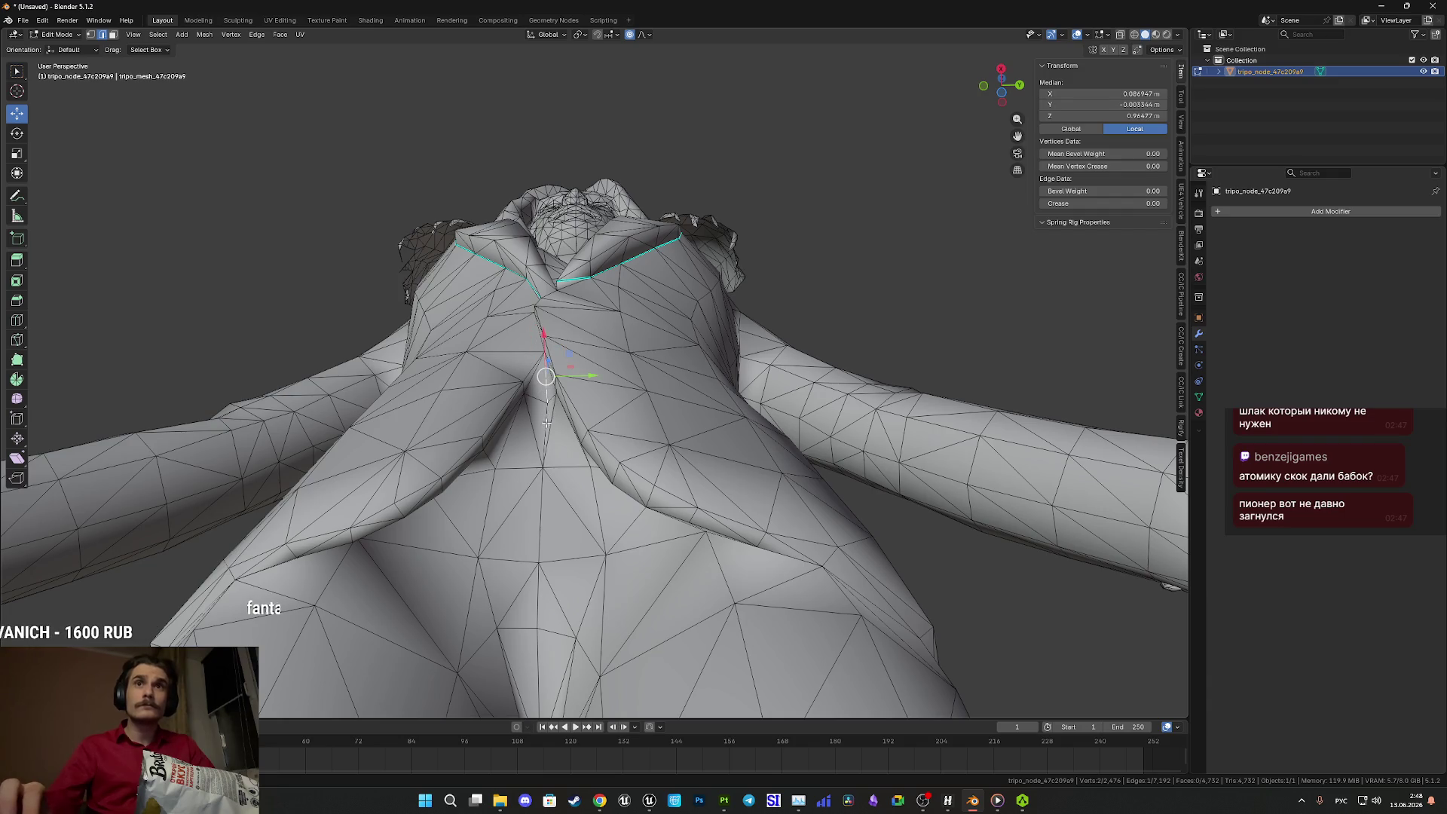
left_click_drag(543, 427, 532, 455)
mouse_move(415, 483)
left_mouse_down()
mouse_move(645, 450)
mouse_move(585, 390)
mouse_move(606, 405)
mouse_move(622, 385)
mouse_move(725, 395)
mouse_move(760, 423)
mouse_move(670, 442)
mouse_move(620, 420)
mouse_move(652, 414)
mouse_move(604, 395)
mouse_move(658, 386)
mouse_move(637, 386)
left_mouse_up()
- Select the seam edges running along the collar toward the shoulder
left_click(607, 406, "shift")
left_click(725, 394, "shift")
left_click(760, 424, "shift")
left_click(607, 381, "shift")
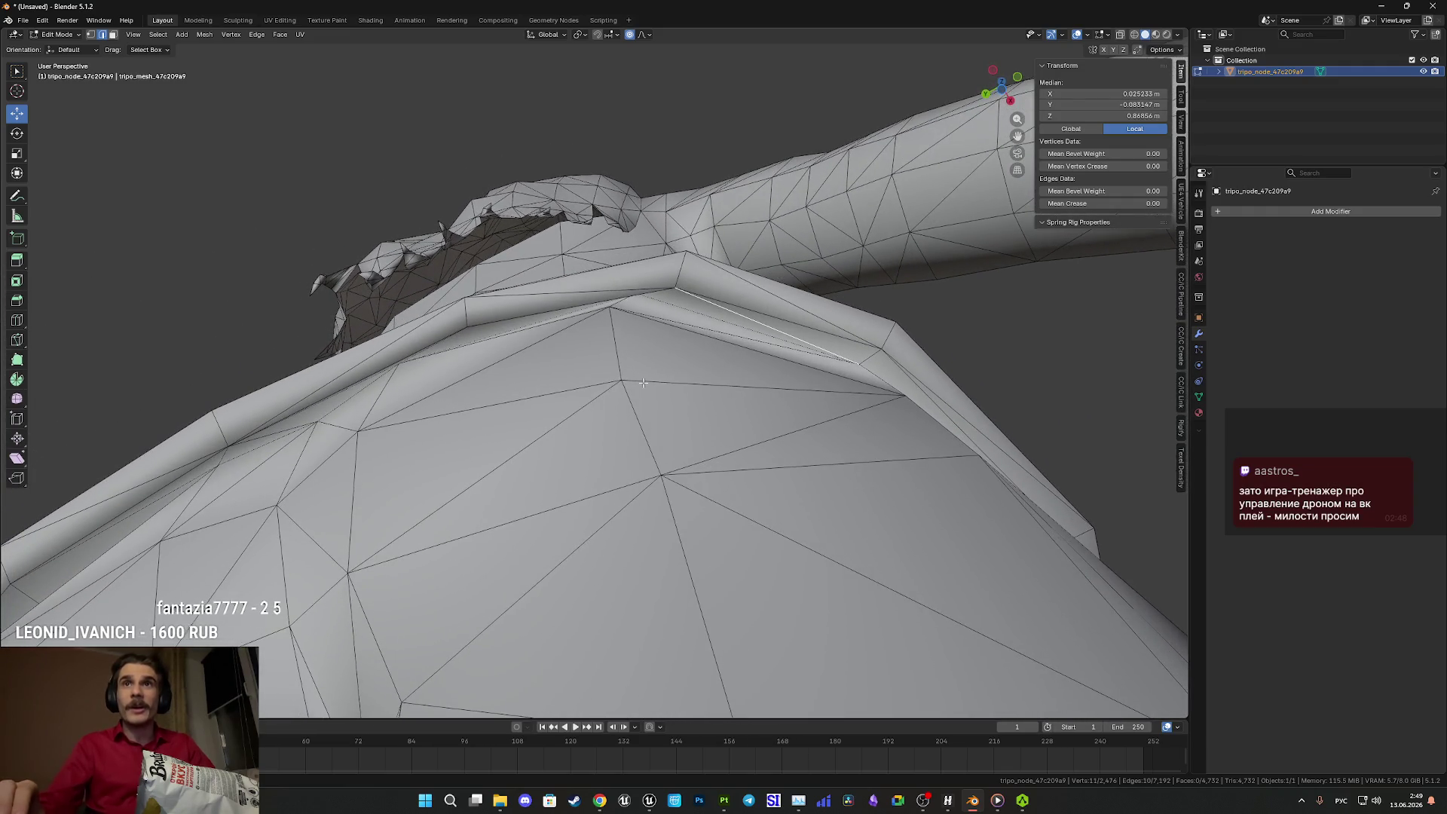
left_click(712, 317, "shift")
- Extend the edge selection over the shoulder while orbiting around the arm
mouse_move(712, 316)
left_mouse_down()
mouse_move(736, 317)
mouse_move(807, 436)
mouse_move(824, 543)
mouse_move(858, 533)
mouse_move(687, 495)
left_mouse_up()
left_click(668, 391, "shift")
left_click_drag(668, 391, 587, 408)
mouse_move(969, 494)
left_mouse_down()
mouse_move(641, 390)
mouse_move(659, 381)
left_mouse_up()
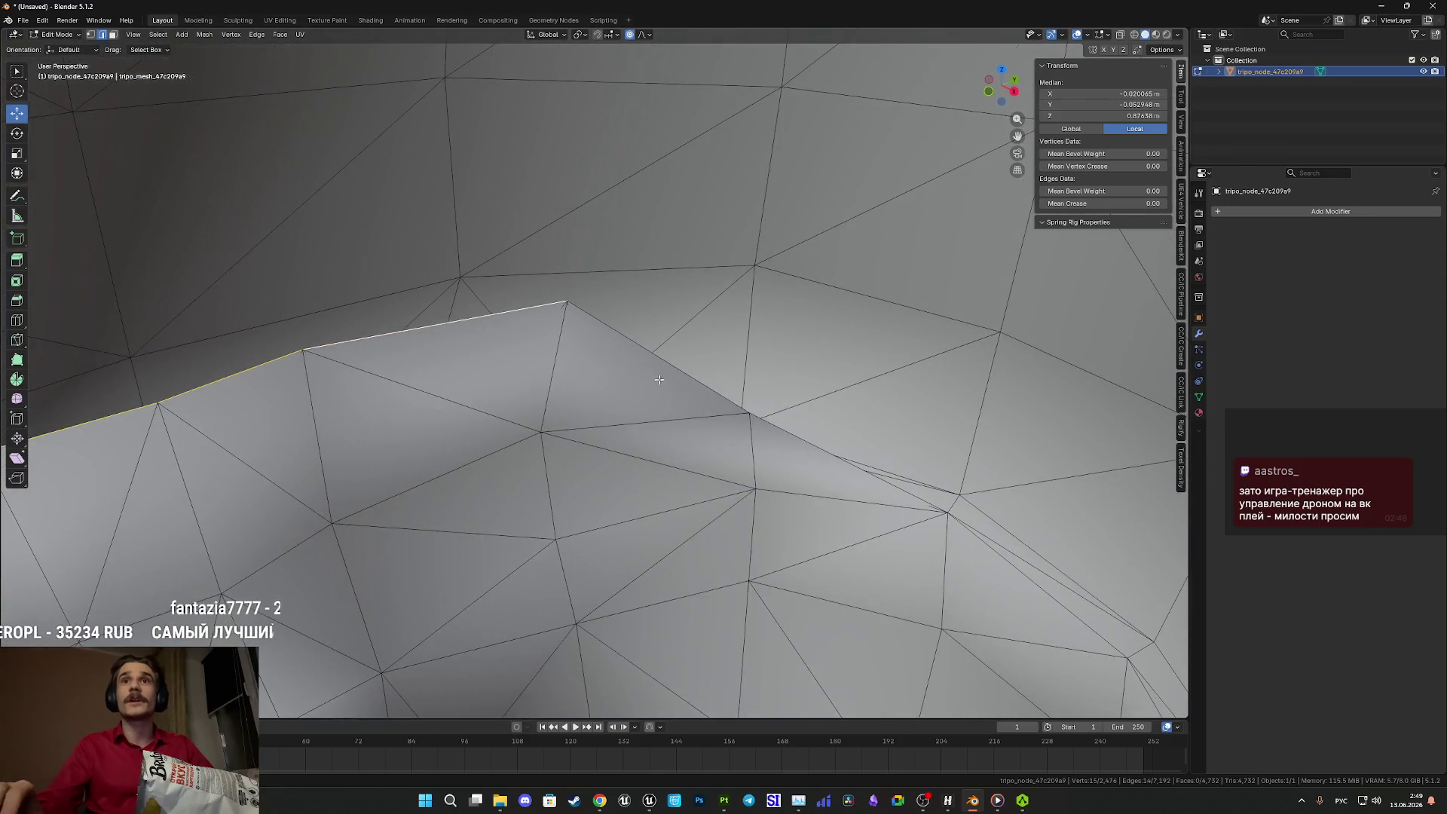
left_click_drag(962, 526, 713, 370)
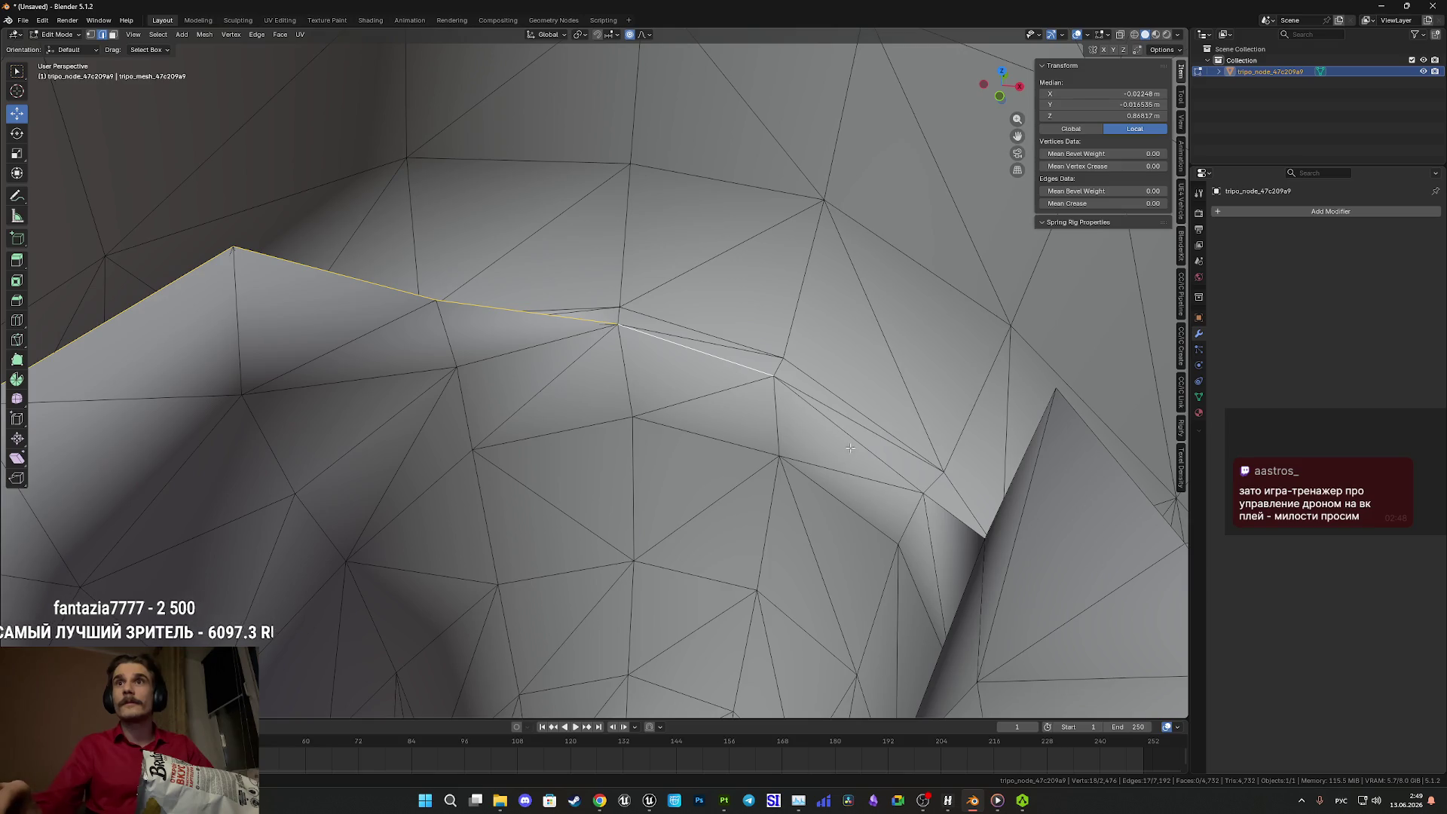
mouse_move(942, 508)
left_mouse_down()
mouse_move(833, 472)
mouse_move(687, 478)
mouse_move(805, 472)
mouse_move(607, 310)
left_mouse_up()
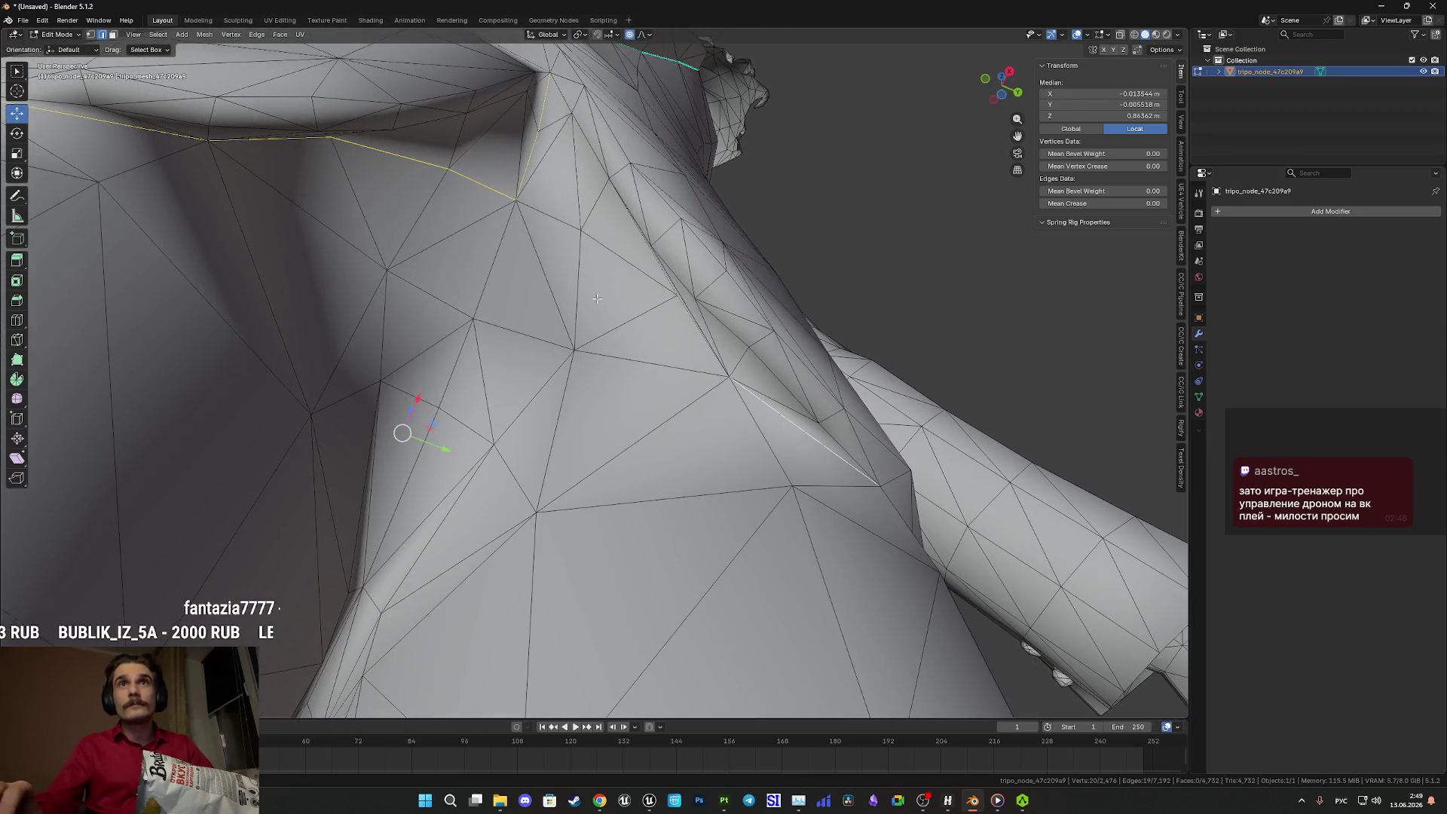
mouse_move(693, 306)
left_mouse_down()
mouse_move(728, 329)
mouse_move(696, 386)
mouse_move(644, 428)
left_mouse_up()
- Mark the selected collar-to-shoulder seam edges sharp
right_click(722, 366)
left_click(721, 364)
key("ctrl+KP_1")
scroll(612, 424, "up", 5)
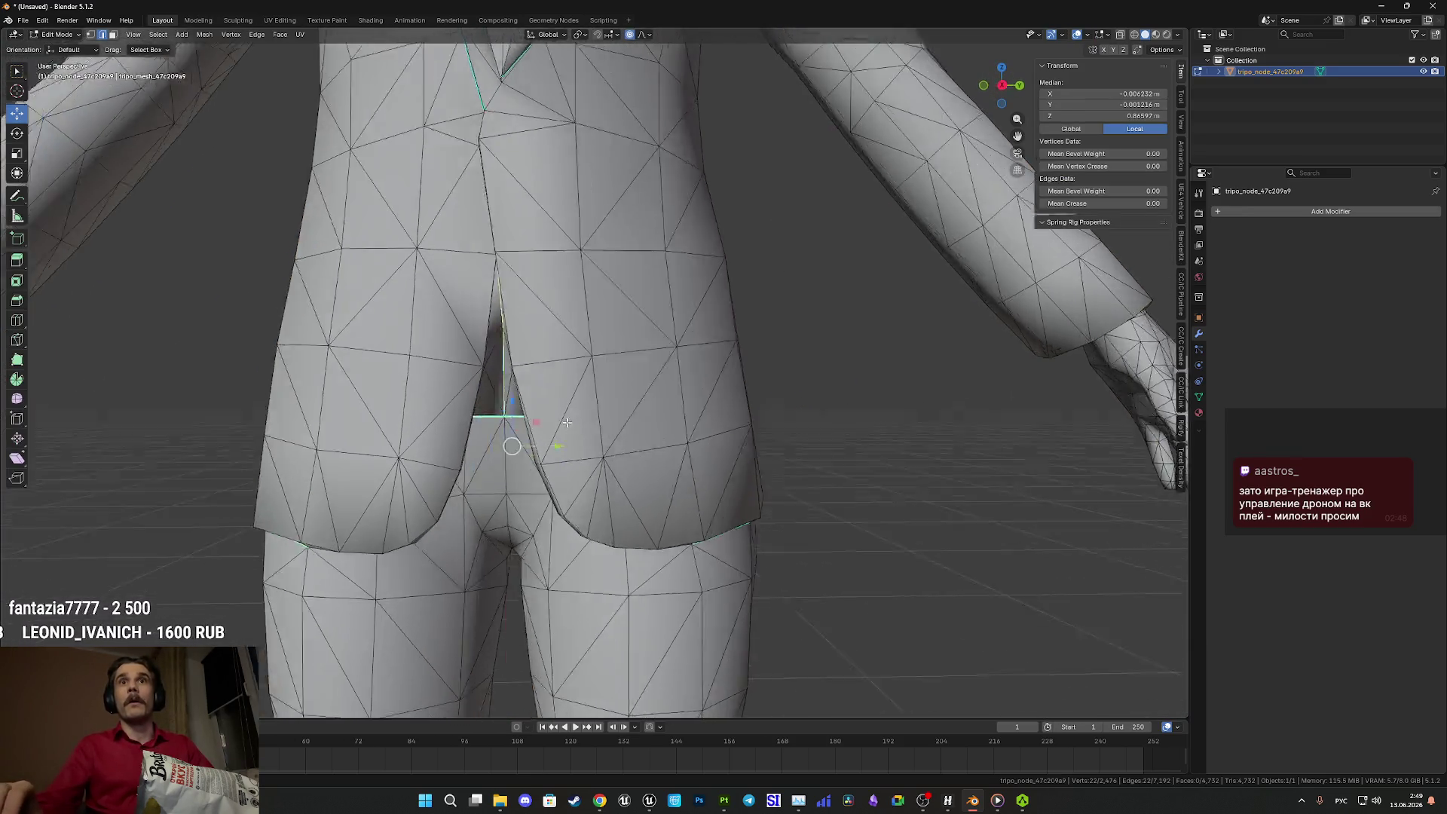
scroll(612, 425, "up", 4)
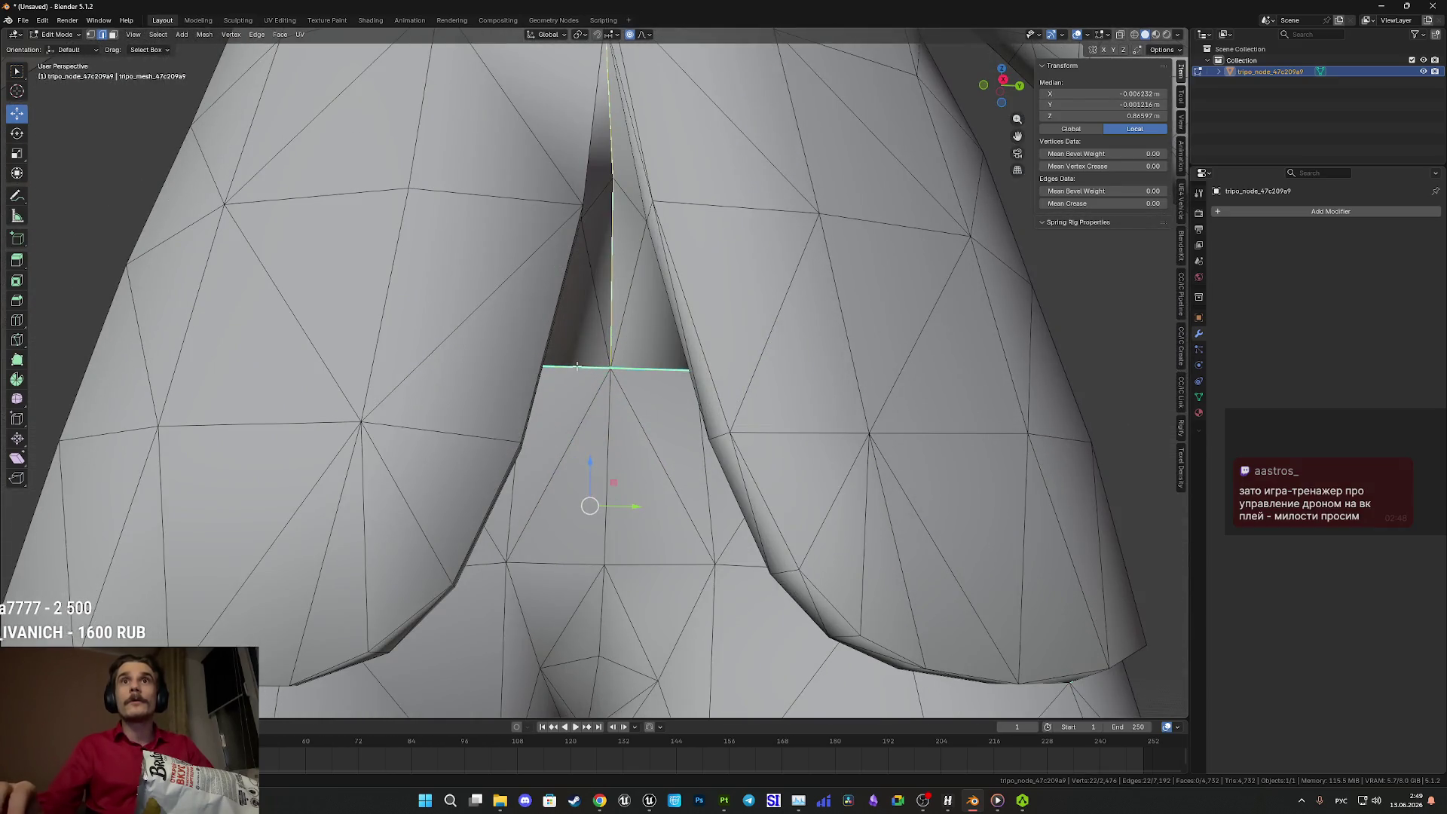
scroll(577, 366, "down", 3)
- Clear the sharp marking from the horizontal edge atop the back vent and check the shading
left_click(603, 317, "alt")
key("ctrl+e")
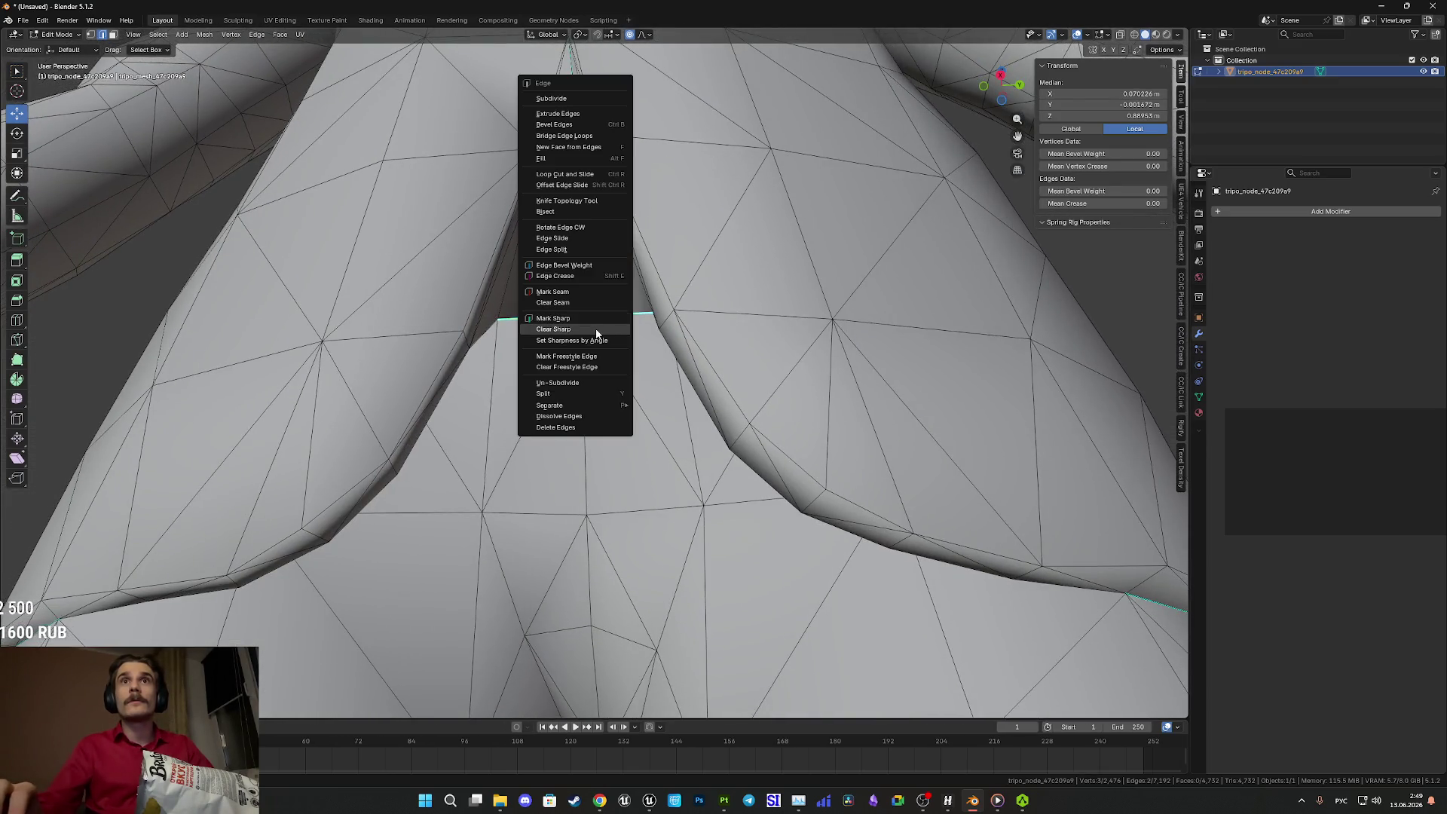
left_click(596, 333)
key("Tab")
scroll(670, 397, "down", 3)
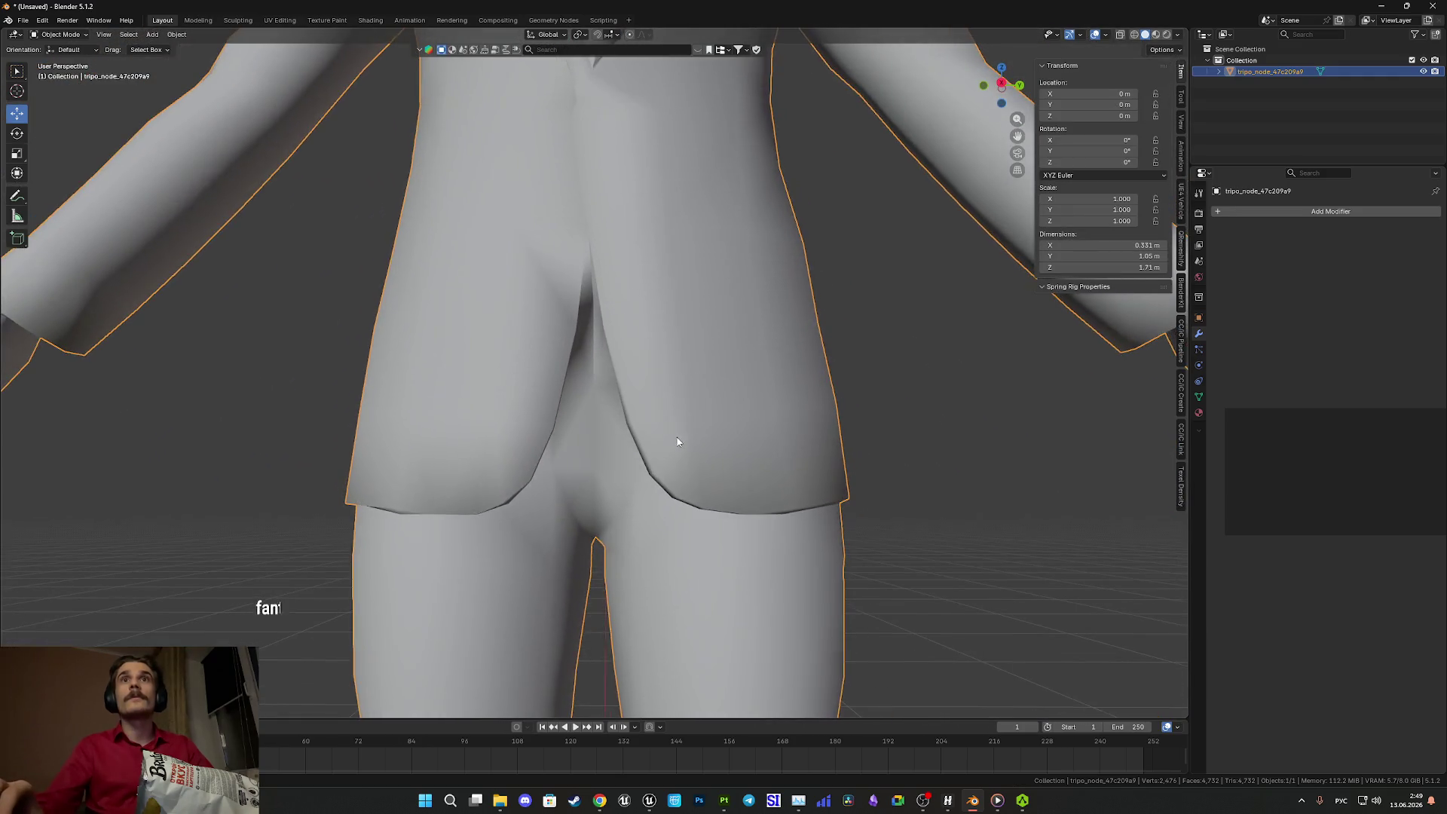
key("Tab")
scroll(590, 309, "up", 4)
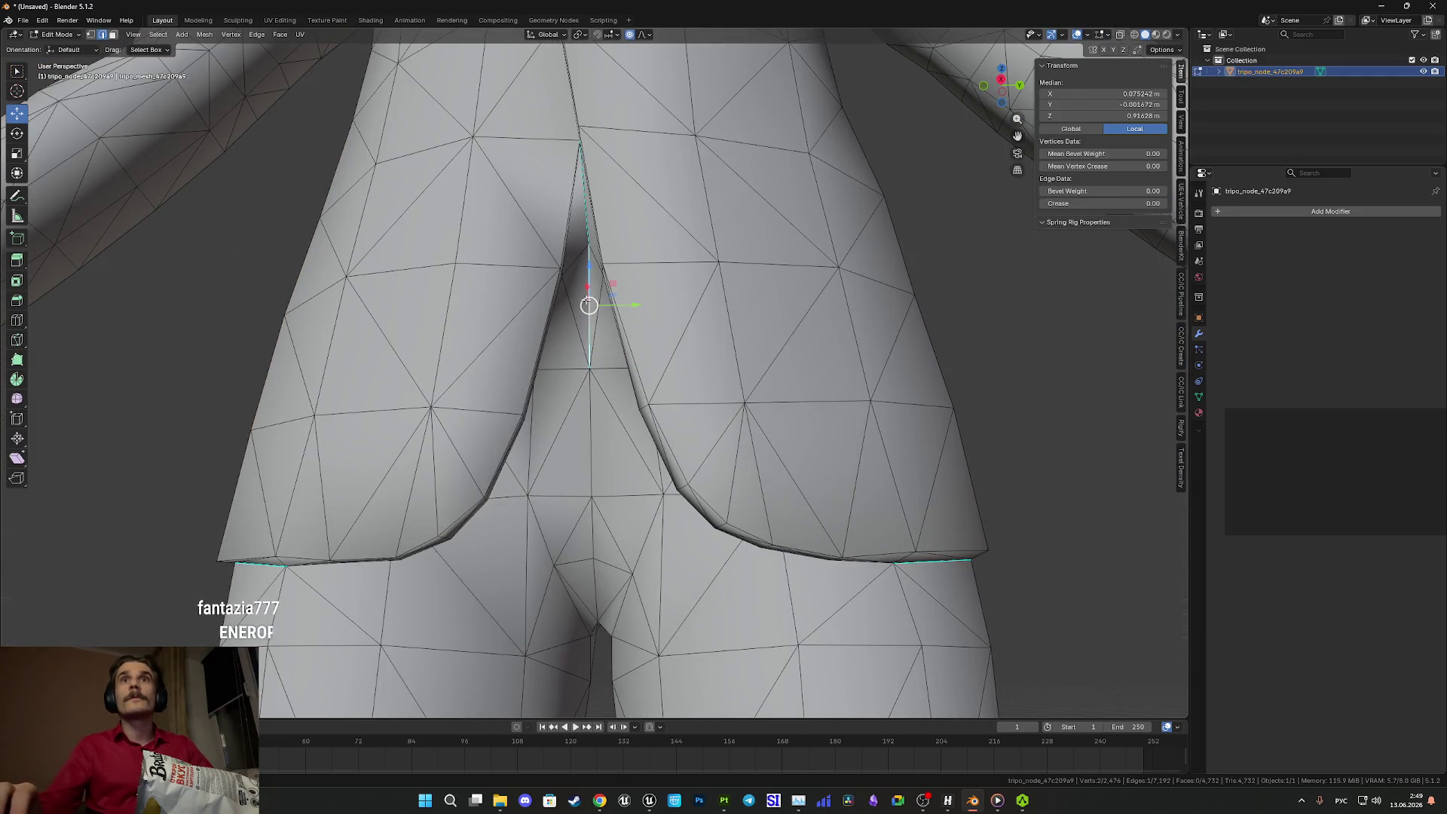
- Clear sharp from the remaining back vent edges and recheck the shading
key("ctrl+e")
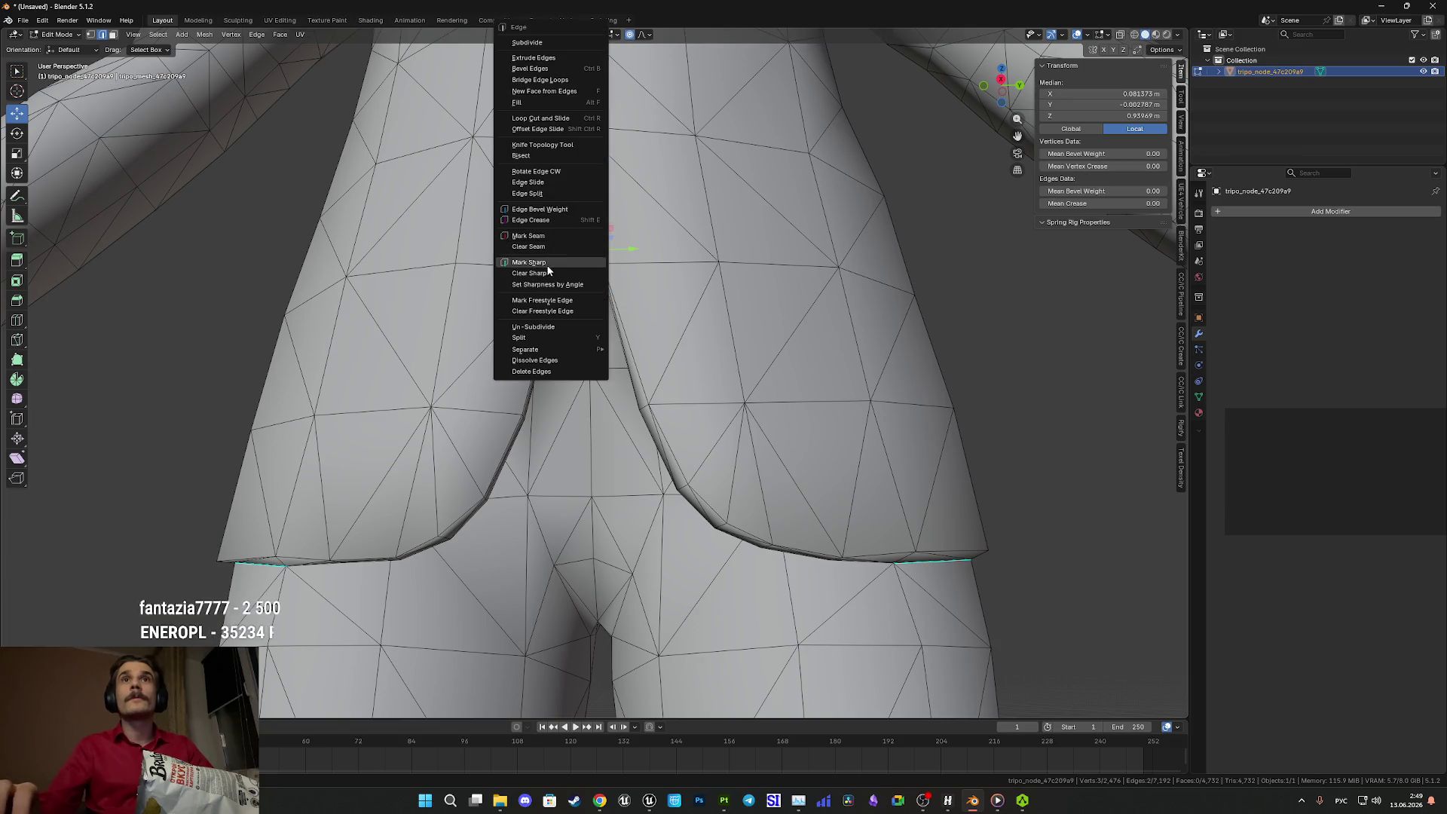
left_click(546, 275)
key("Tab")
left_click_drag(690, 381, 684, 306)
scroll(684, 306, "down", 3)
key("Tab")
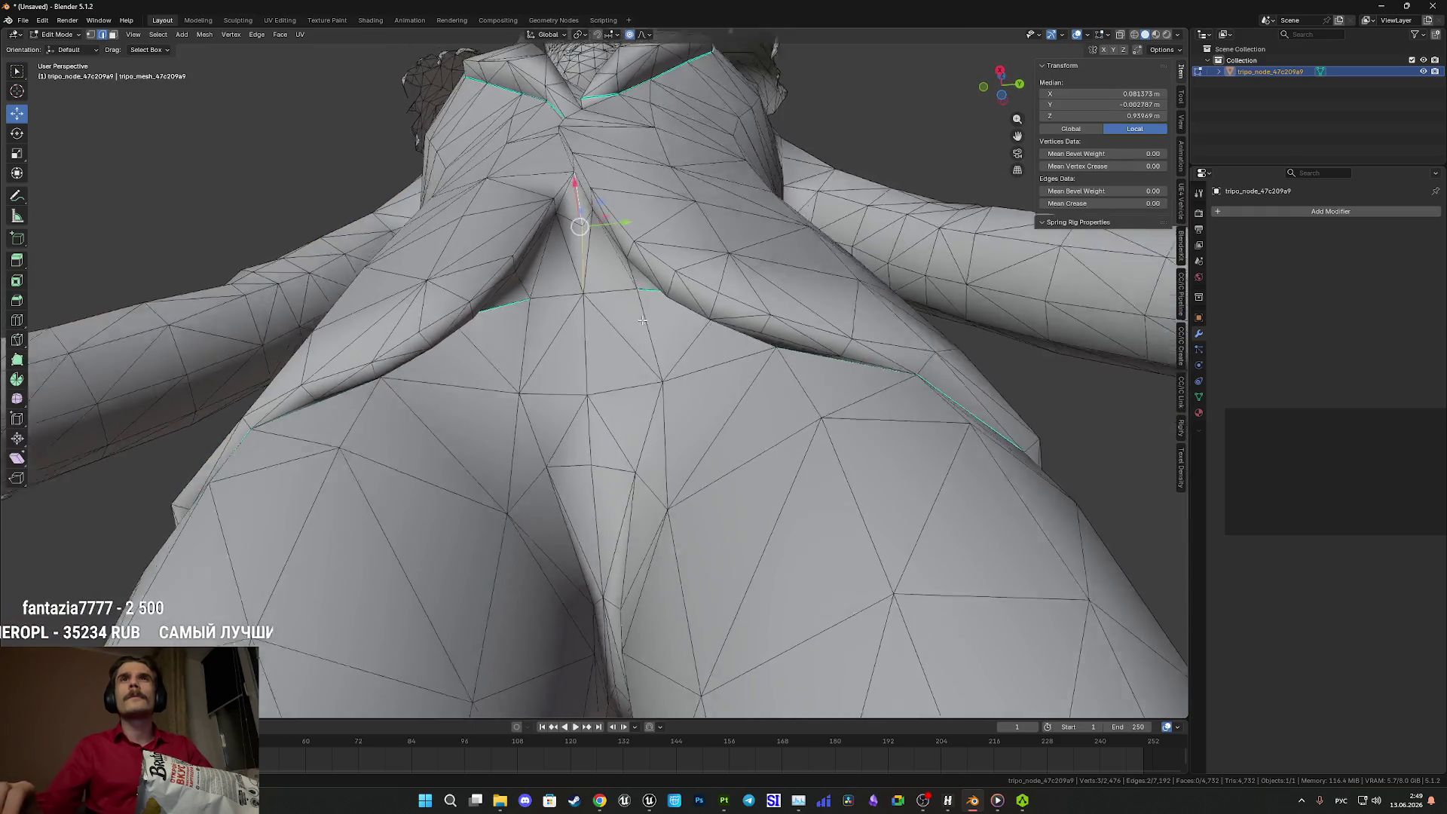
scroll(610, 310, "up", 2)
- Clear the sharp marking from the single edge under the chest
left_click(530, 267)
scroll(588, 265, "down", 2)
scroll(636, 264, "up", 2)
mouse_move(632, 259)
left_mouse_down()
mouse_move(640, 301)
mouse_move(625, 340)
mouse_move(630, 322)
left_mouse_up()
scroll(626, 306, "down", 3)
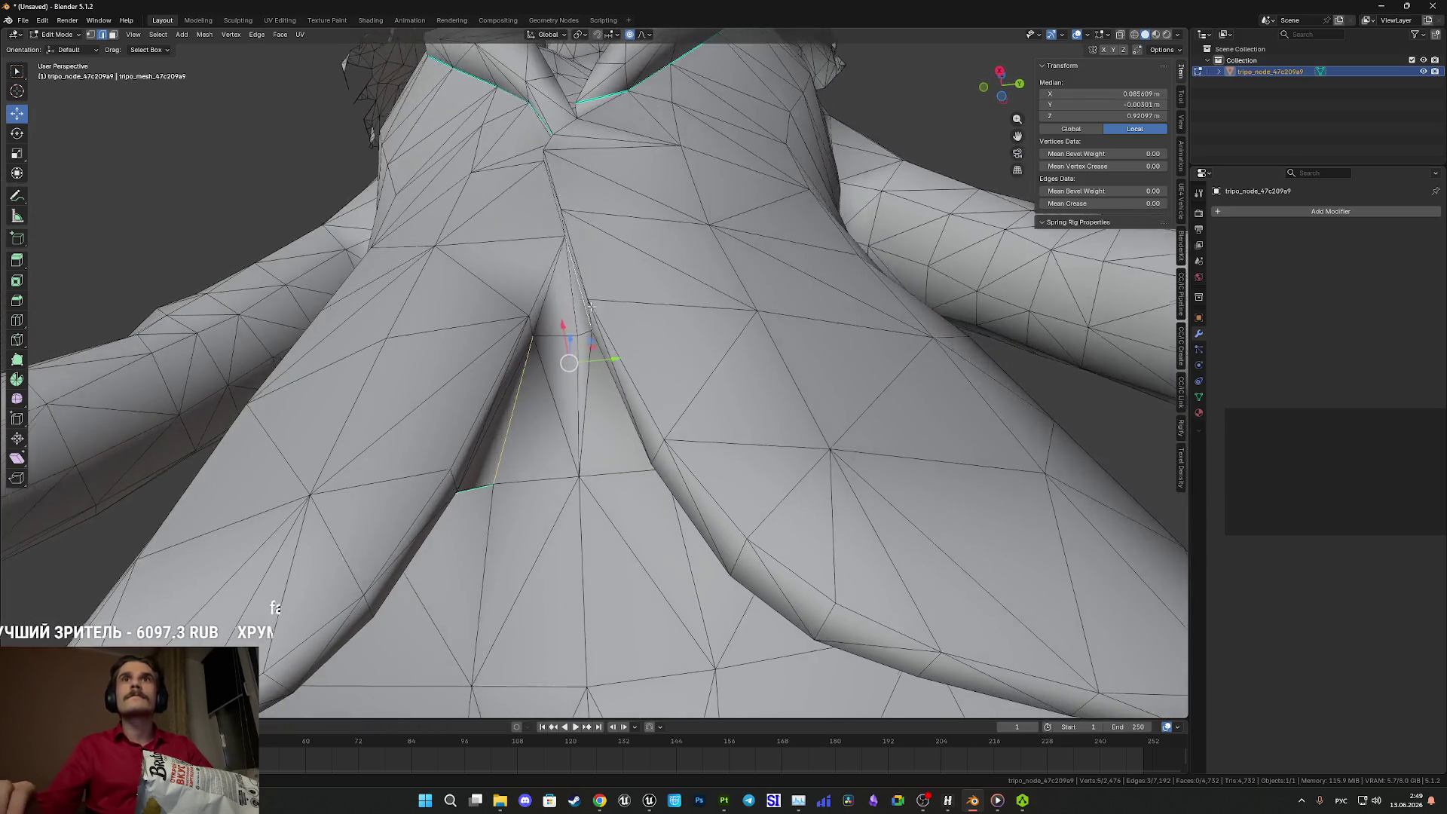
key("ctrl+e")
left_click(538, 299)
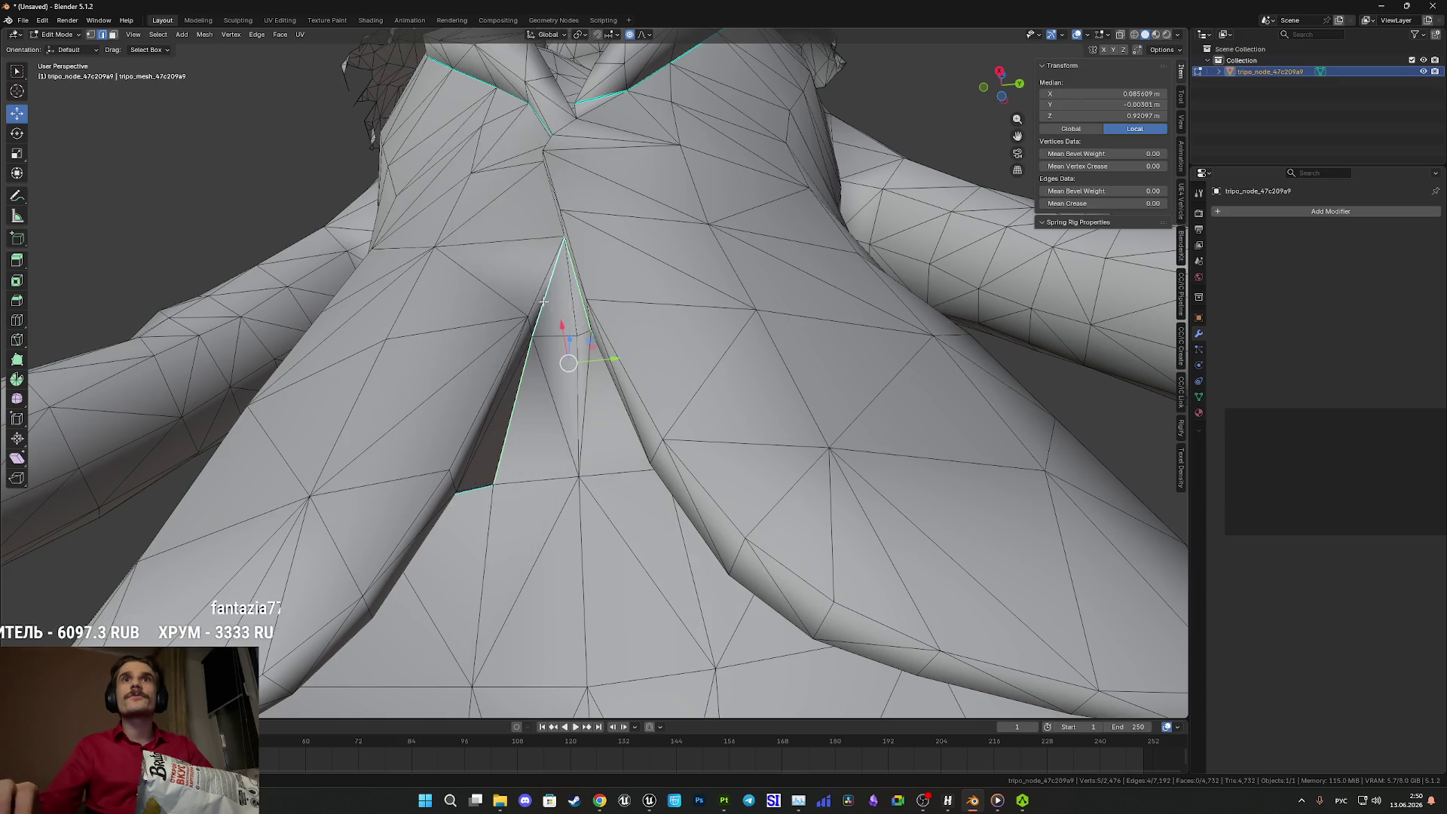
key("Tab")
- Review the result from a near-front view, then go back into Edit Mode near the feet
scroll(618, 363, "down", 5)
scroll(537, 372, "up", 6)
scroll(536, 372, "down", 8)
mouse_move(562, 377)
left_mouse_down()
mouse_move(586, 381)
mouse_move(636, 480)
mouse_move(874, 449)
mouse_move(862, 417)
mouse_move(623, 452)
mouse_move(598, 290)
left_mouse_up()
scroll(636, 480, "down", 5)
scroll(597, 291, "up", 5)
key("Tab")
scroll(602, 459, "up", 5)
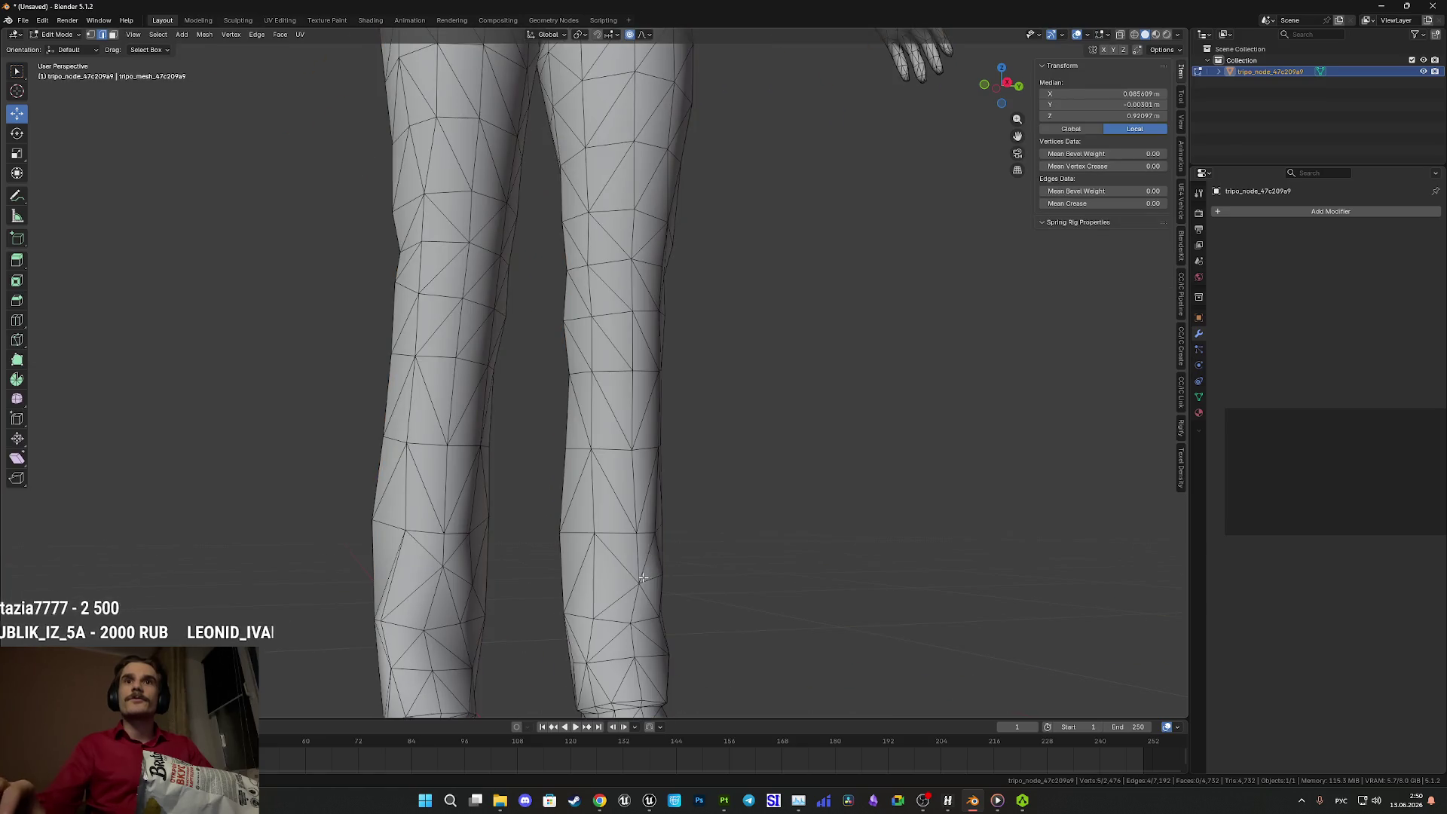
- Briefly preview the boots with materials, then return to solid grey shading
left_click_drag(590, 445, 587, 433)
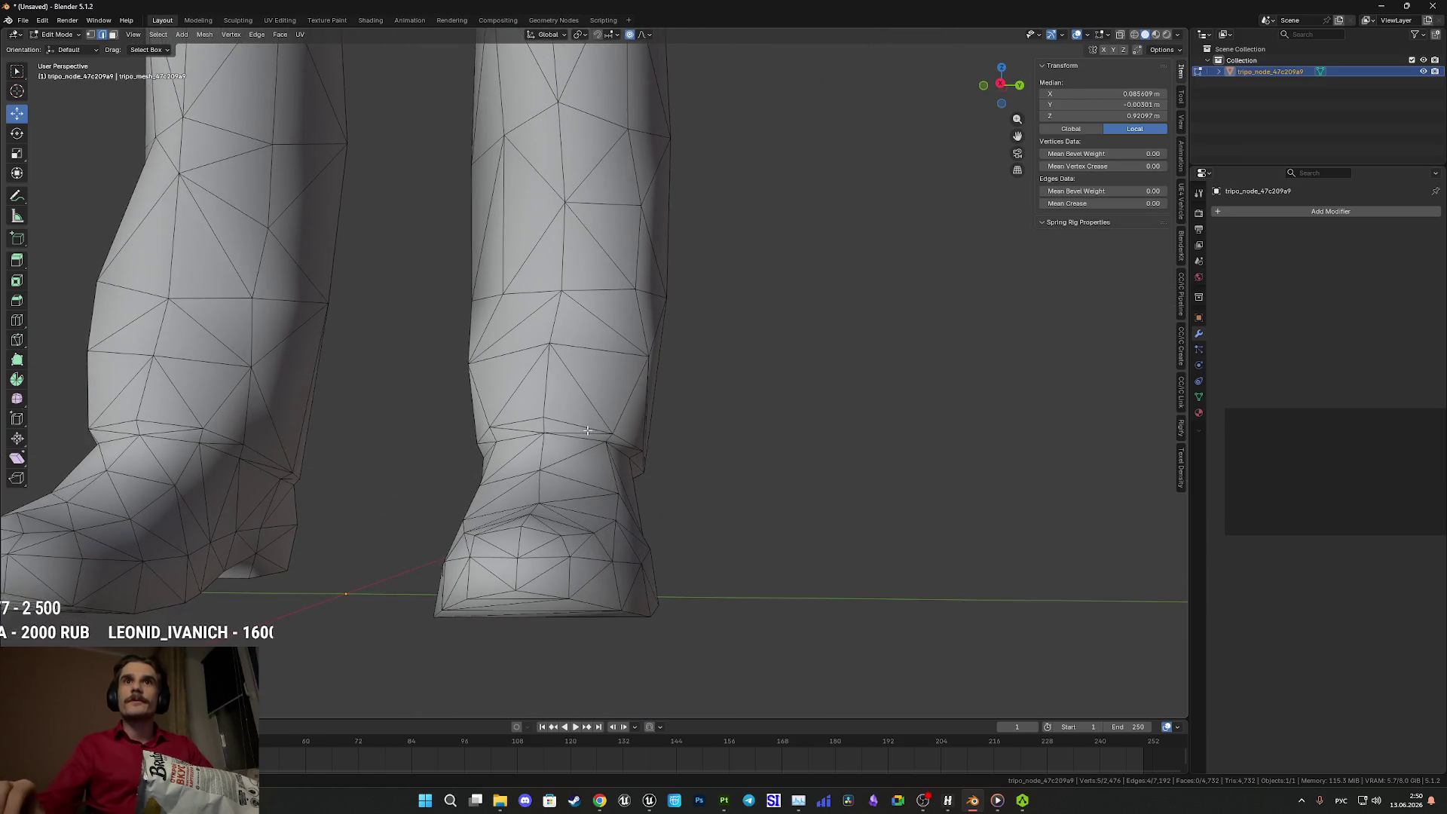
key("z")
left_click(603, 501)
key("z")
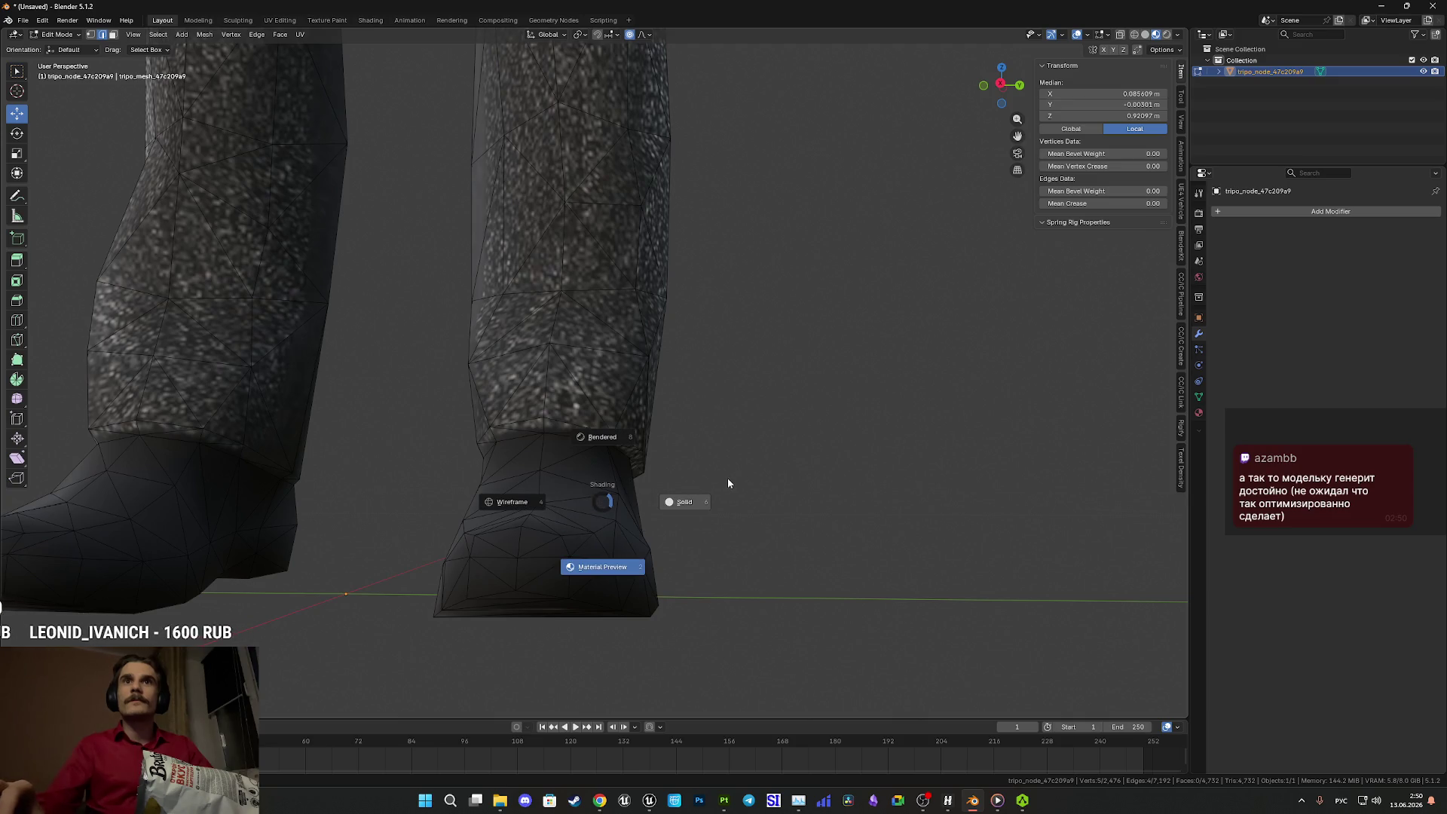
left_click(717, 510)
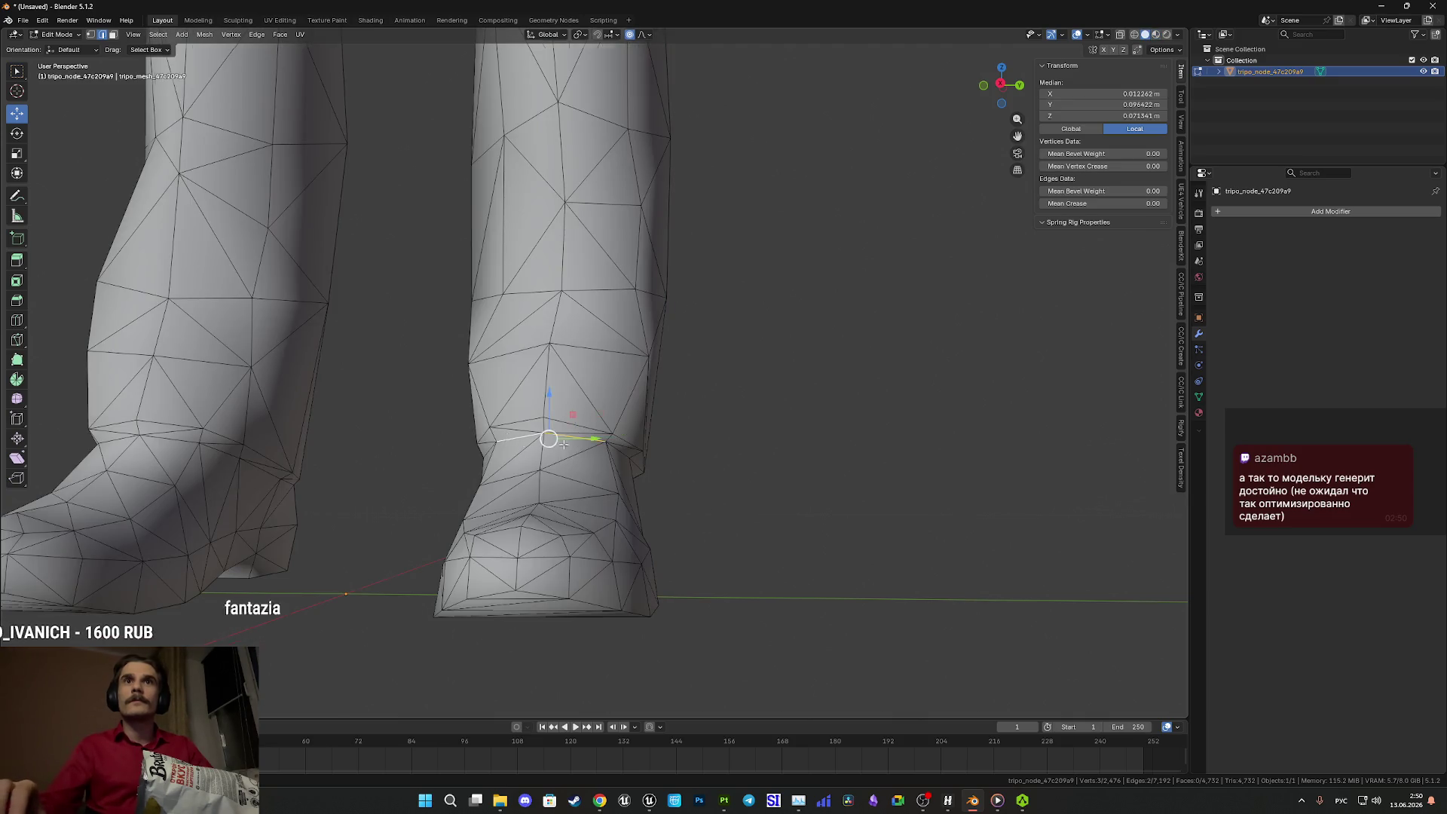
left_click_drag(559, 445, 591, 453)
scroll(598, 455, "up", 3)
- Make a first selection of edges around both ankles
left_click(520, 411, "ctrl")
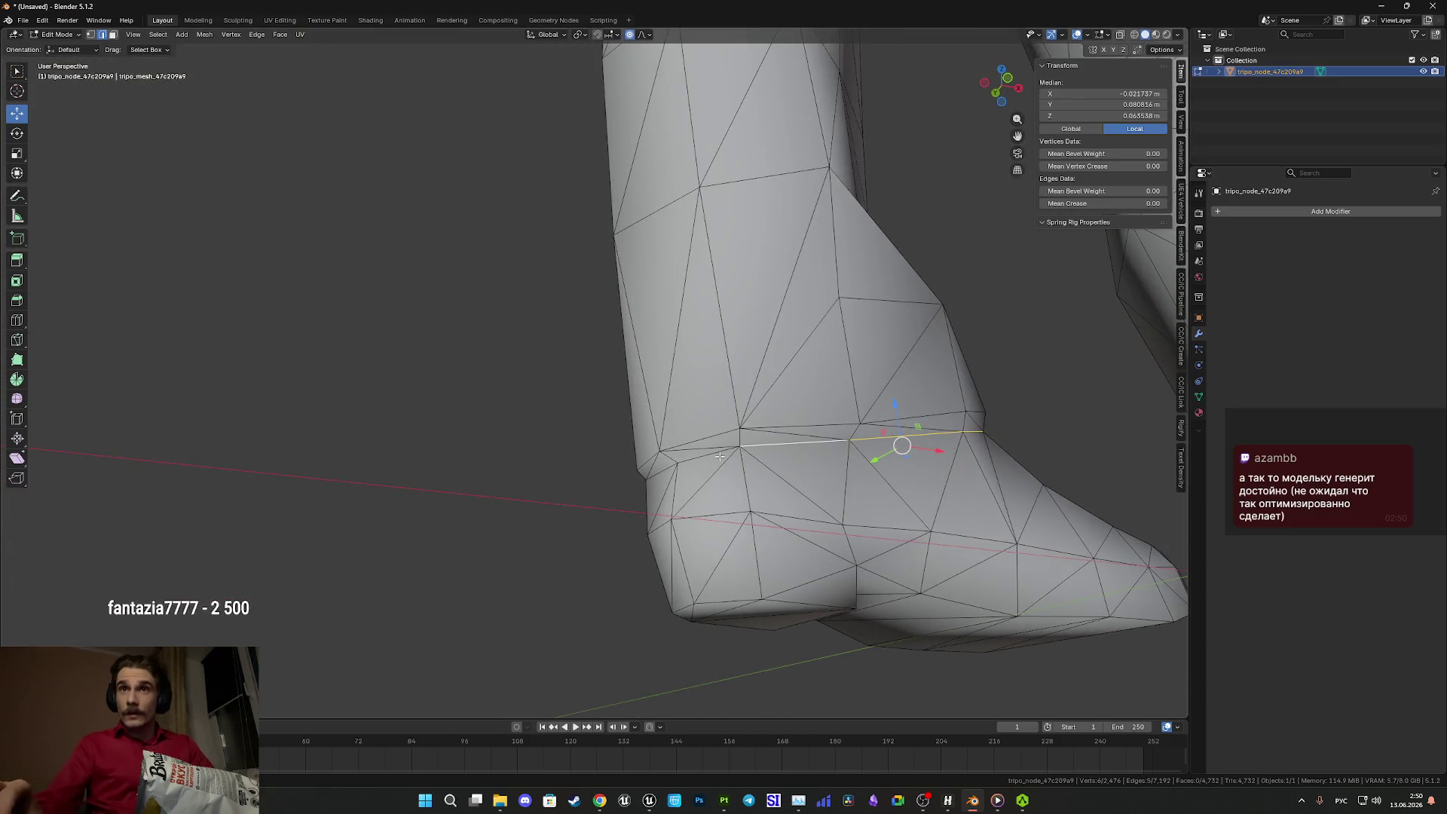
scroll(702, 458, "down", 6)
scroll(678, 531, "up", 6)
left_click(679, 532, "ctrl")
left_click(633, 541, "ctrl")
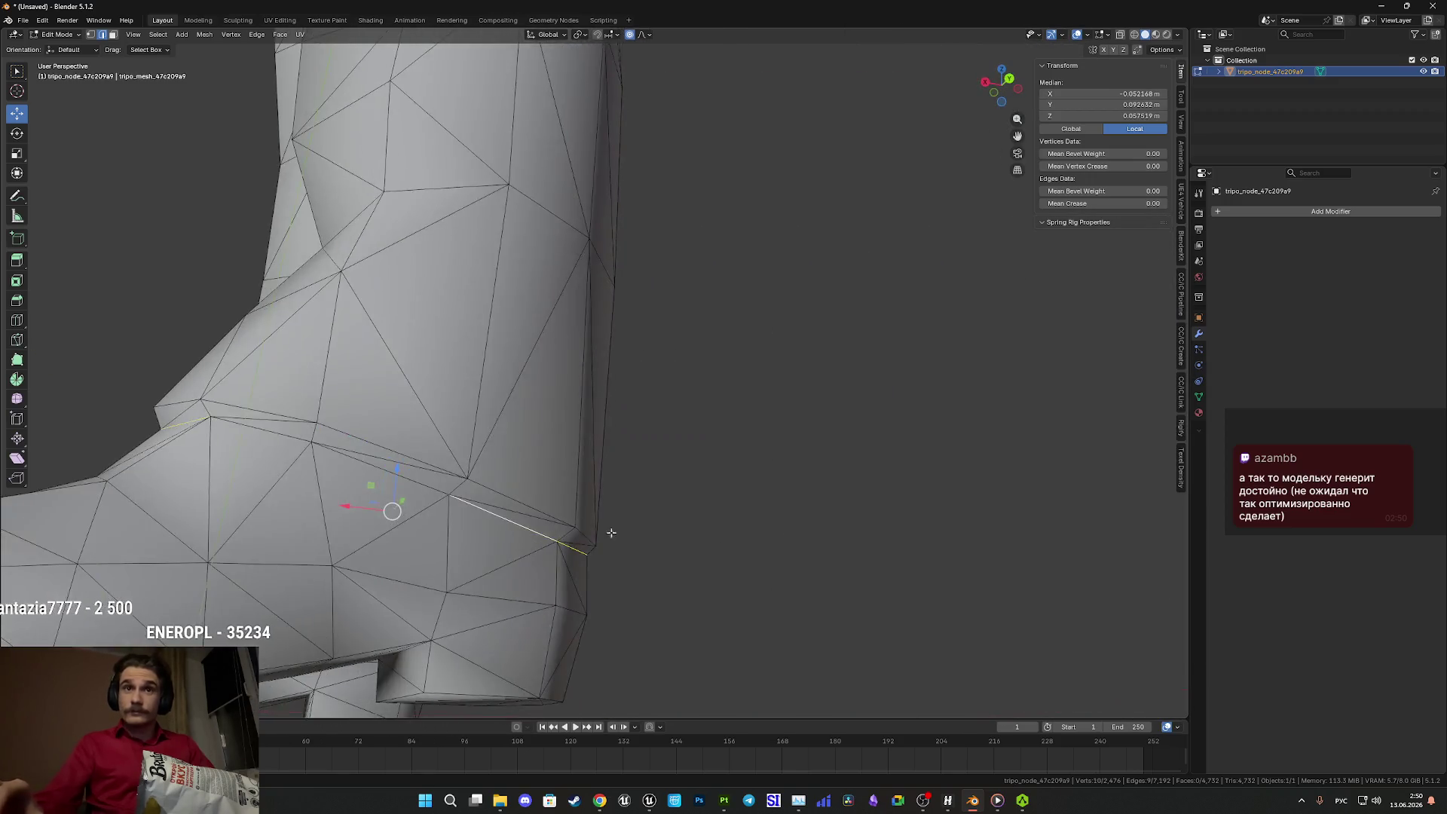
left_click(520, 504, "ctrl")
right_click(455, 480)
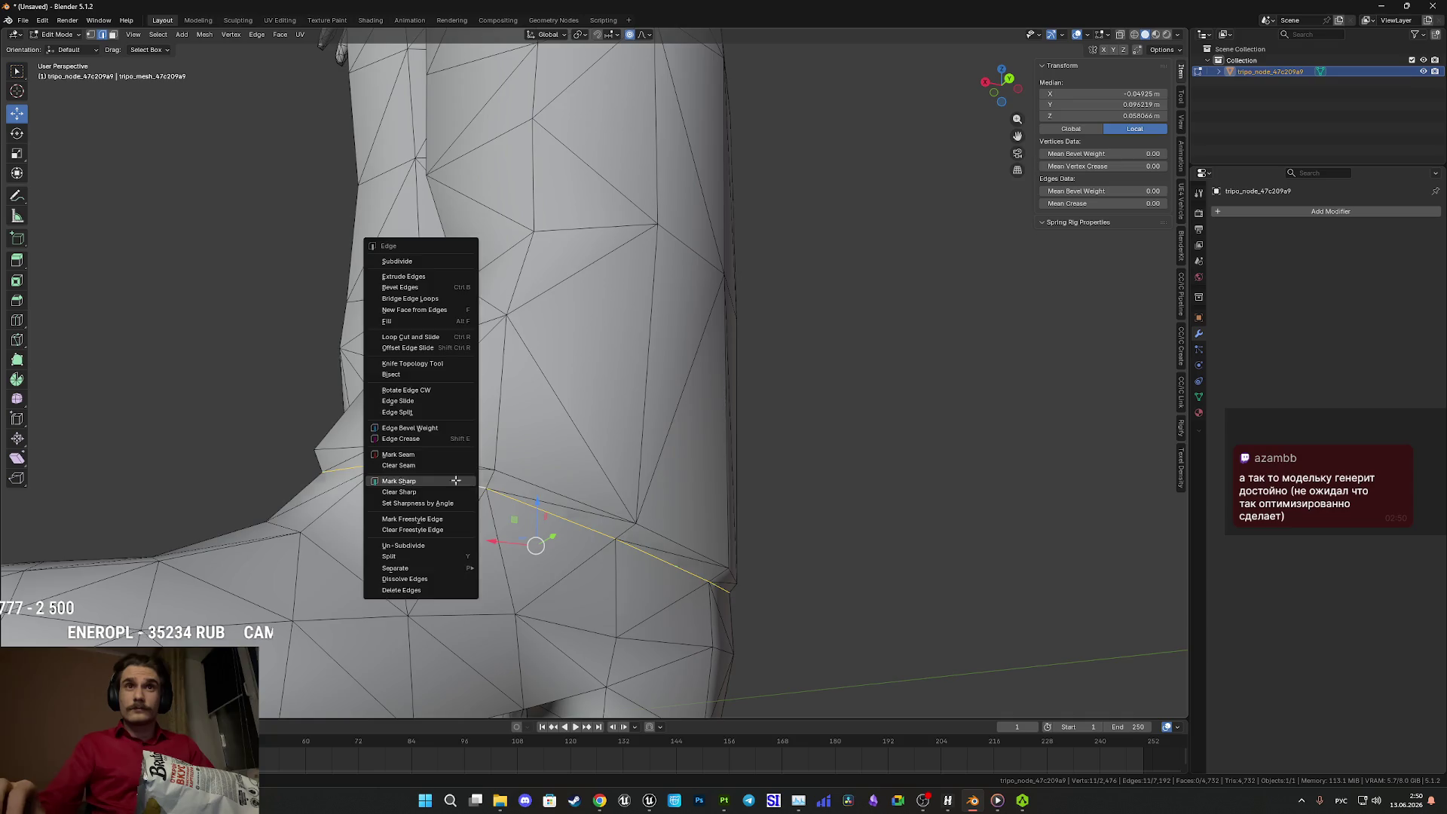
scroll(422, 490, "down", 5)
scroll(365, 521, "up", 2)
scroll(365, 521, "up", 5)
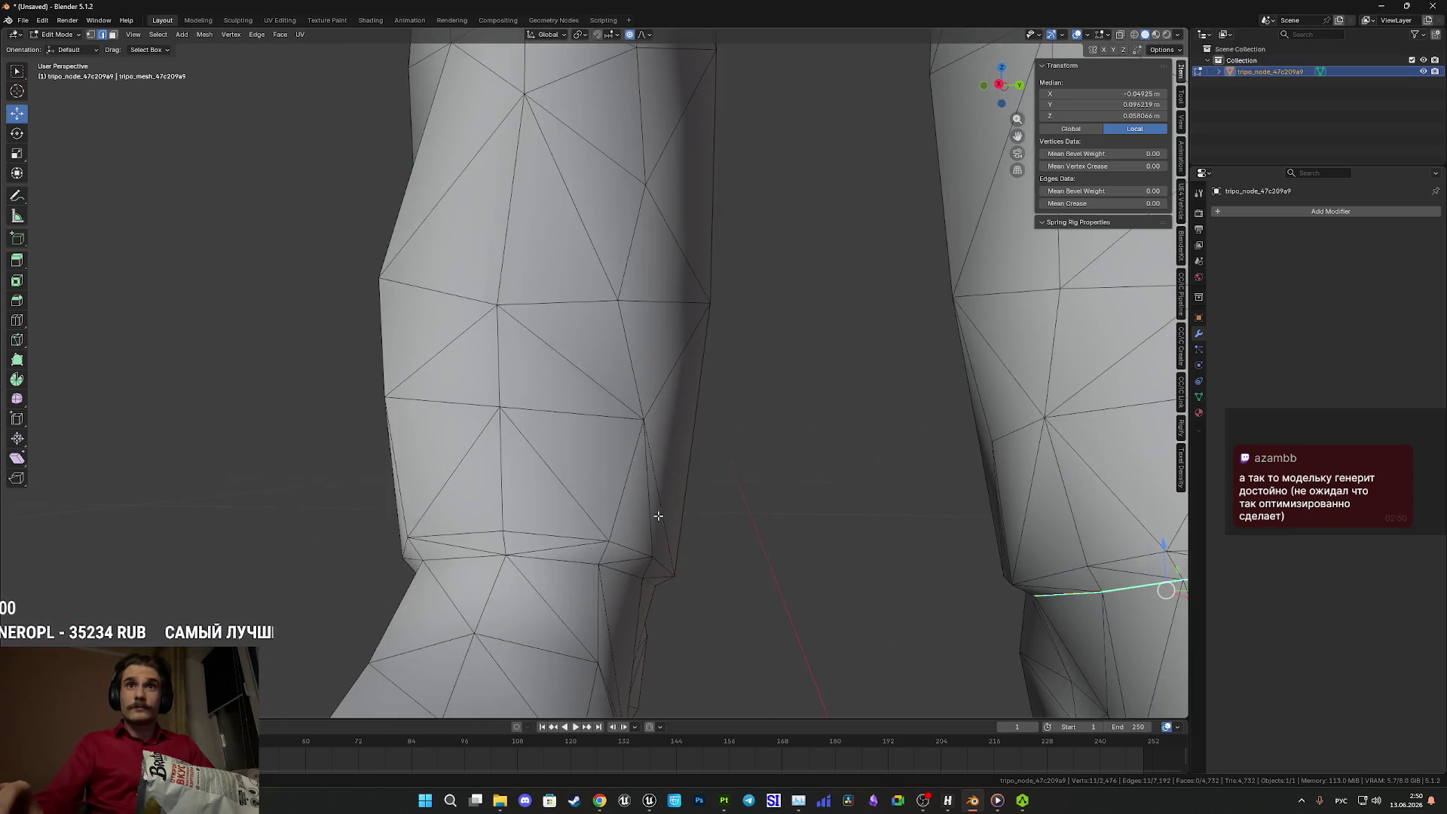
- Reselect the ankle edges, starting from one boot and extending to the other
left_click(505, 455)
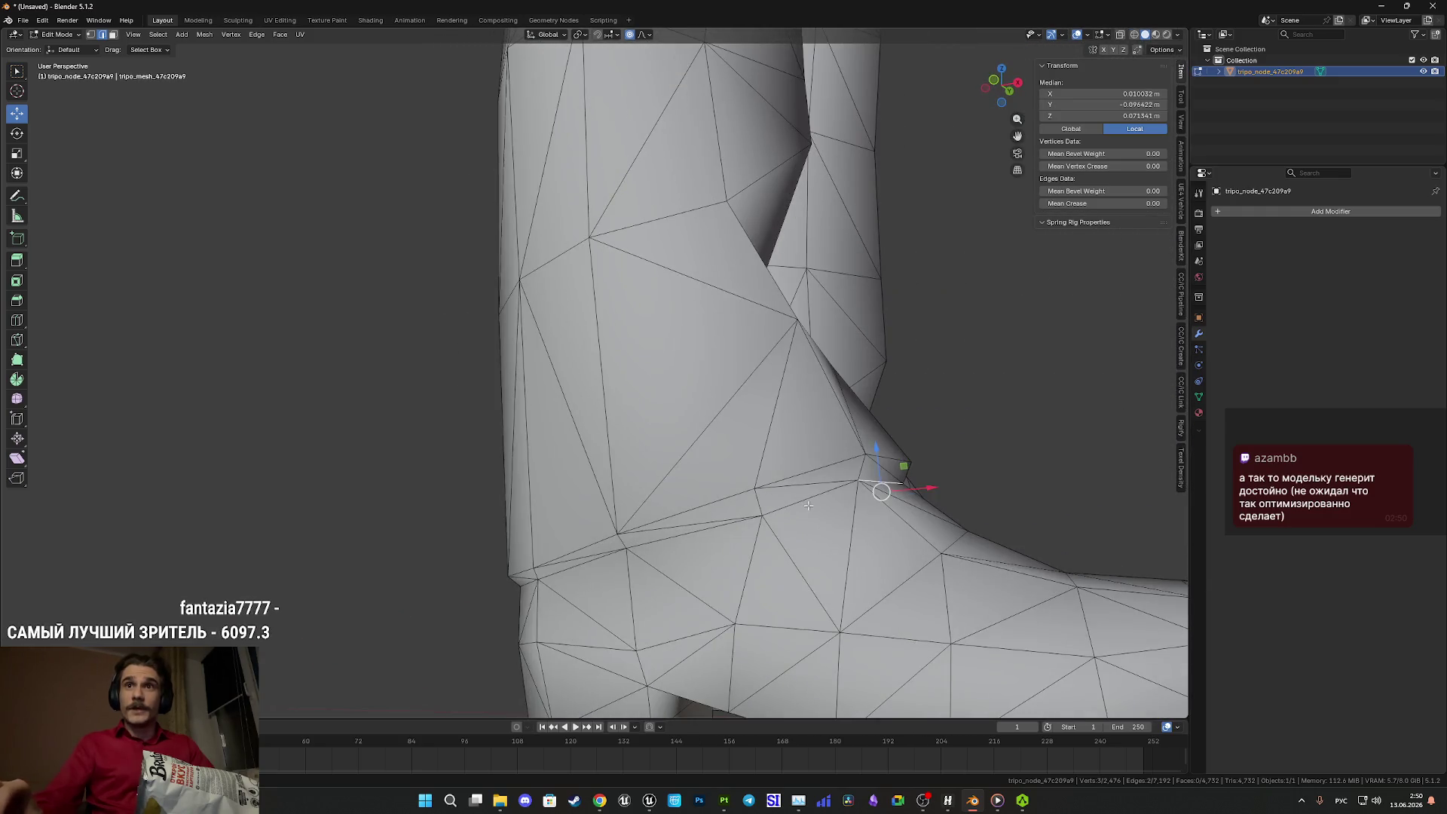
left_click(692, 540, "ctrl")
scroll(692, 540, "down", 5)
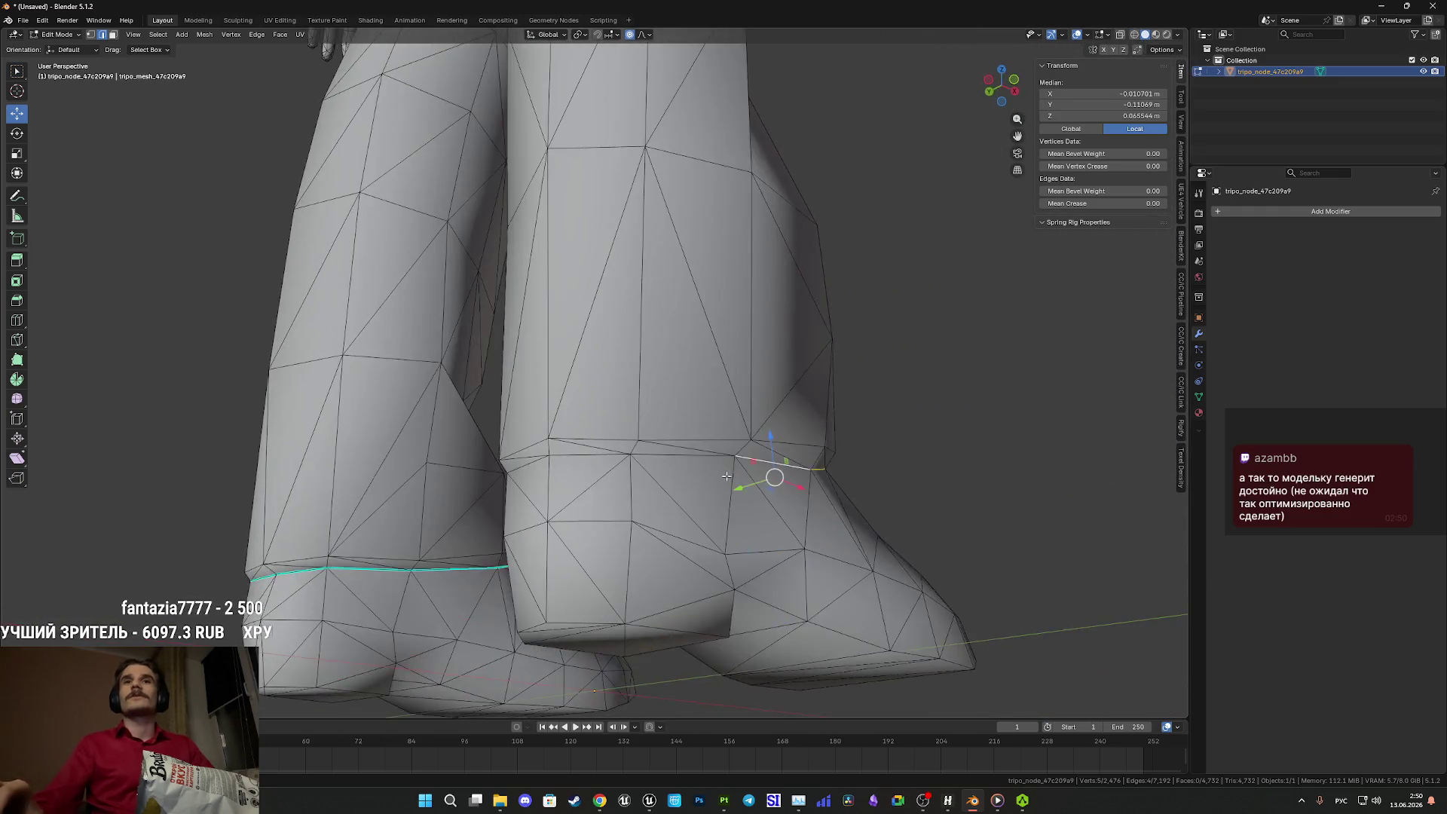
left_click(615, 459, "ctrl")
scroll(615, 459, "up", 3)
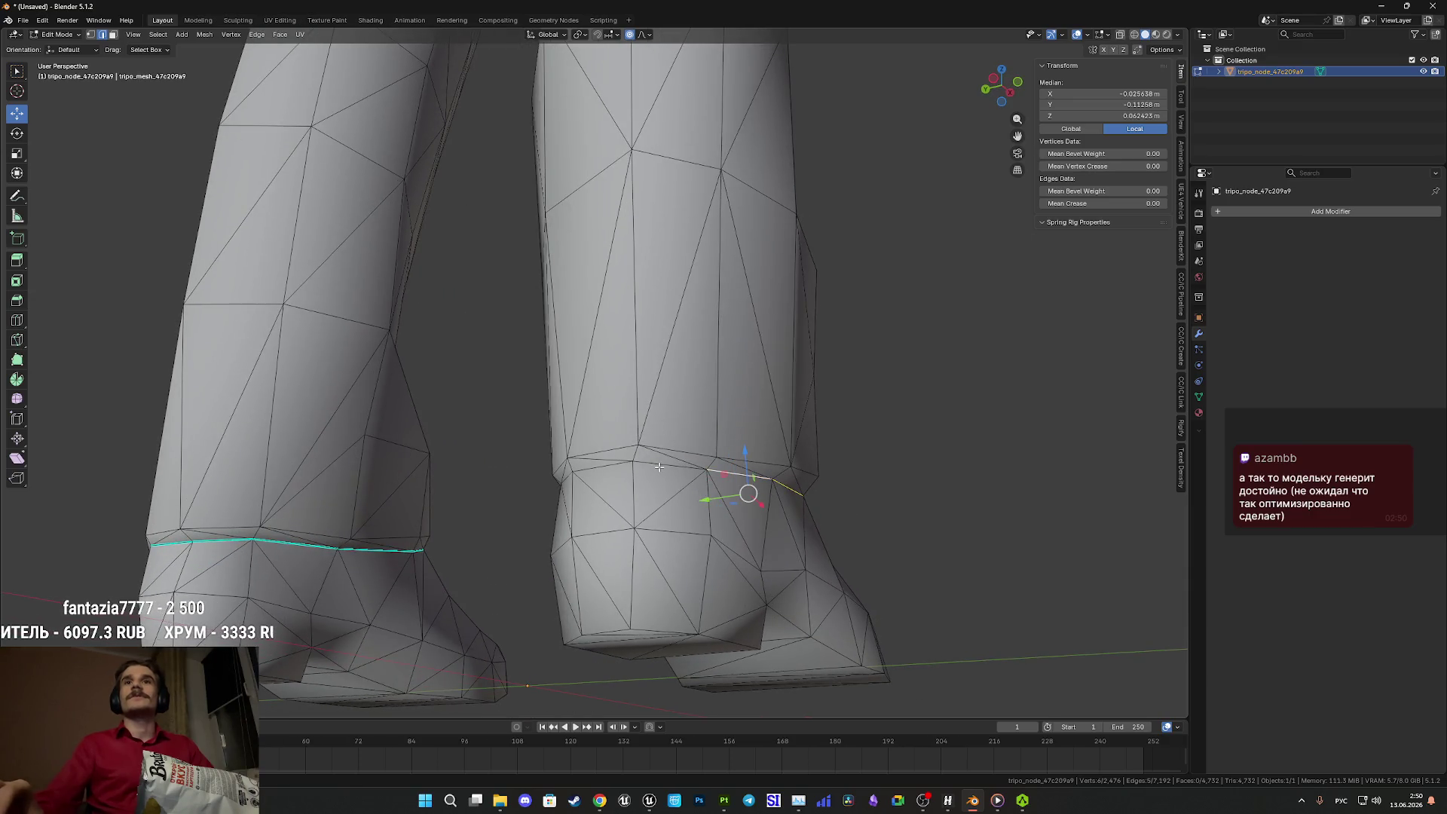
left_click(645, 470, "ctrl")
scroll(645, 470, "up", 5)
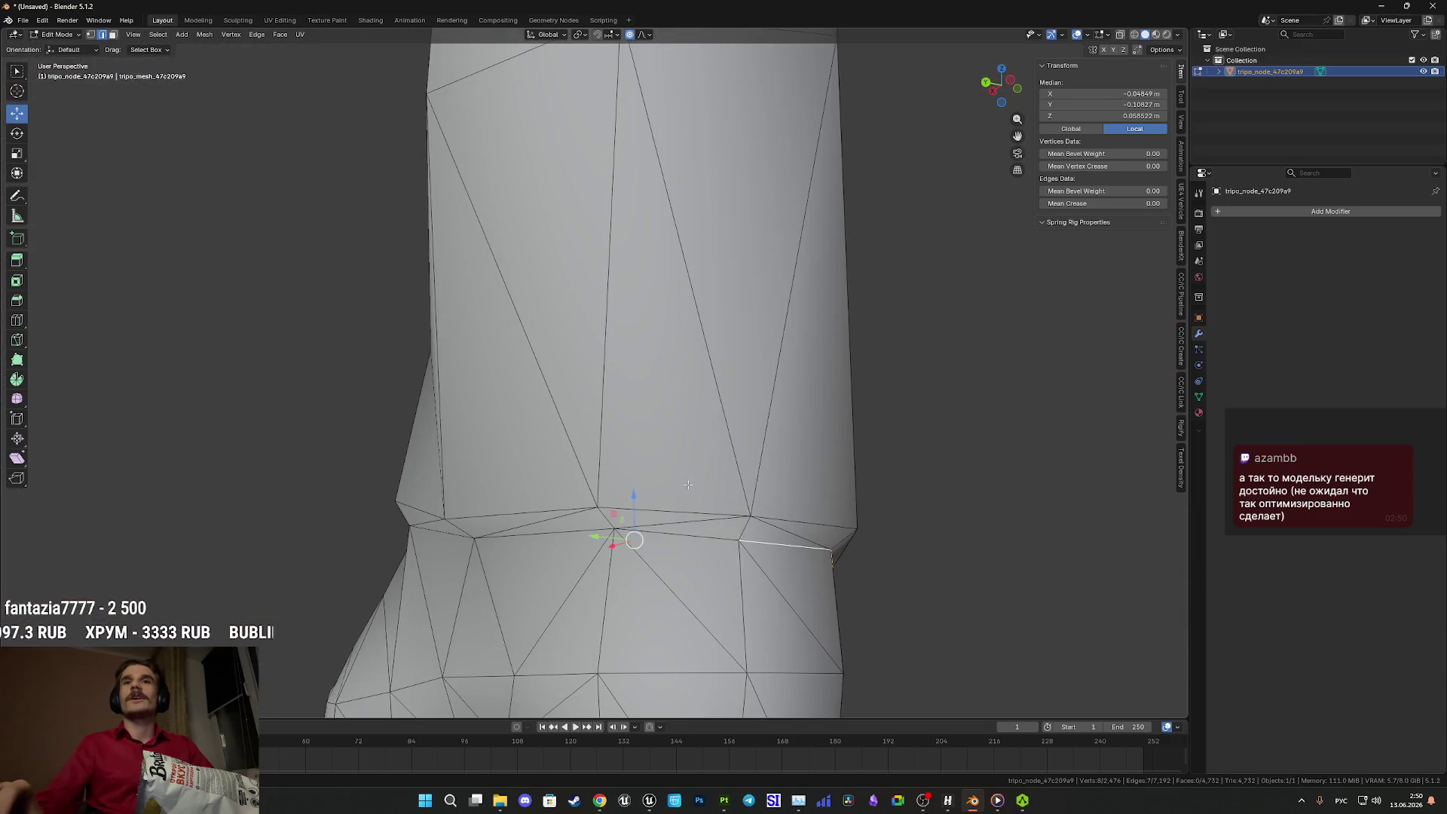
- Complete both ankle loops and mark them sharp
scroll(566, 531, "down", 2)
scroll(543, 526, "up", 6)
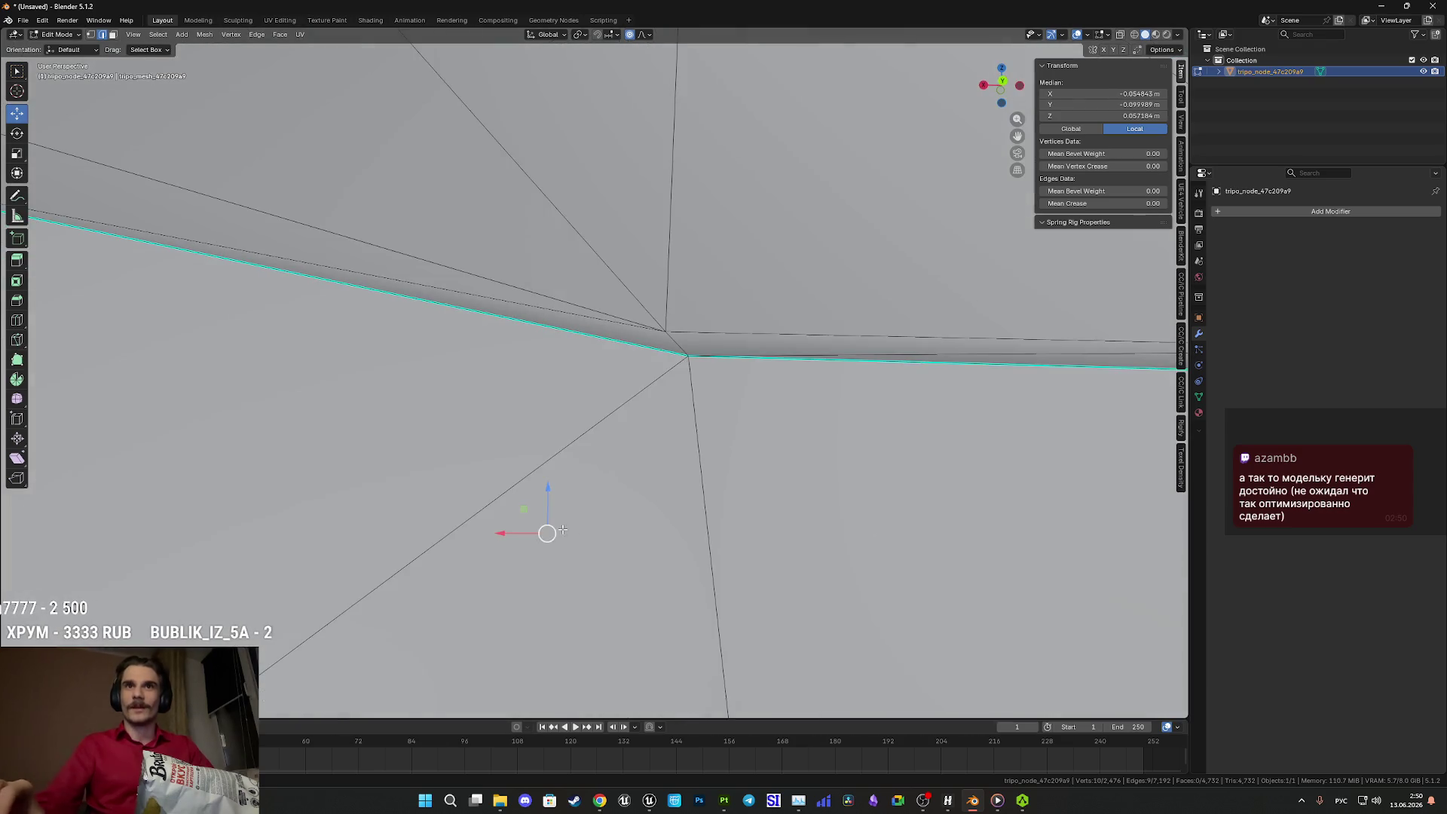
left_click(736, 523, "ctrl")
scroll(671, 515, "down", 5)
left_click(631, 500, "ctrl")
right_click(632, 500)
left_click(622, 498)
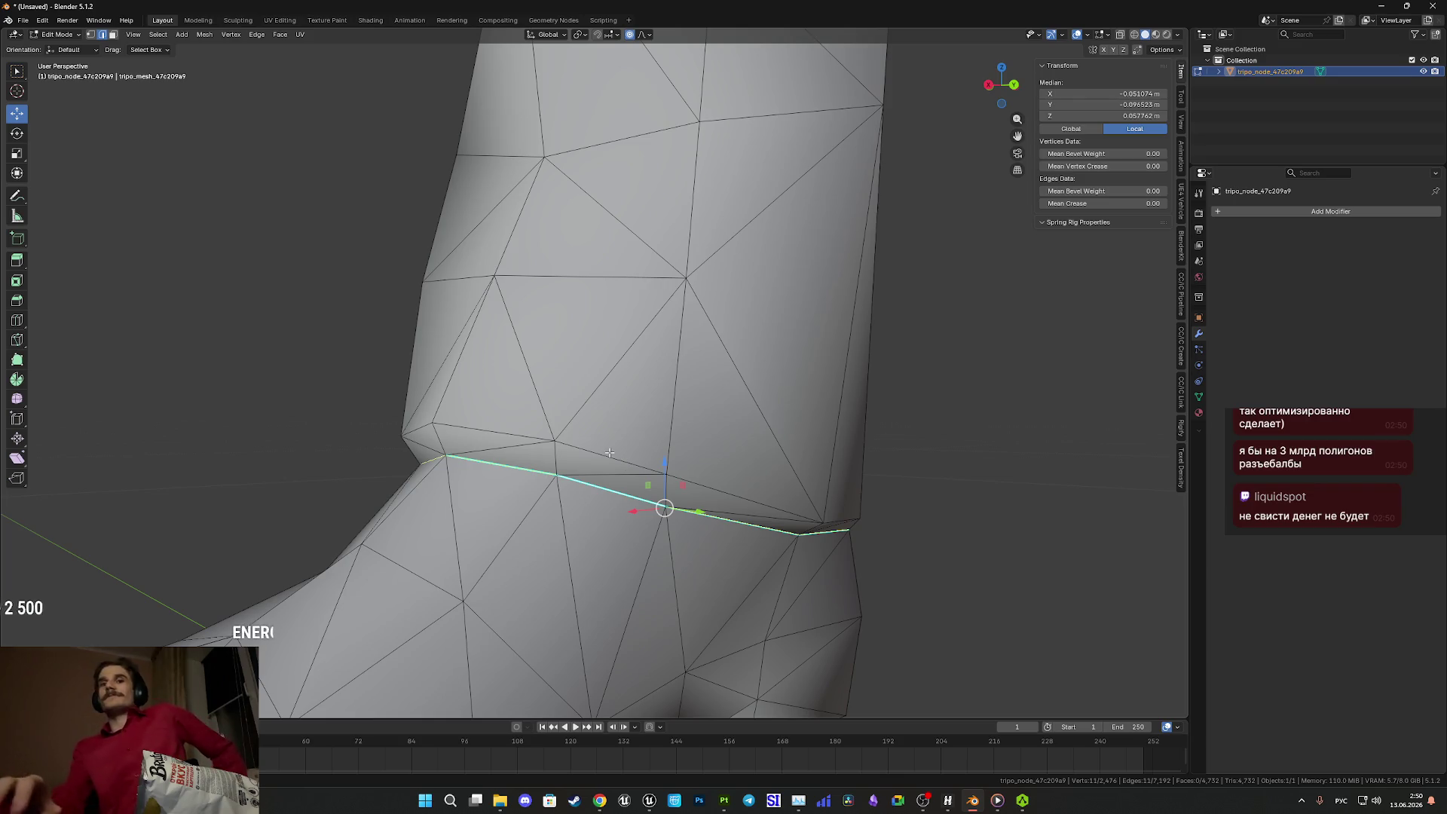
- Switch to Chrome and bring up the Twitch stream manager tab
mouse_move(600, 800)
left_click(599, 734)
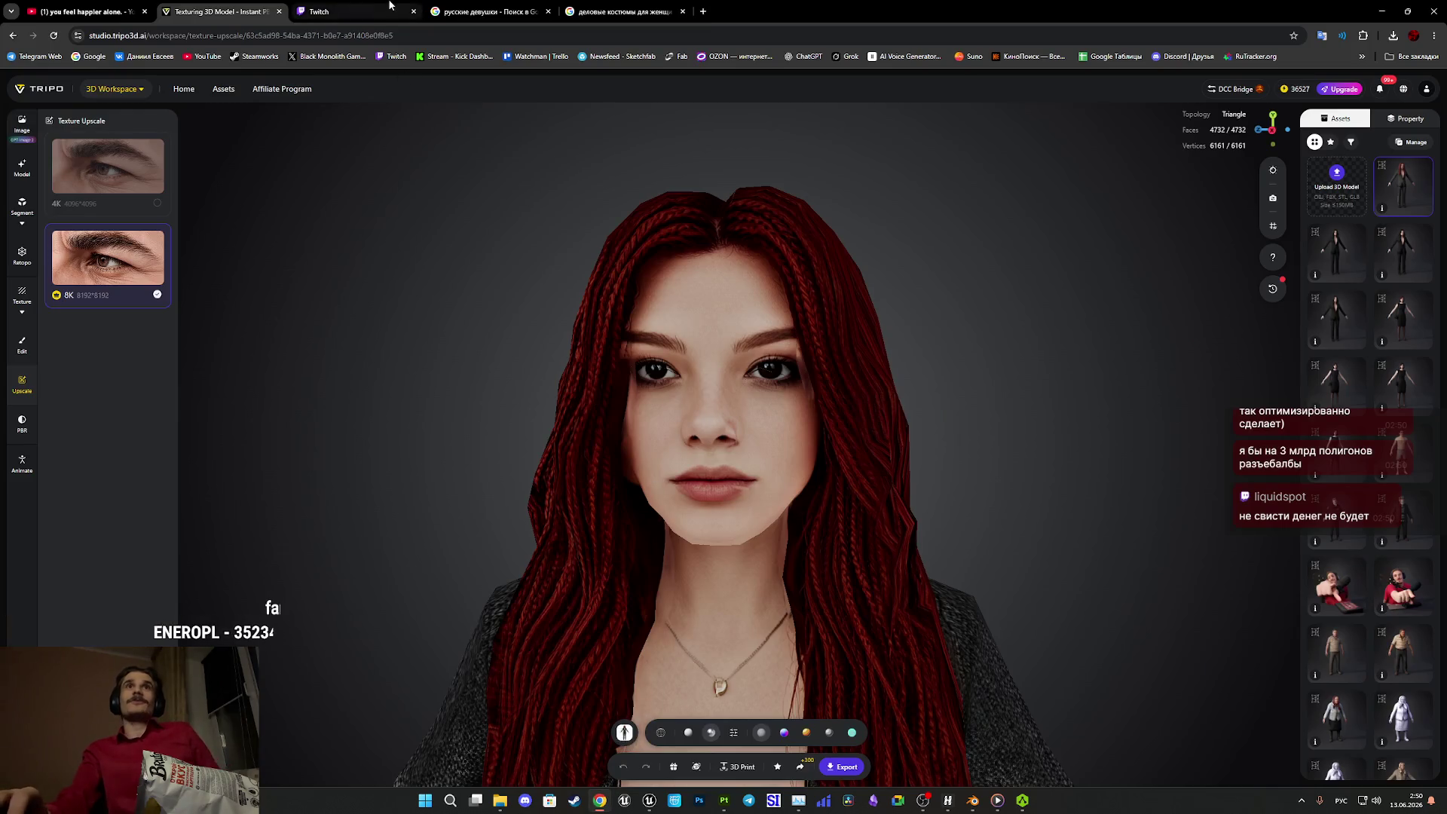
left_click(362, 11)
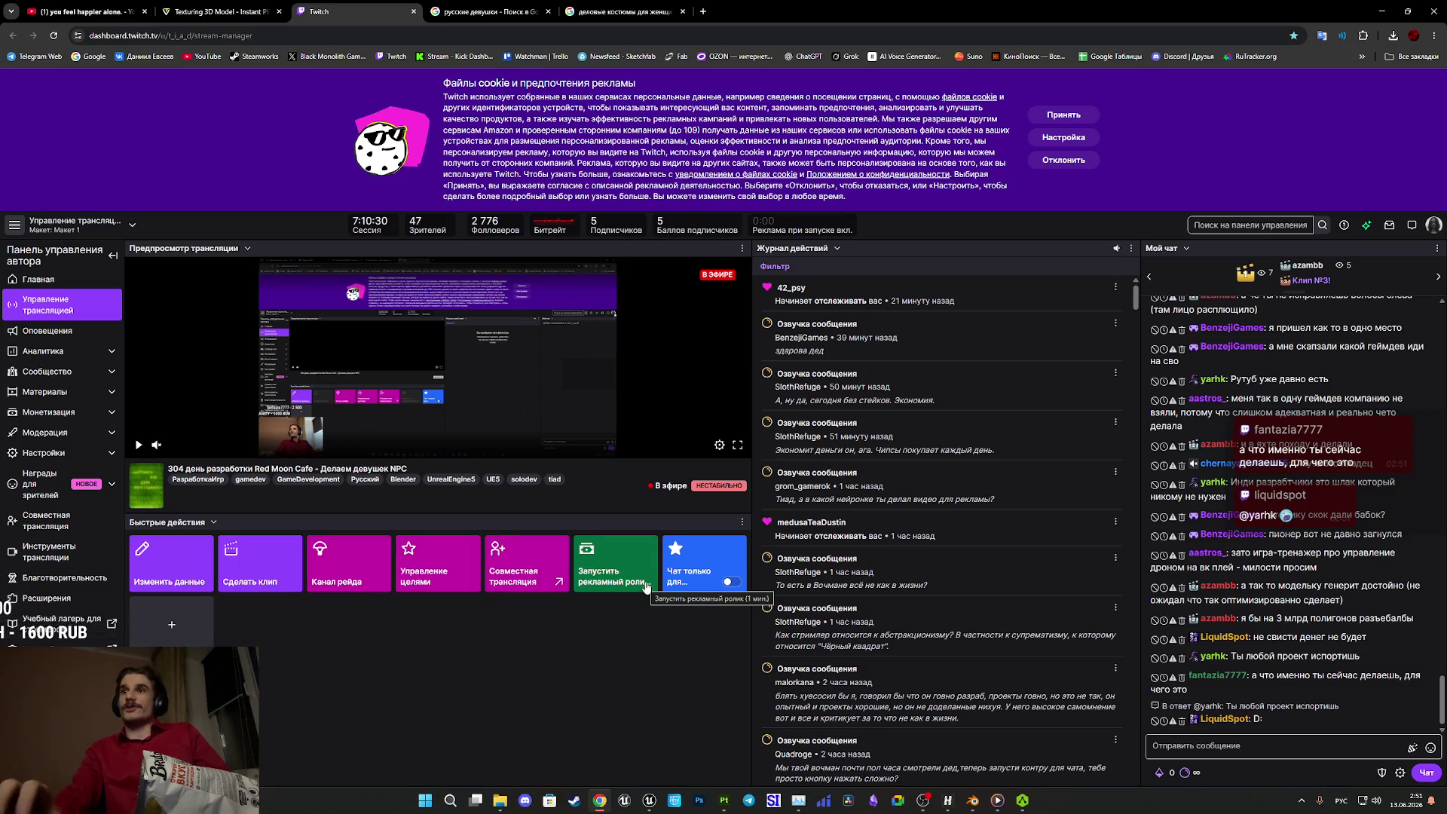
- Play the 'stay calm.' video on YouTube, then switch back to Blender via AccuRIG
left_click(82, 11)
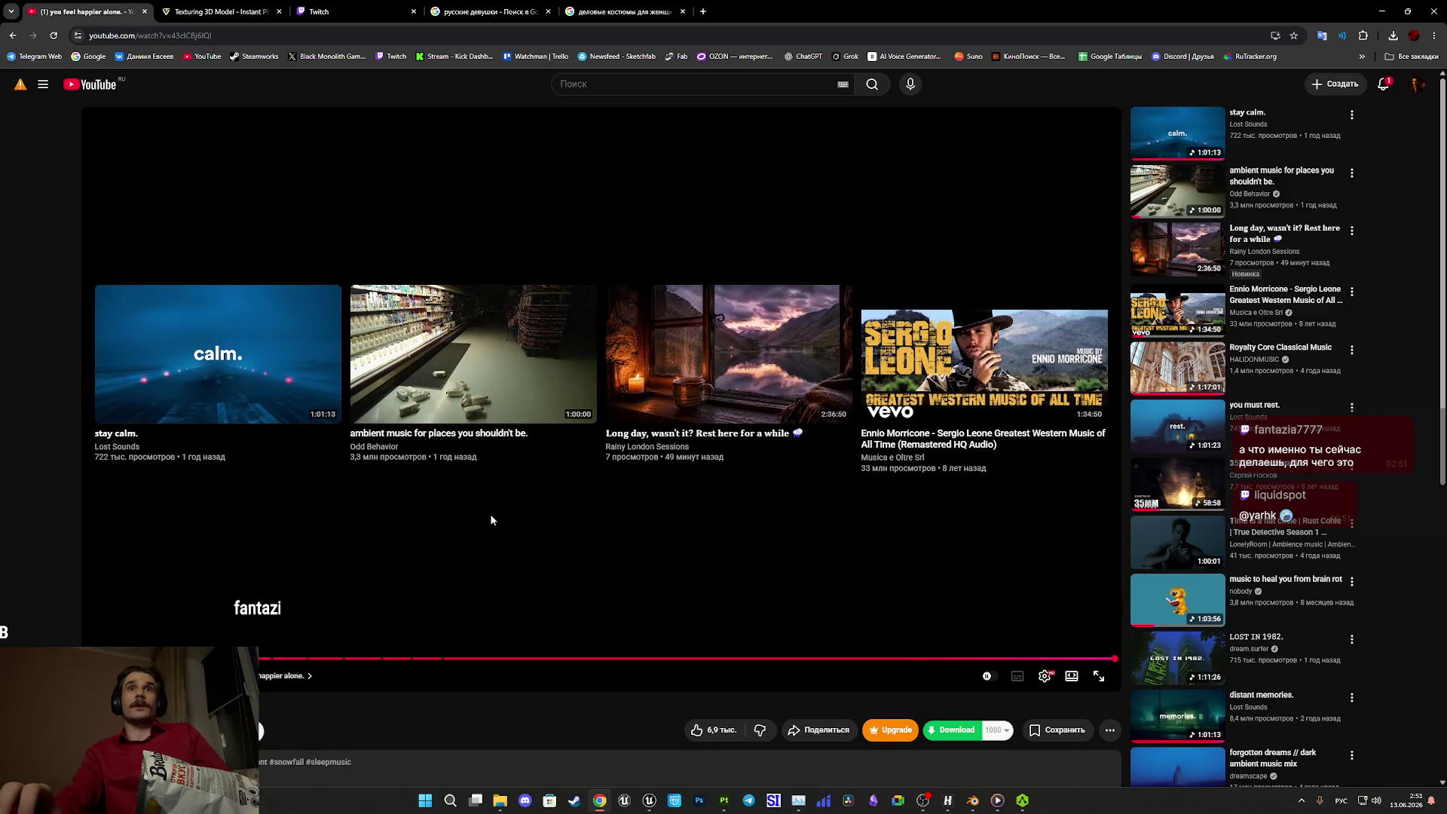
left_click(244, 367)
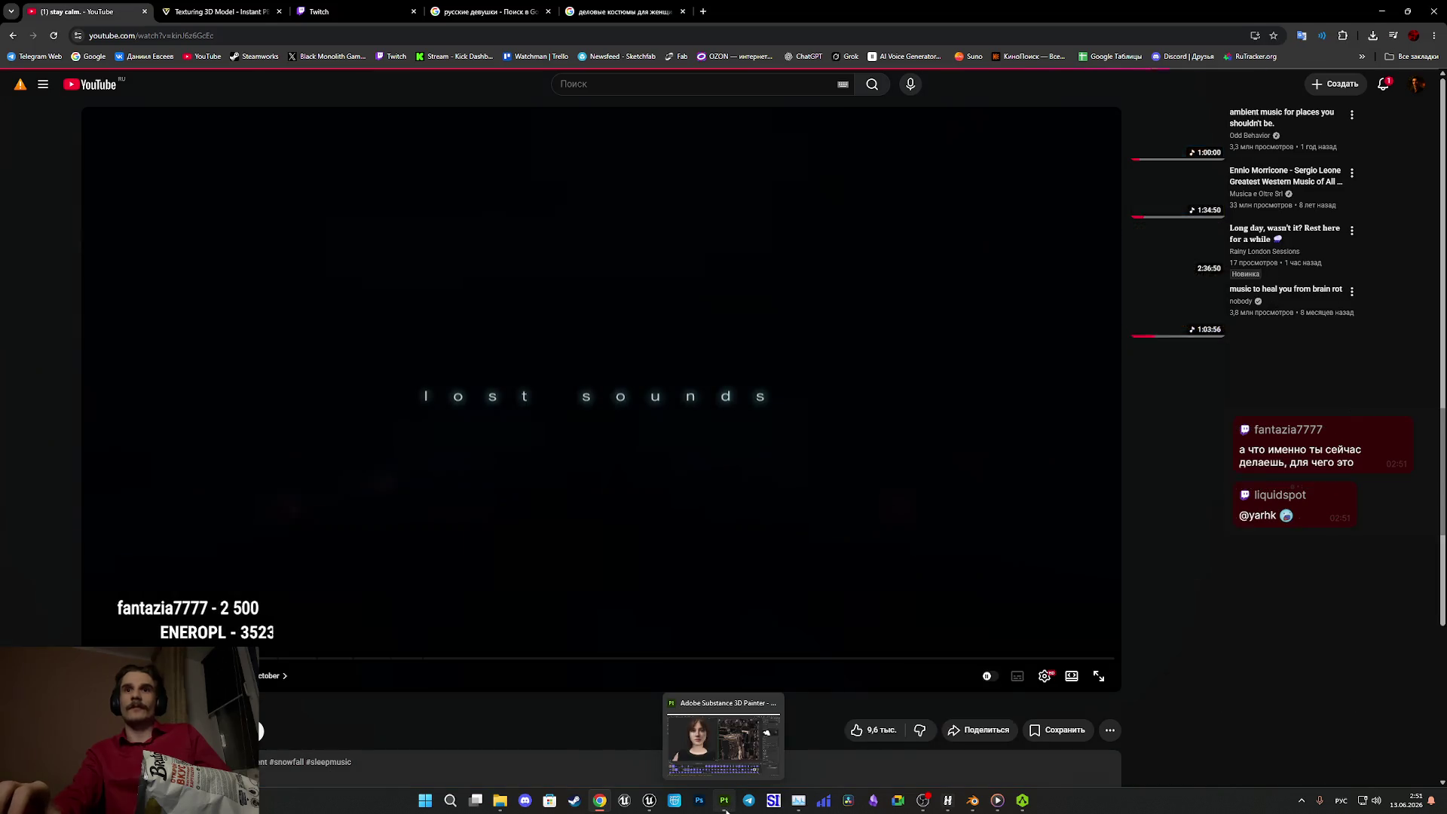
mouse_move(652, 809)
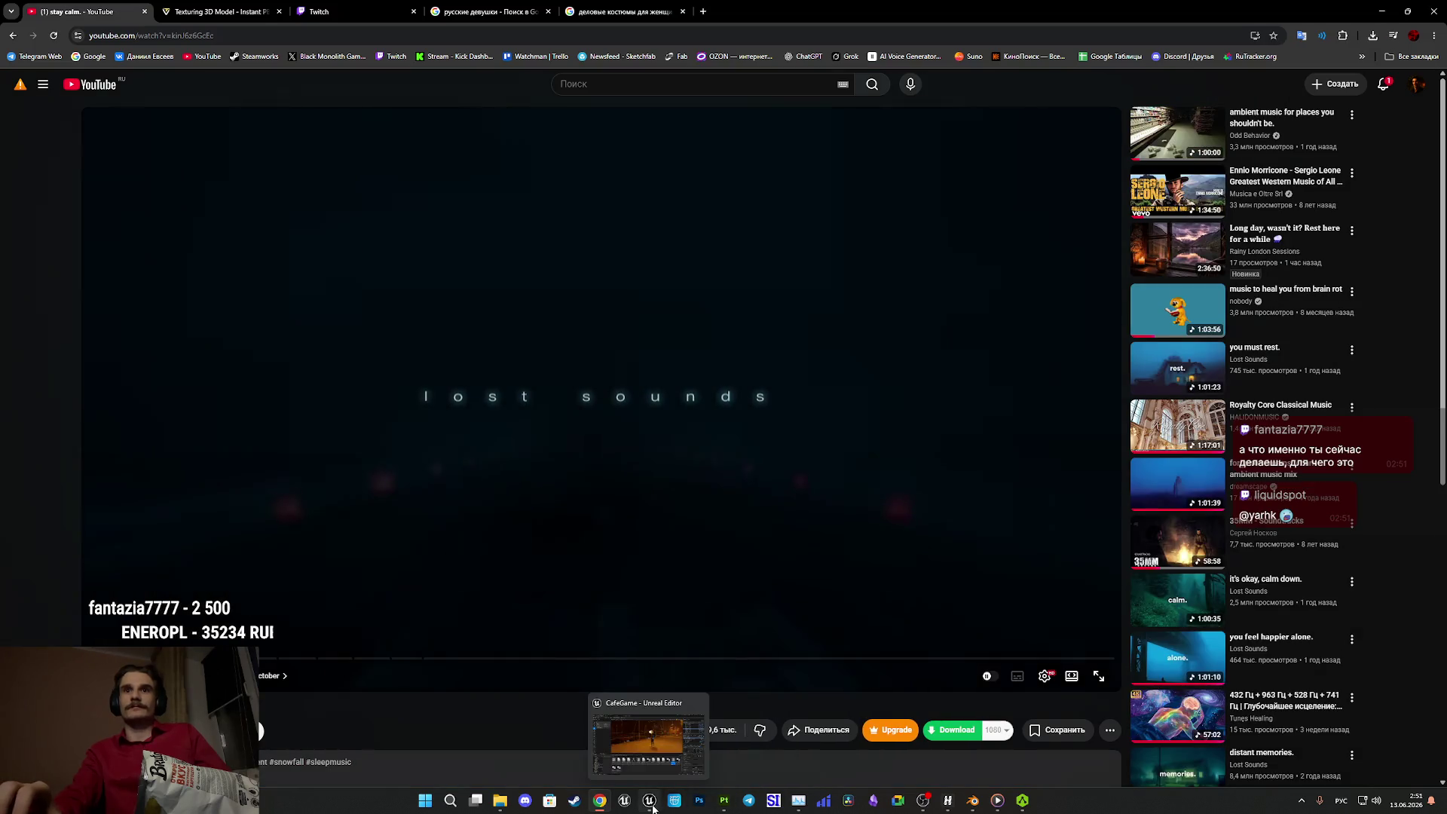
left_click(1017, 805)
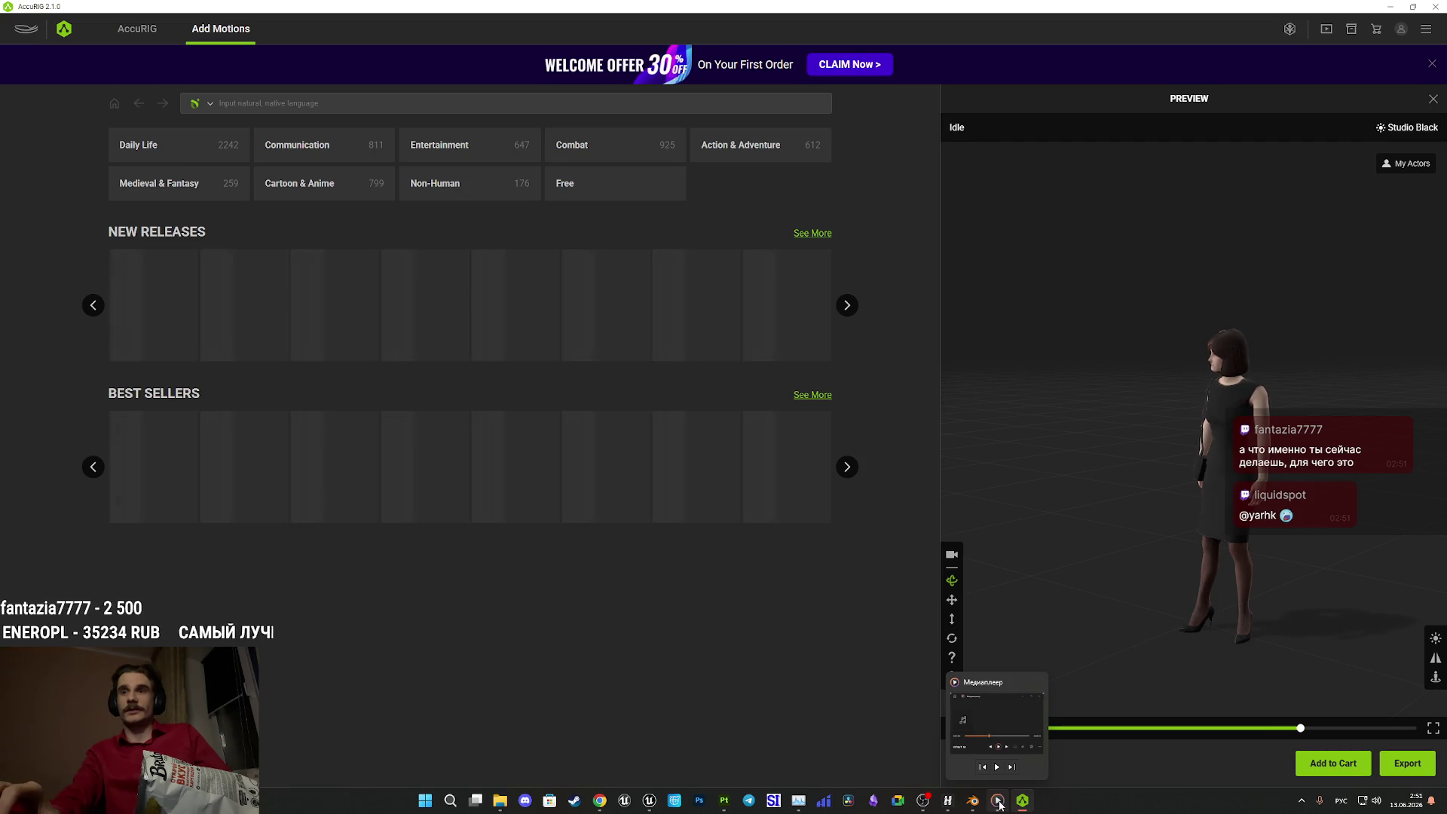
left_click(972, 800)
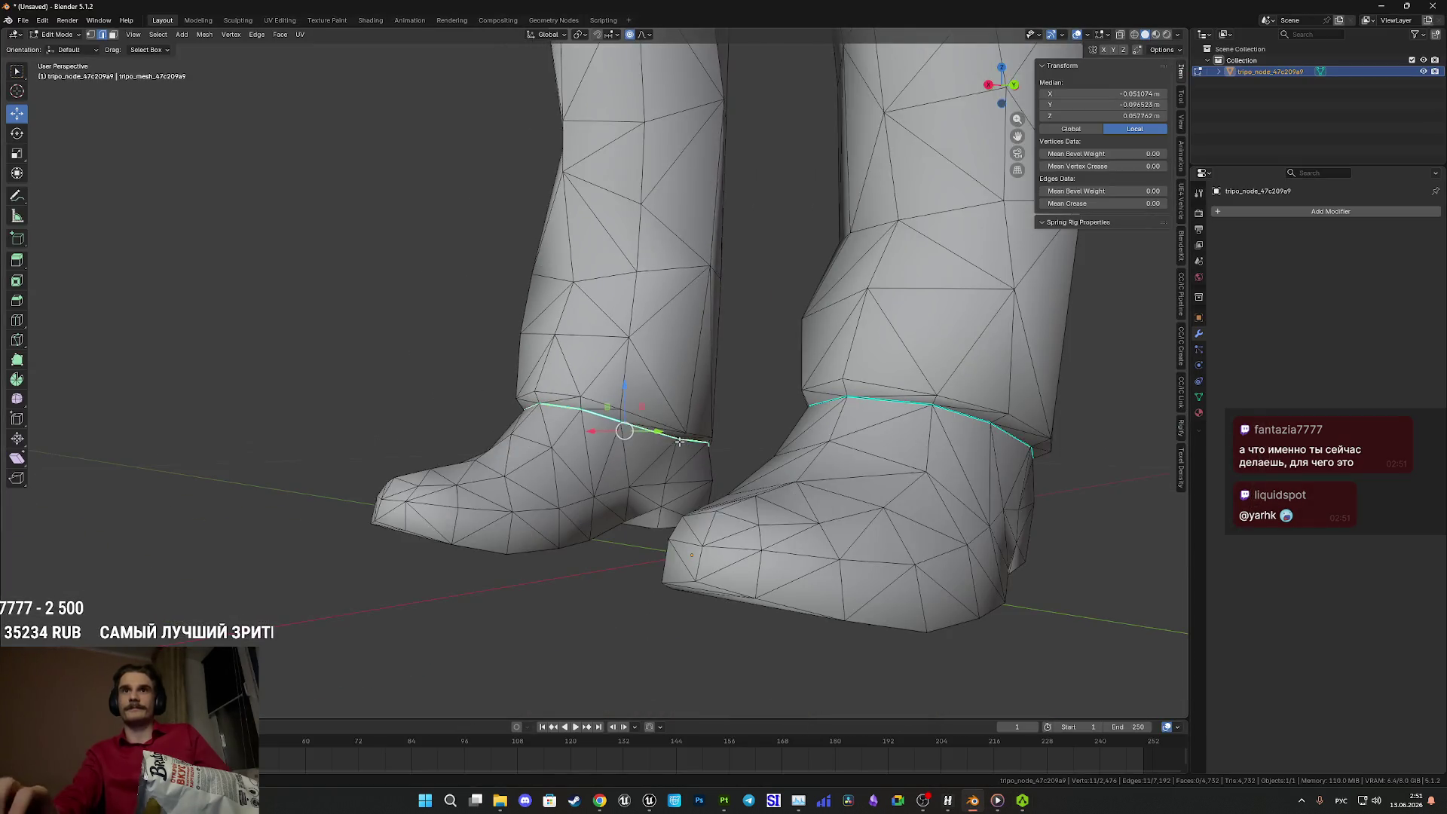
- Return to Object Mode and switch the viewport to Material Preview
scroll(679, 443, "down", 4)
key("Tab")
scroll(734, 409, "down", 2)
mouse_move(715, 378)
left_mouse_down()
mouse_move(737, 417)
mouse_move(862, 404)
mouse_move(673, 411)
left_mouse_up()
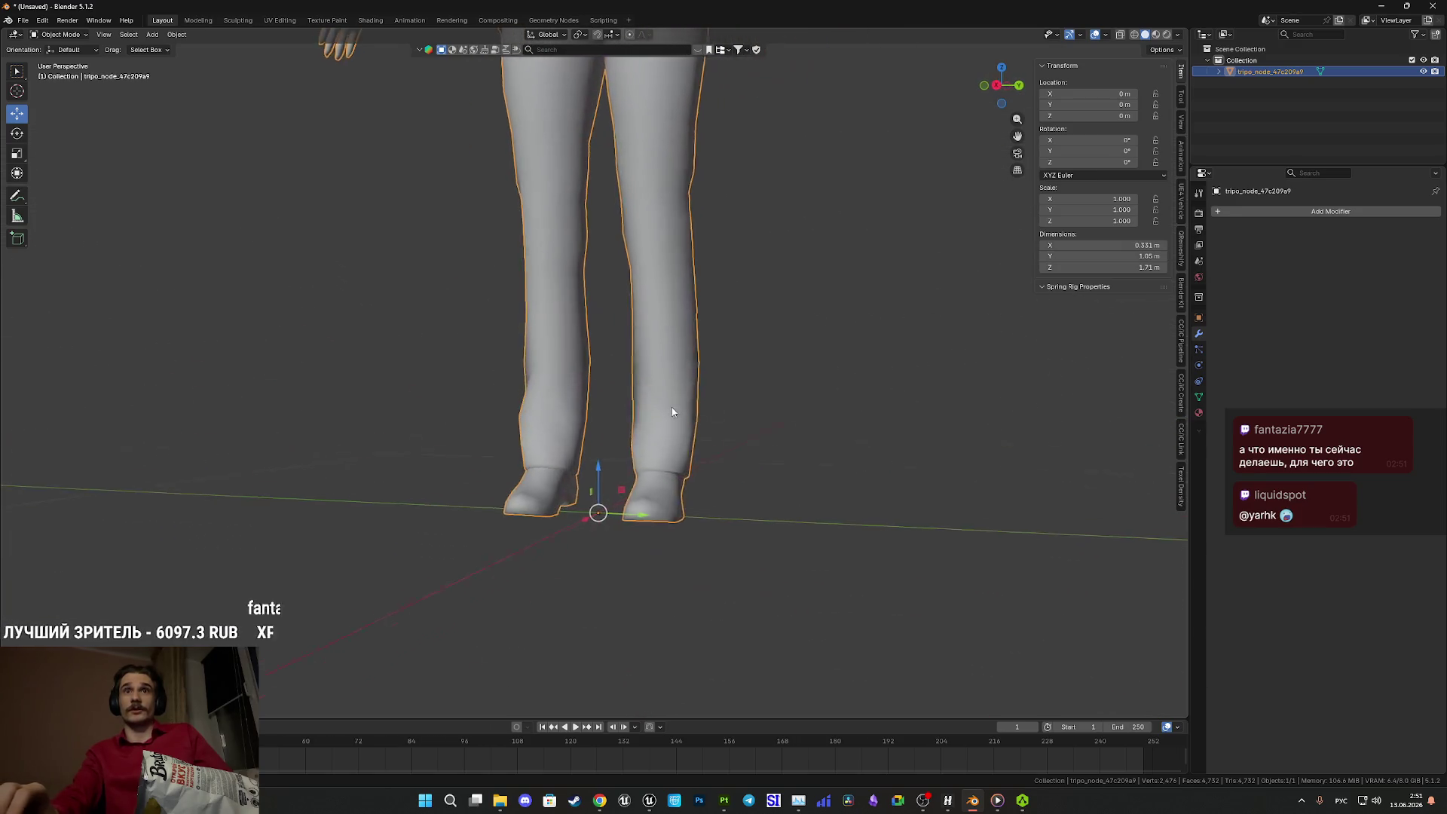
key("z")
left_click(699, 435)
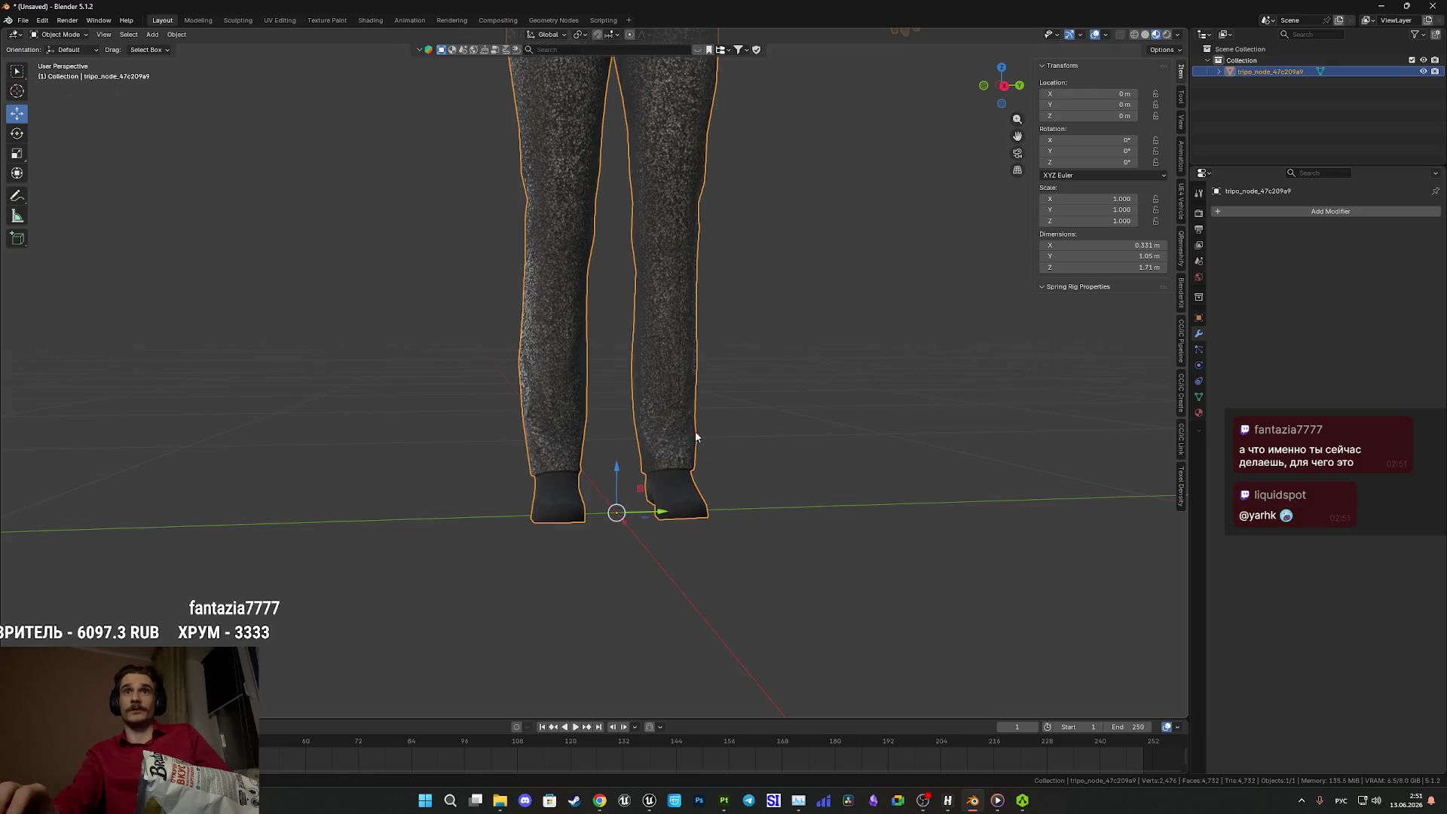
- Zoom and orbit to inspect the textured face in profile
scroll(699, 436, "down", 6)
scroll(627, 477, "up", 3)
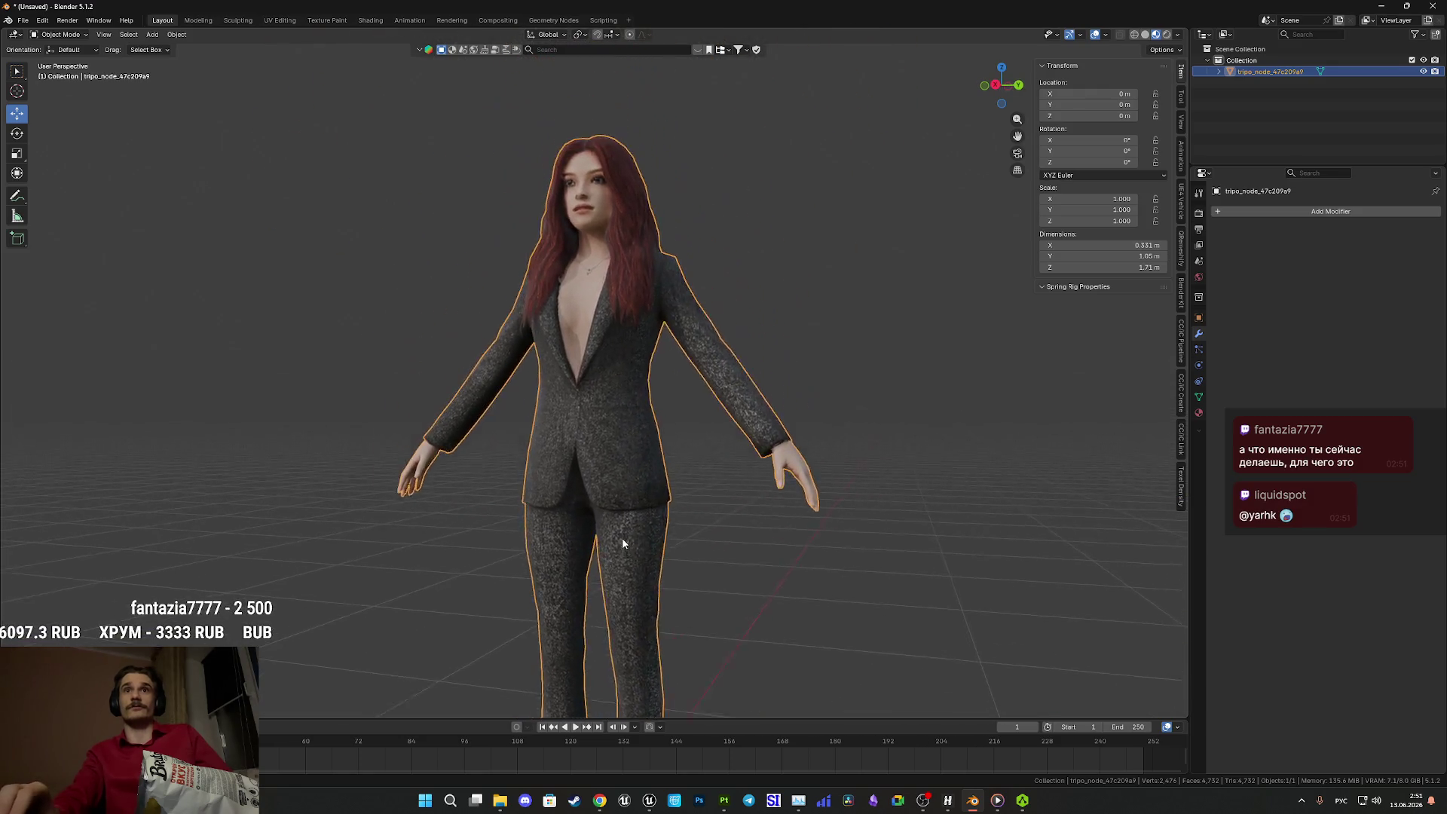
scroll(621, 524, "up", 4)
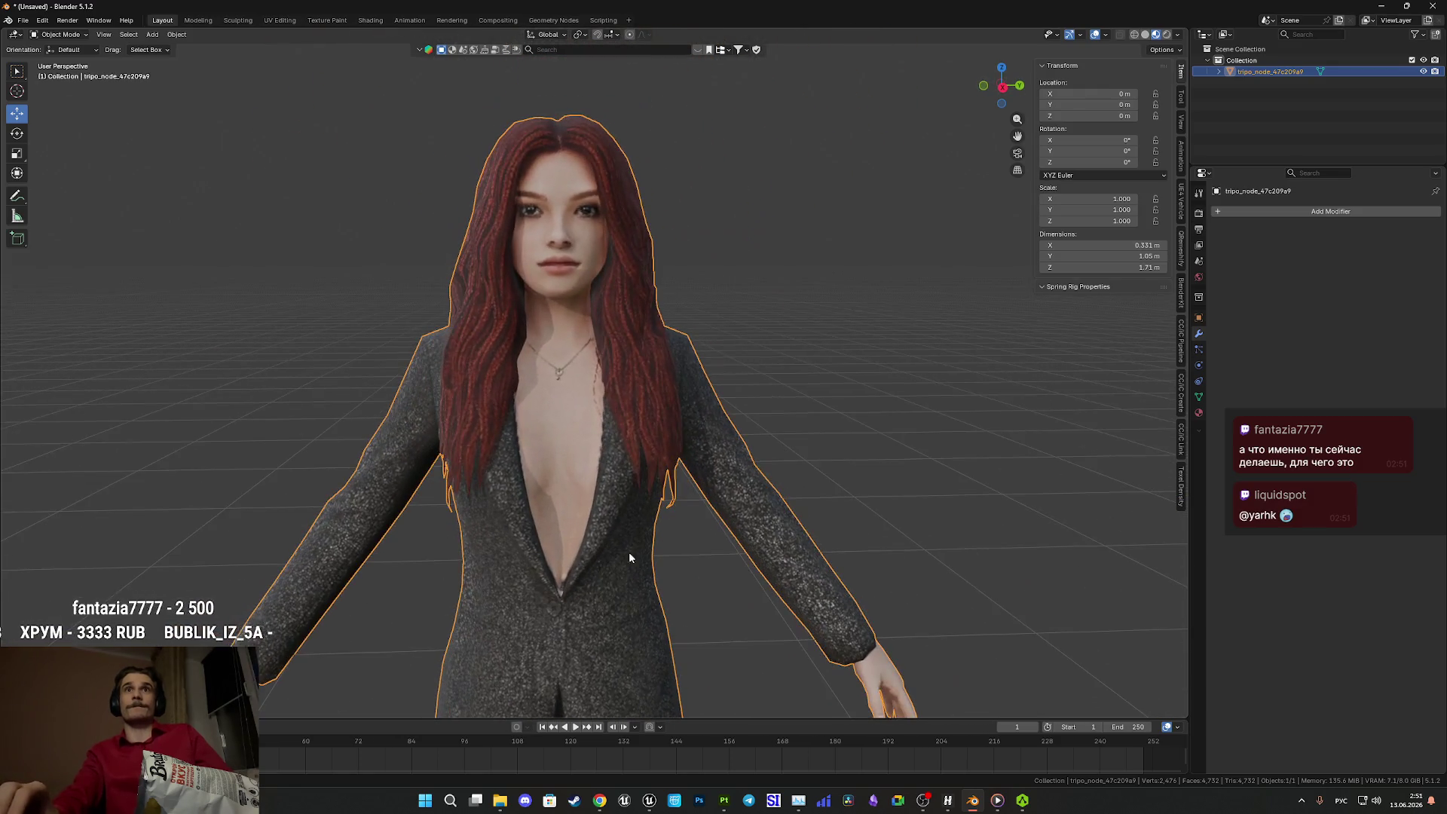
scroll(612, 505, "down", 2)
mouse_move(638, 548)
left_mouse_down()
mouse_move(594, 497)
mouse_move(776, 508)
mouse_move(520, 506)
mouse_move(767, 524)
mouse_move(705, 507)
mouse_move(720, 505)
left_mouse_up()
scroll(618, 508, "up", 5)
scroll(585, 494, "down", 1)
scroll(603, 499, "up", 4)
scroll(648, 501, "down", 2)
- Zoom around the face and switch back to Solid shading
scroll(651, 508, "up", 4)
scroll(651, 508, "down", 1)
scroll(520, 505, "up", 3)
scroll(519, 510, "down", 1)
scroll(705, 507, "up", 3)
key("z")
left_click(772, 504)
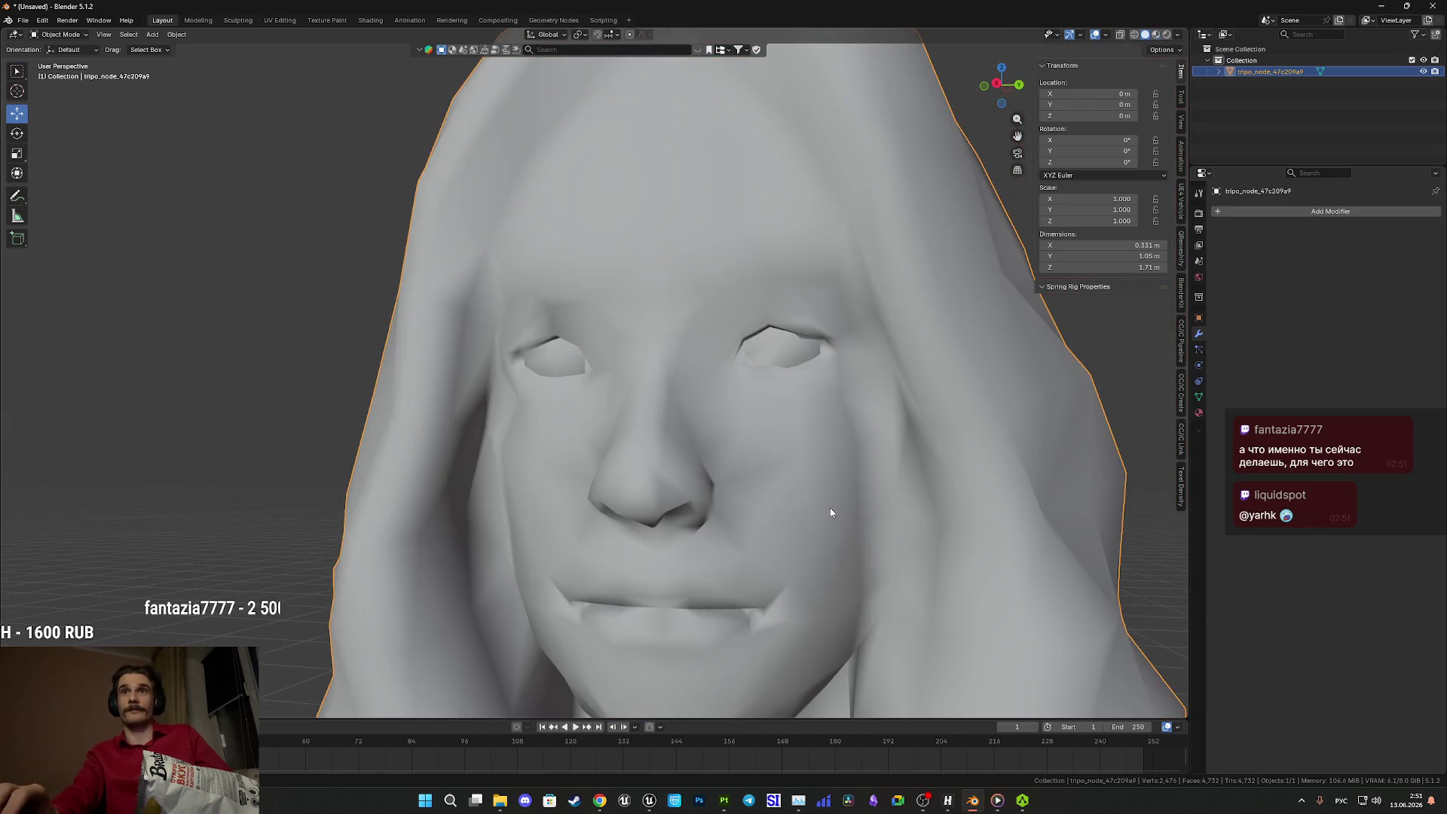
- Select an edge beside the right eye, then open the object shading menu in Object Mode
key("Tab")
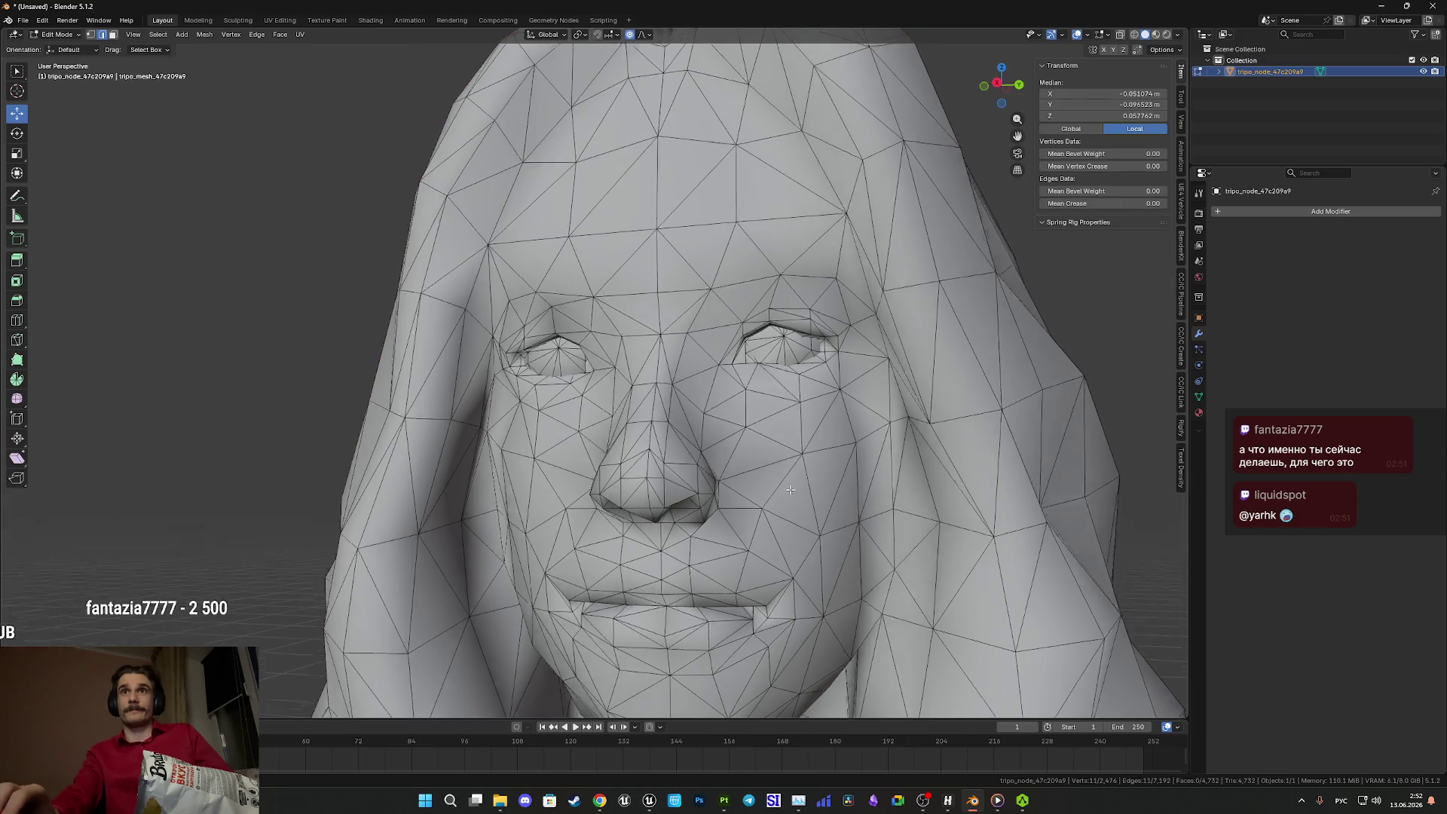
left_click(791, 357)
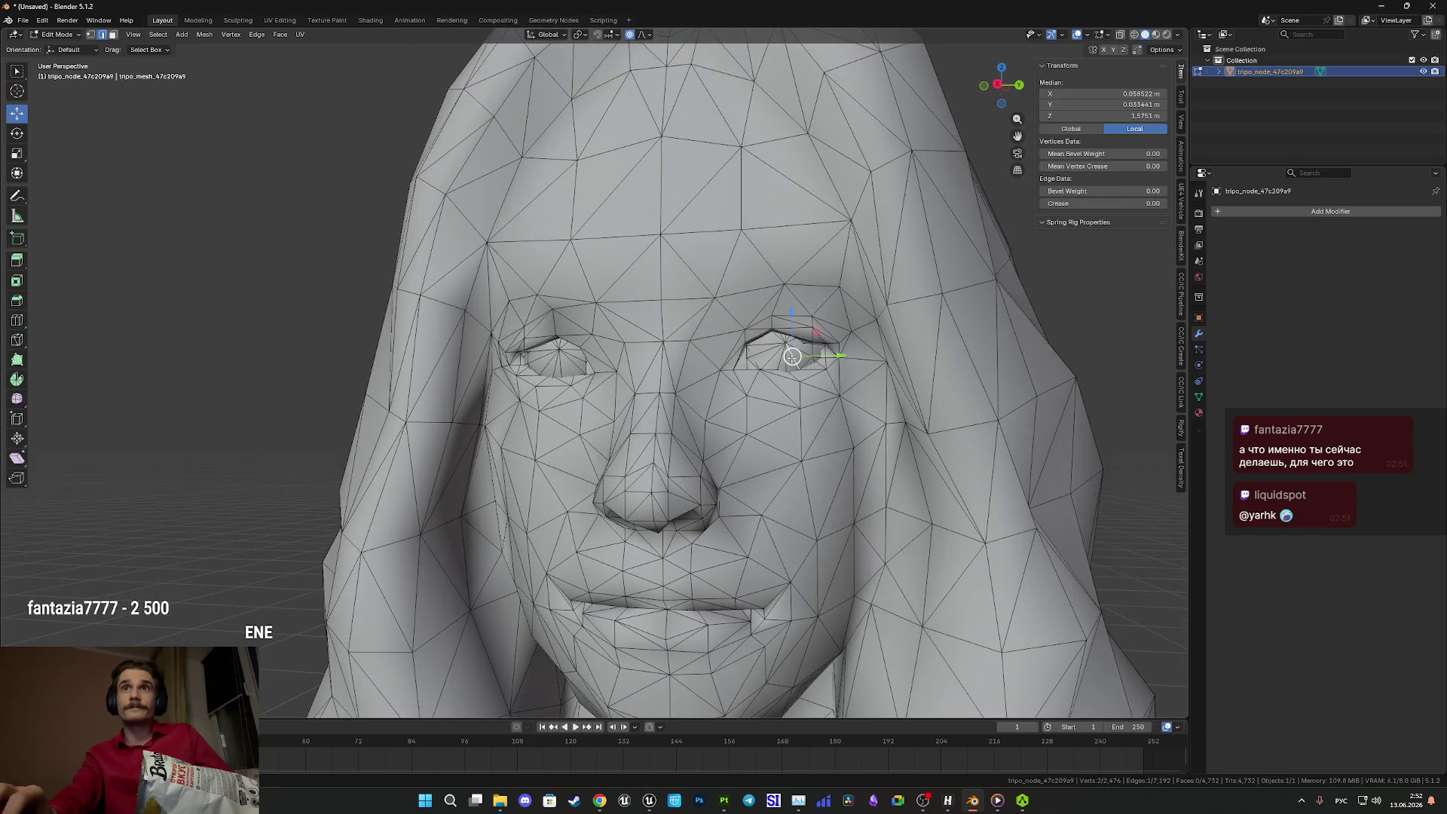
left_click(113, 35)
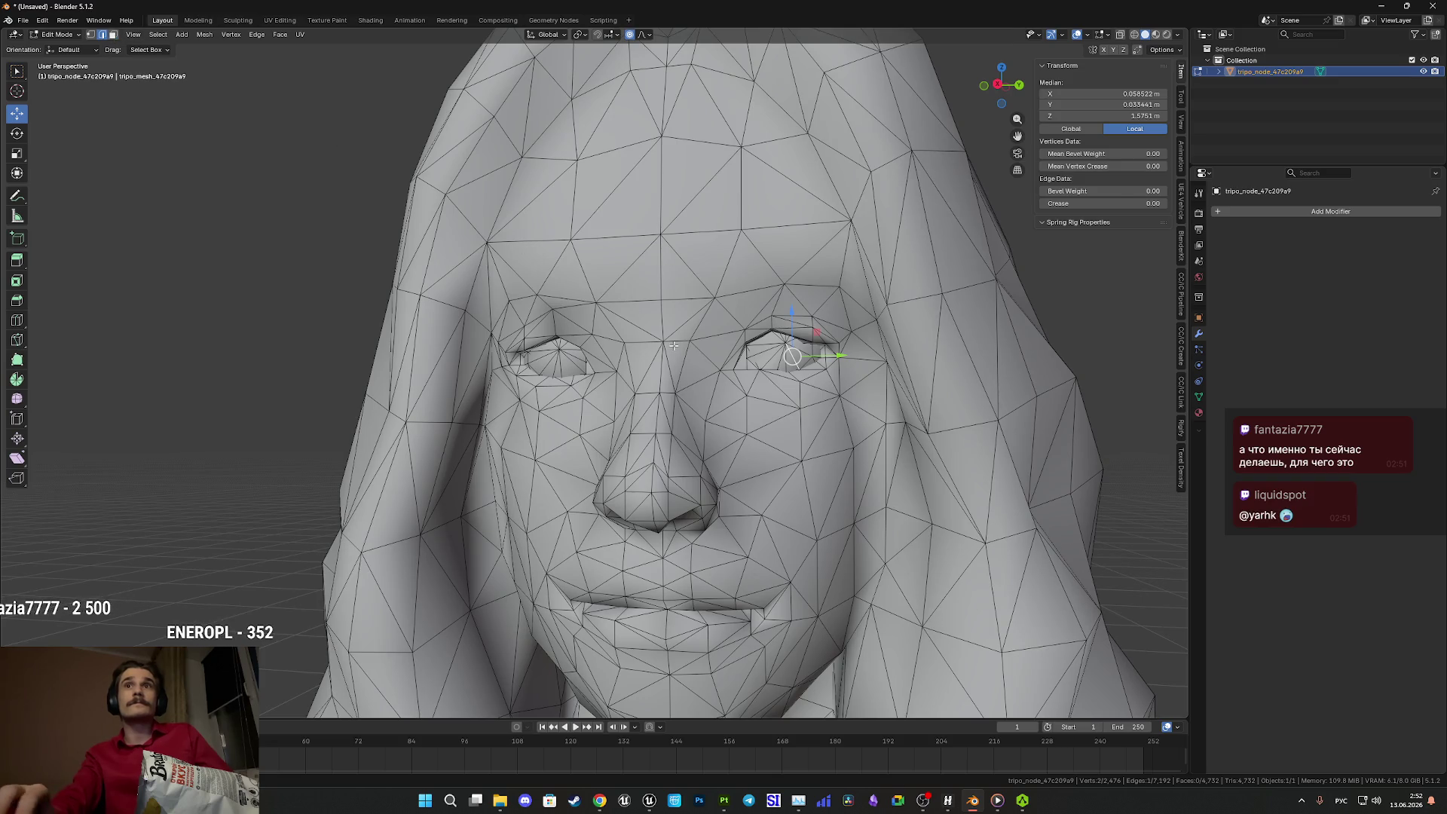
key("Tab")
scroll(670, 422, "down", 5)
right_click(671, 422)
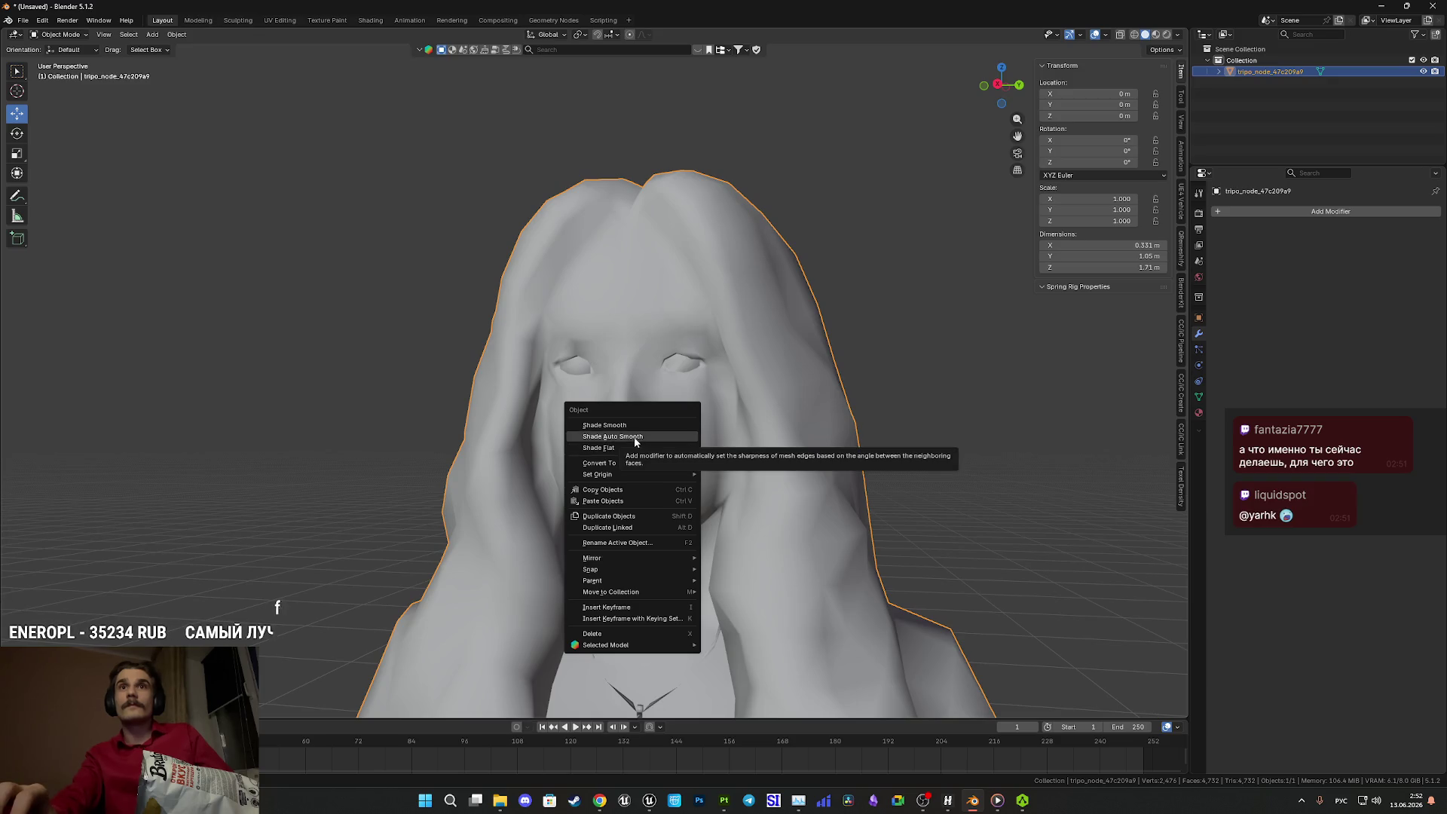
- In Edit Mode, select the necklace and pendant as linked geometry and delete their vertices
left_click(671, 385)
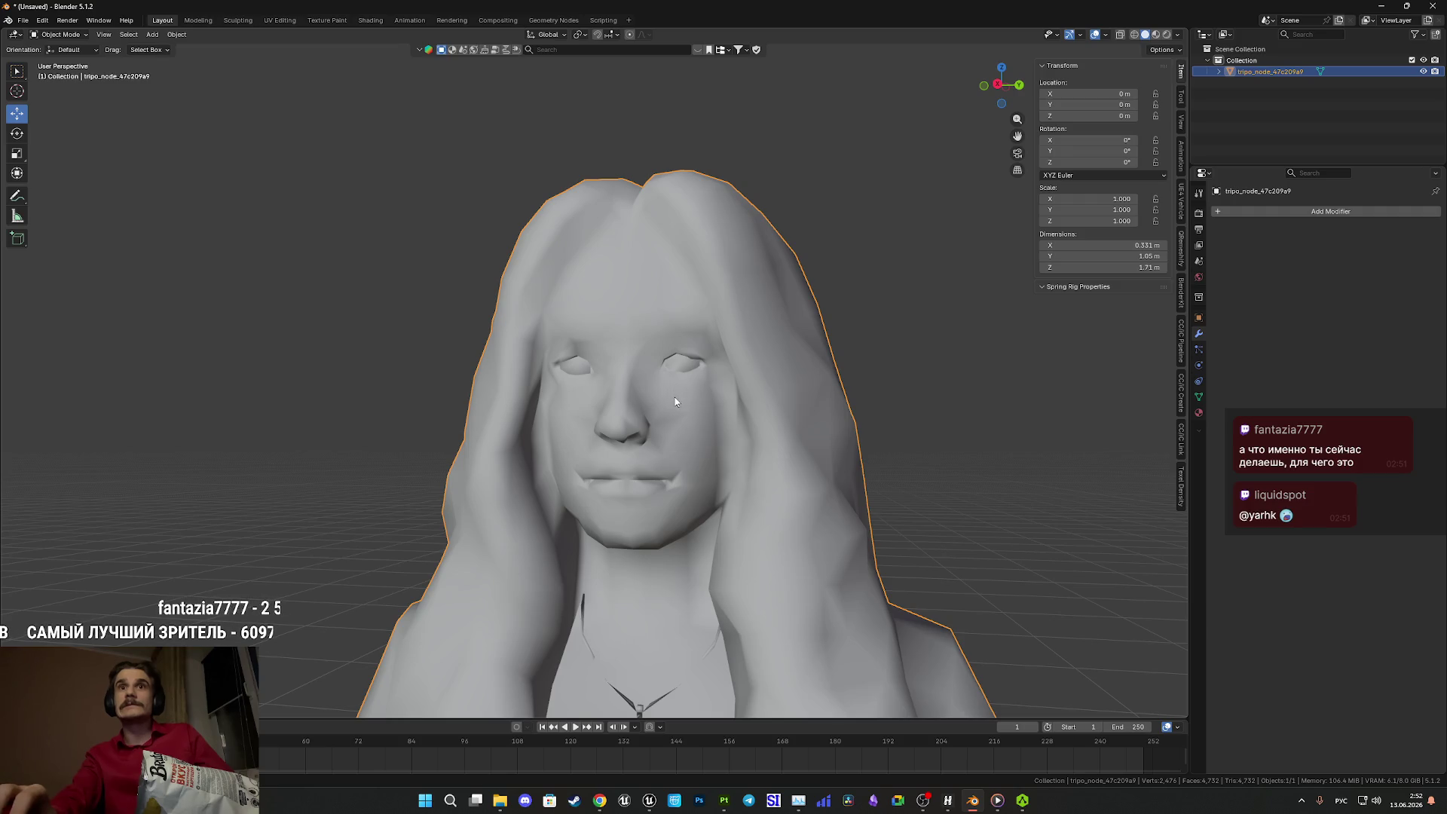
key("Tab")
scroll(641, 602, "up", 5)
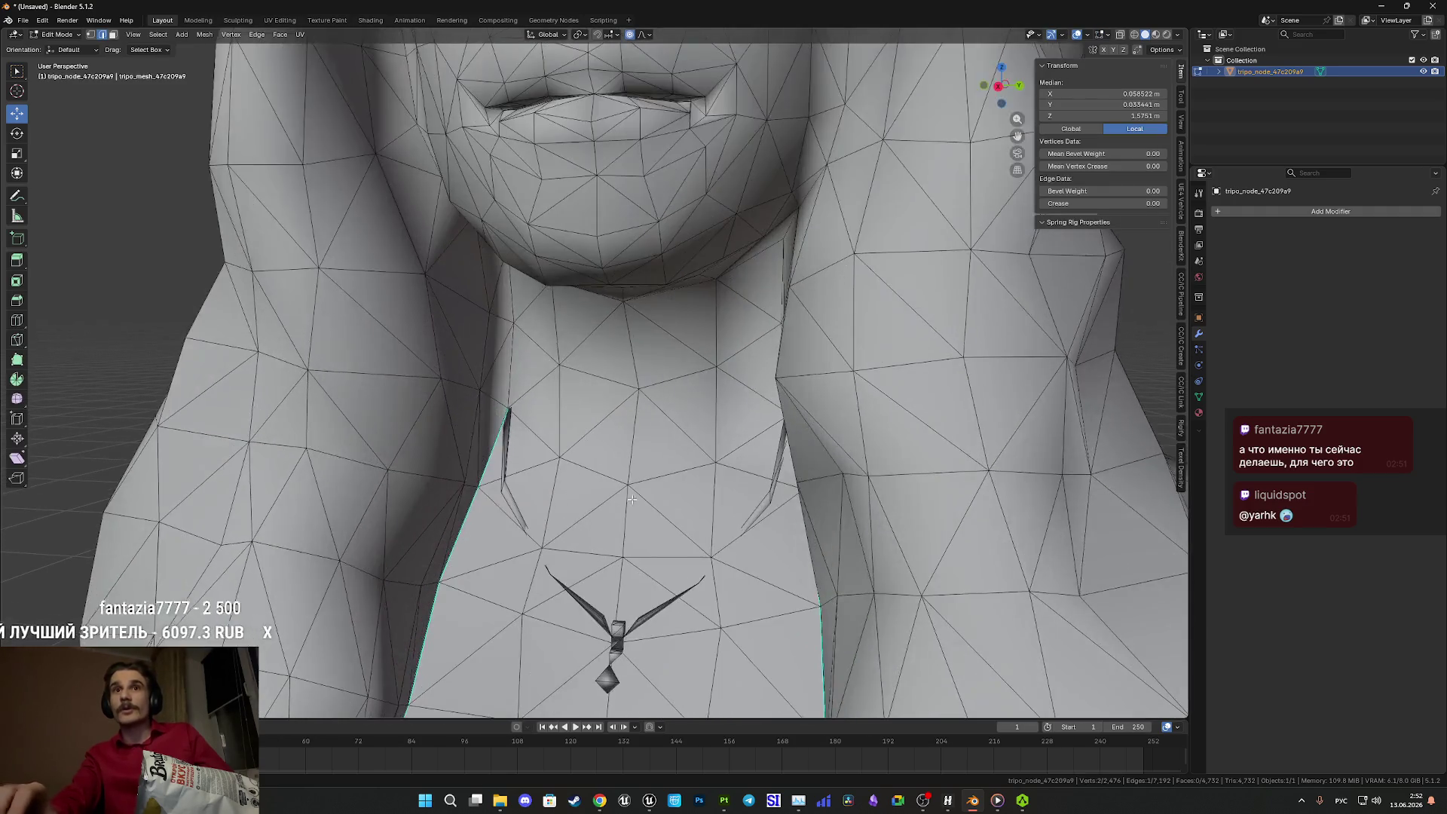
scroll(641, 602, "down", 1)
key("alt+a")
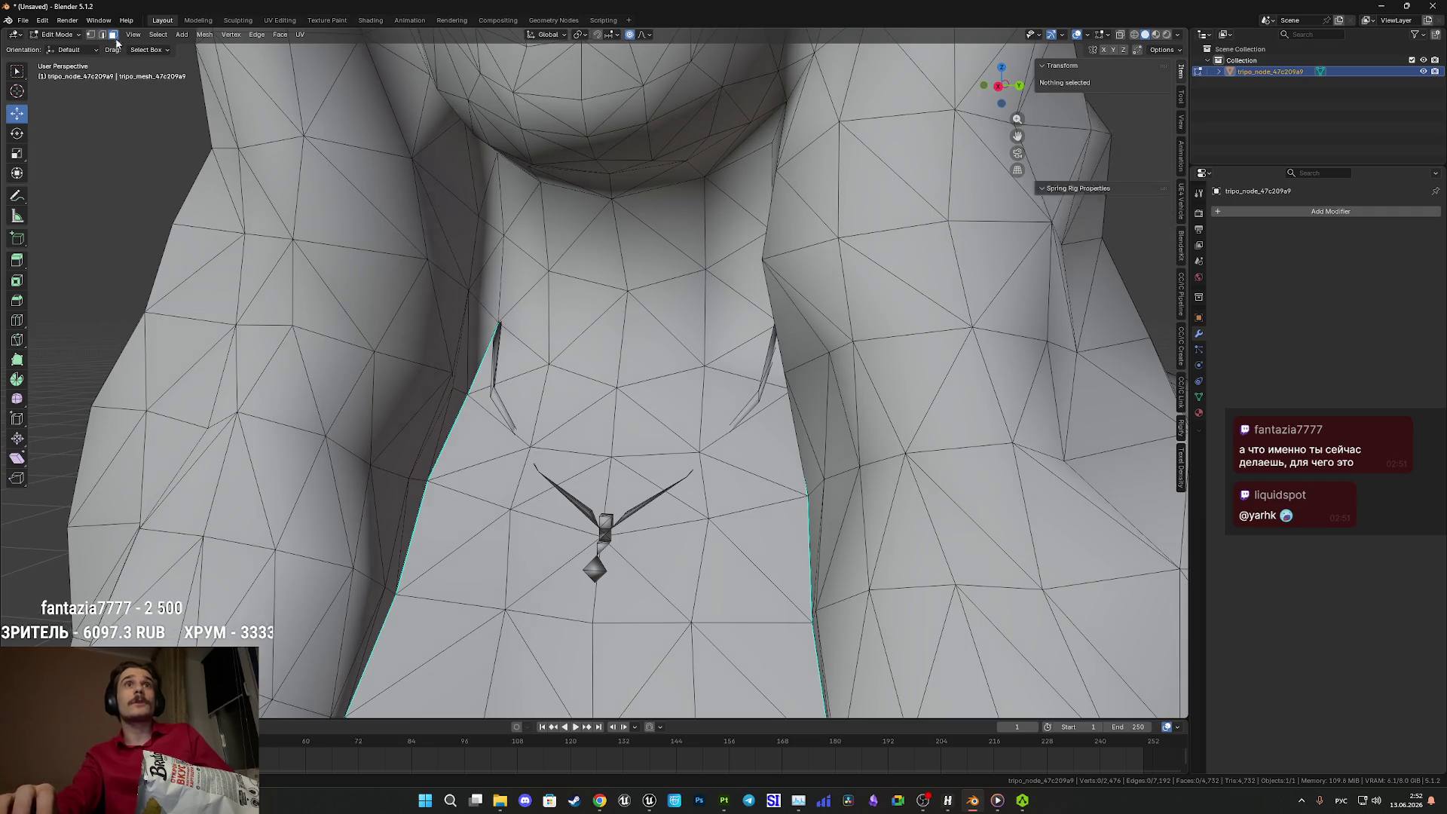
key("l")
key("l")
key("l")
key("l")
key("l")
key("l")
key("x")
left_click(498, 401)
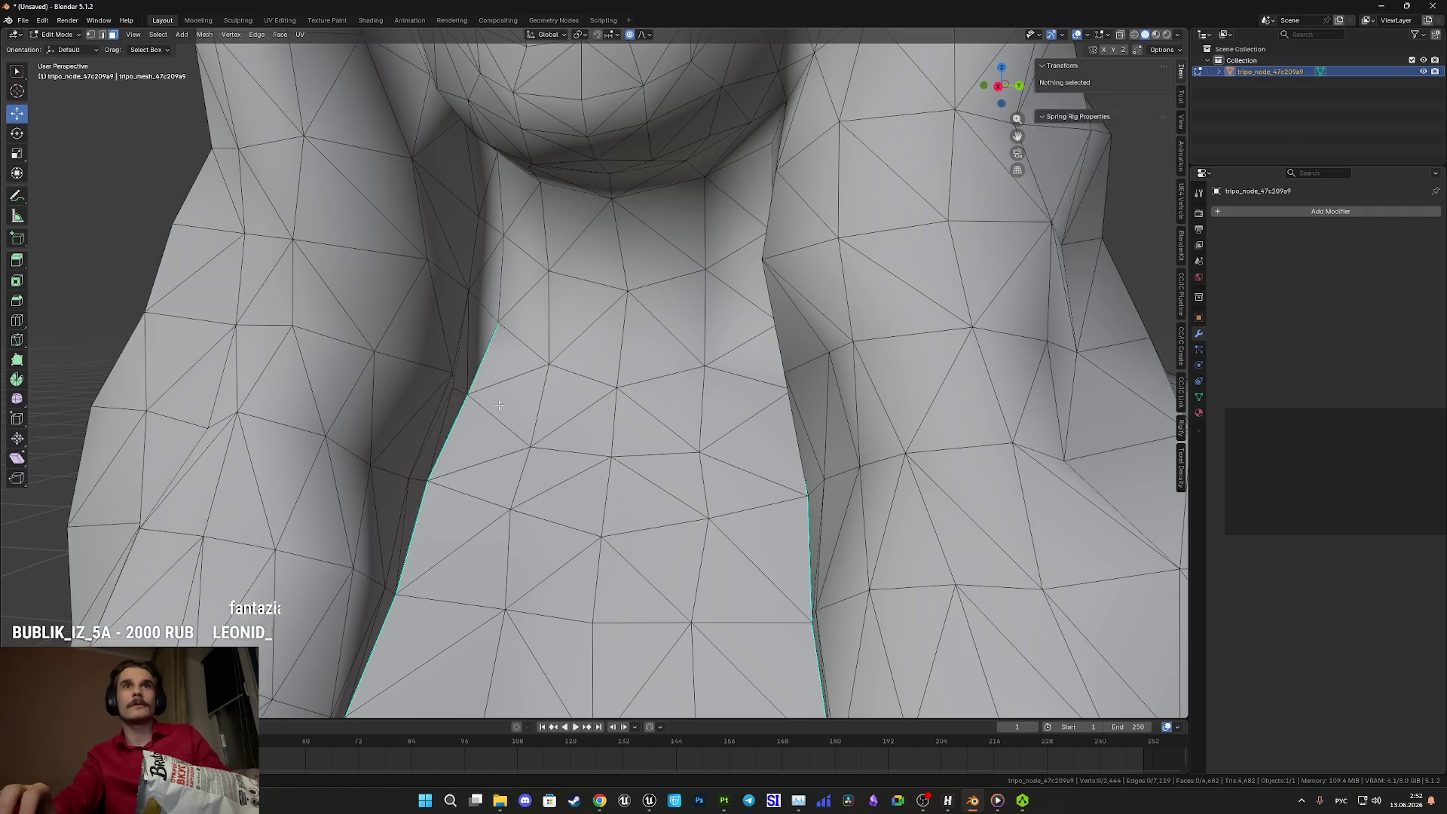
- Switch the viewport to Material Preview to show the model's textures
scroll(497, 404, "down", 3)
scroll(580, 445, "up", 3)
key("z")
left_click(574, 512)
key("Tab")
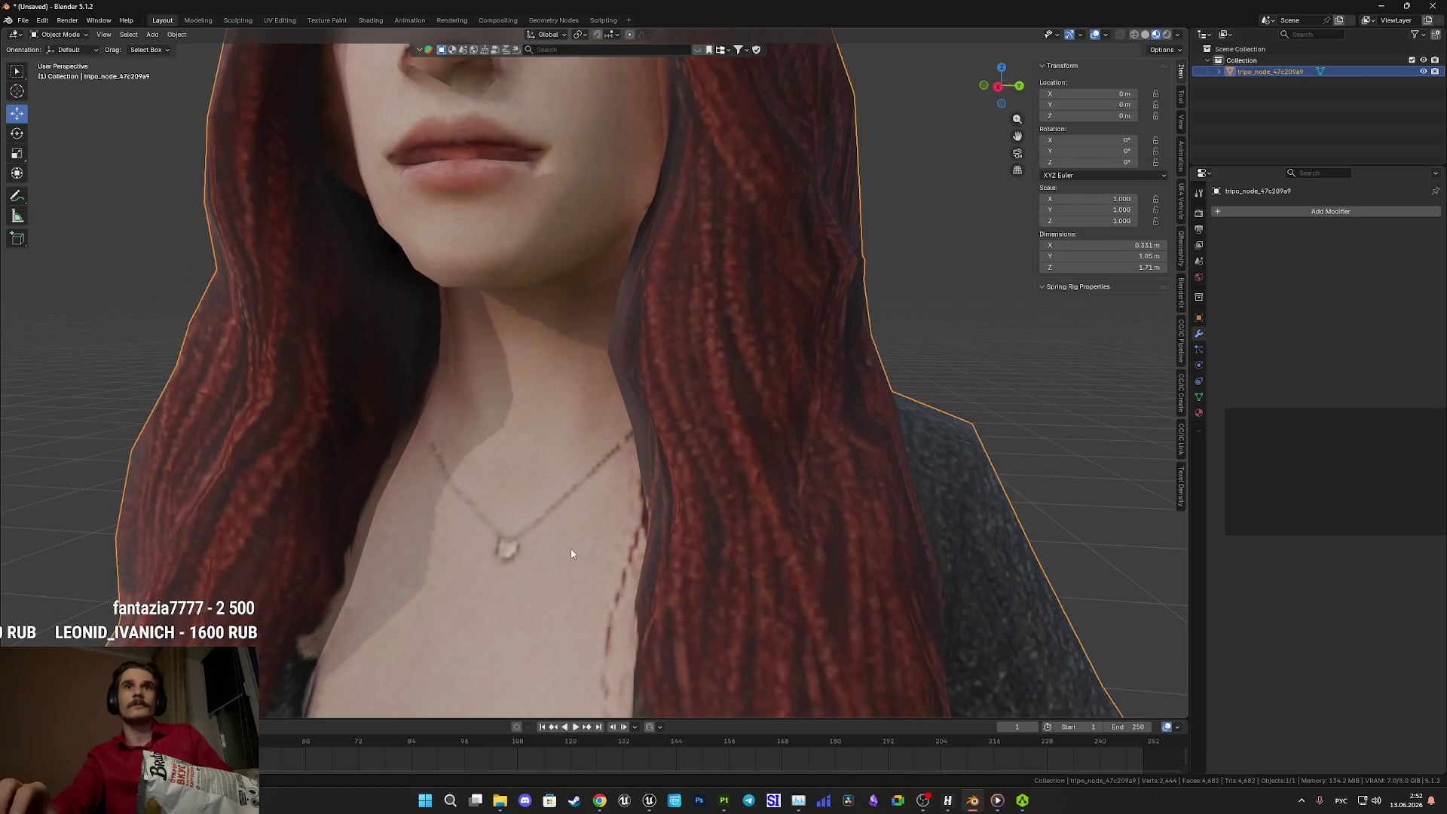
left_click_drag(570, 553, 607, 564)
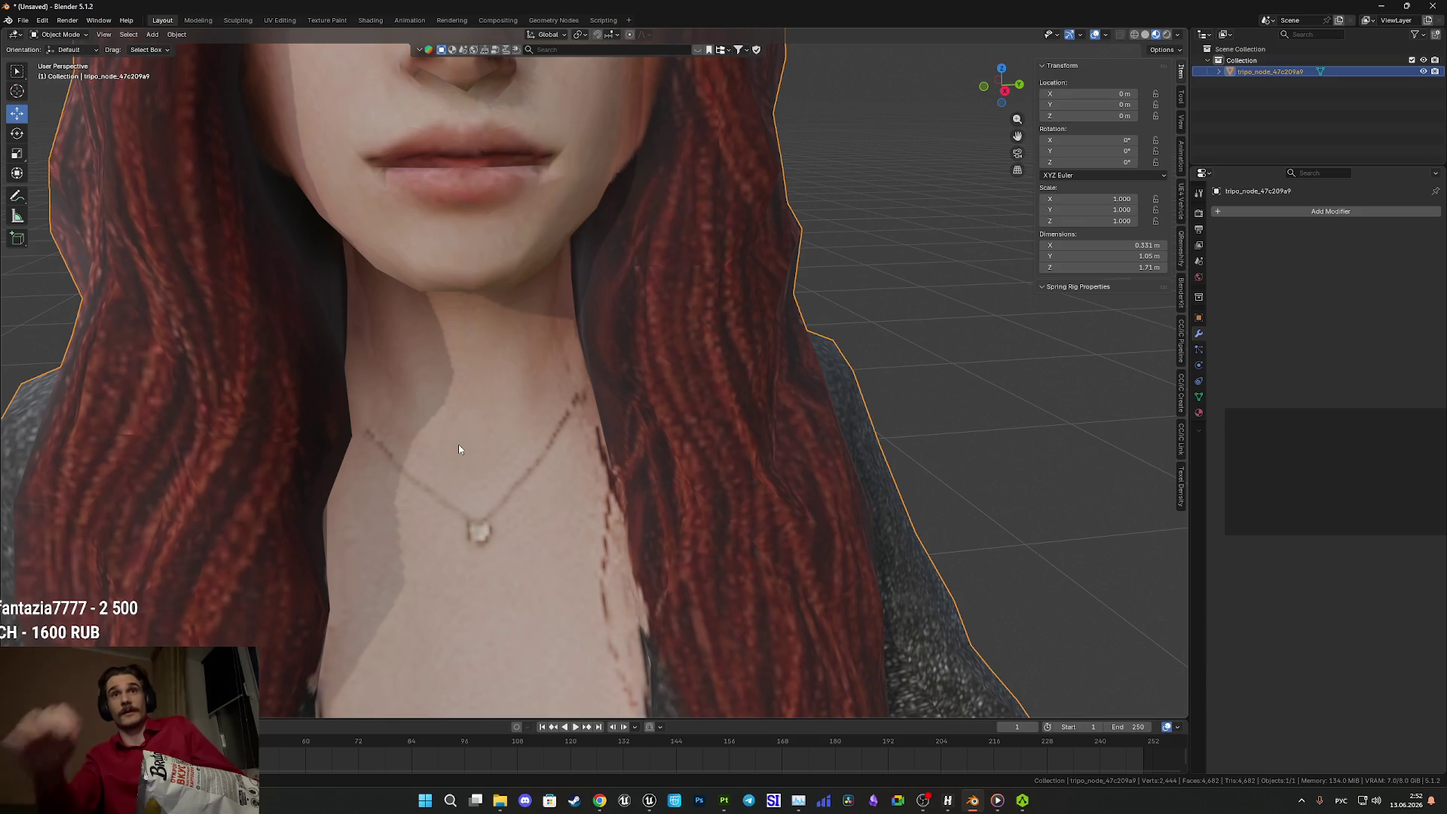
key("Tab")
left_click_drag(584, 428, 668, 507)
scroll(667, 507, "down", 4)
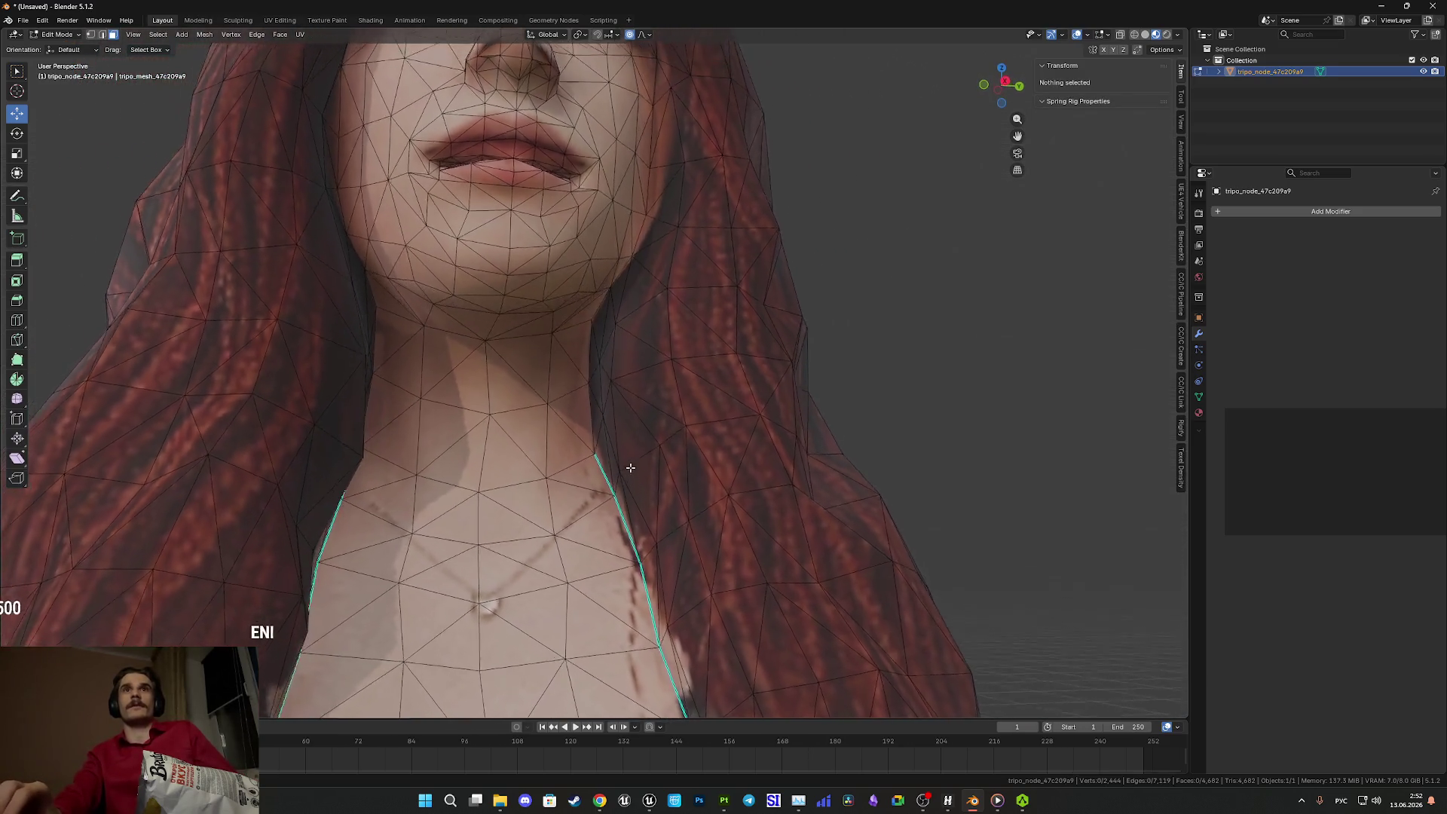
scroll(625, 475, "up", 3)
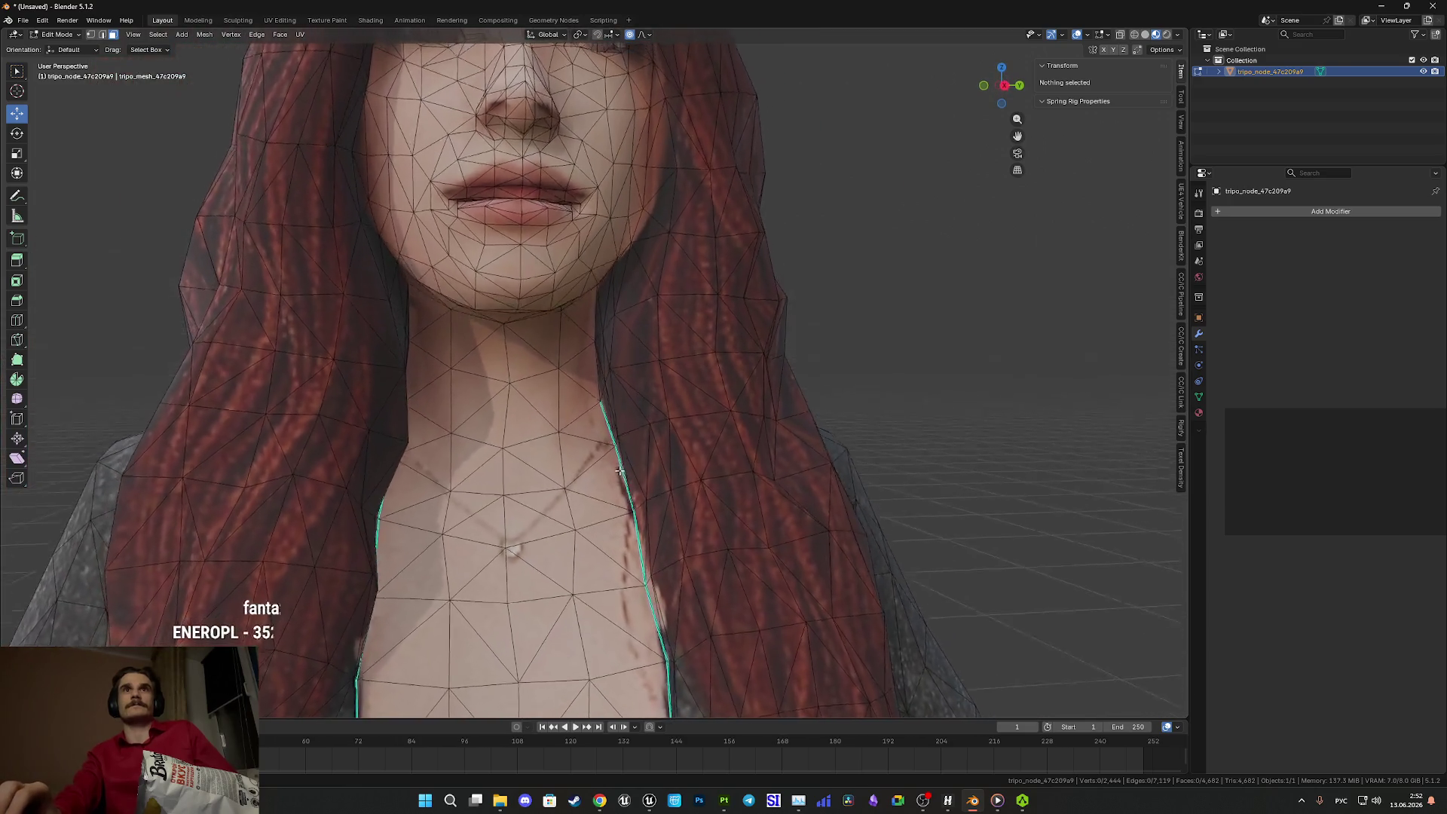
key("Tab")
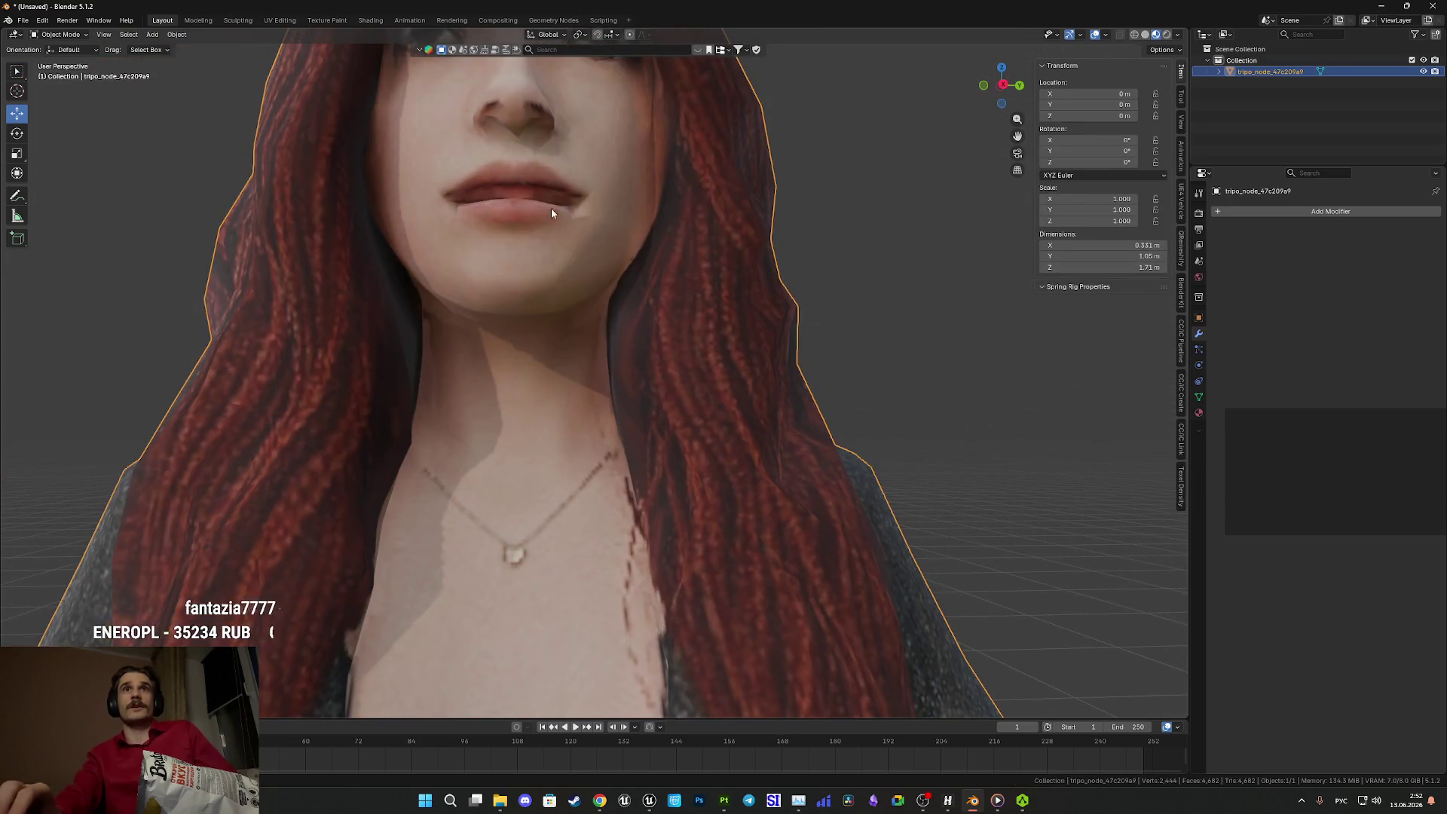
key("Tab")
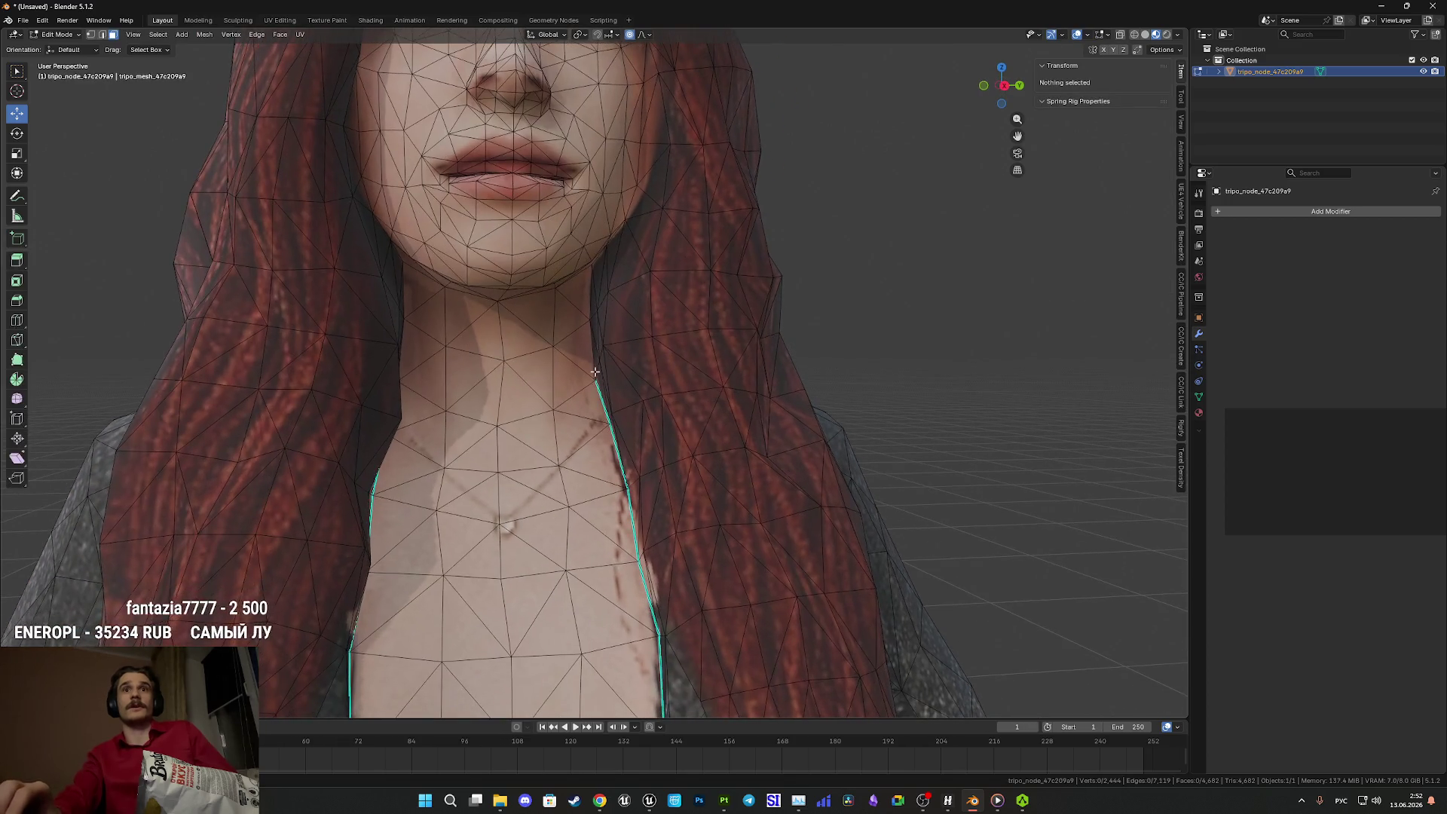
scroll(578, 433, "down", 3)
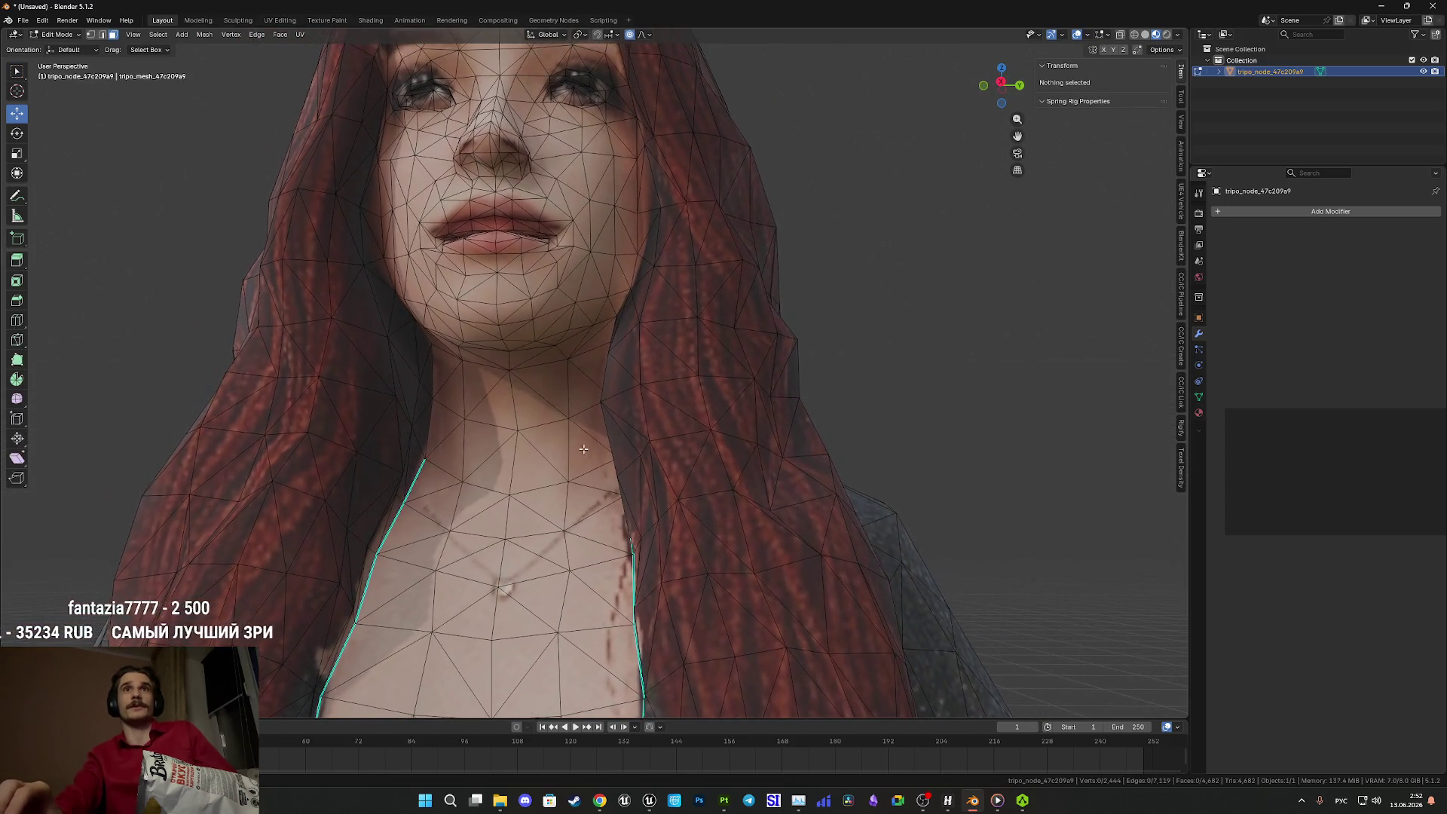
scroll(621, 475, "up", 3)
scroll(621, 475, "down", 3)
scroll(603, 432, "up", 3)
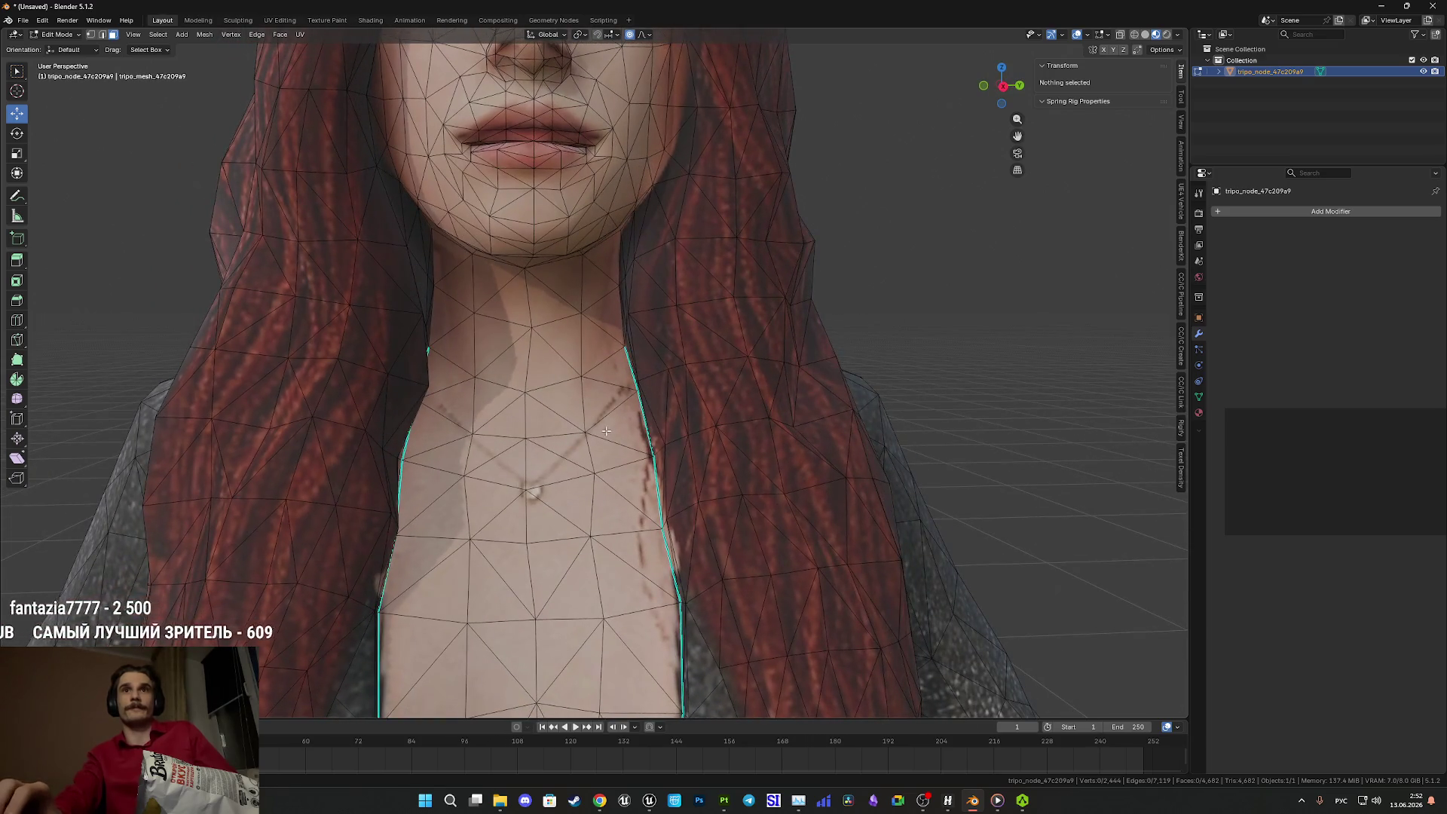
scroll(604, 431, "down", 3)
scroll(611, 394, "up", 3)
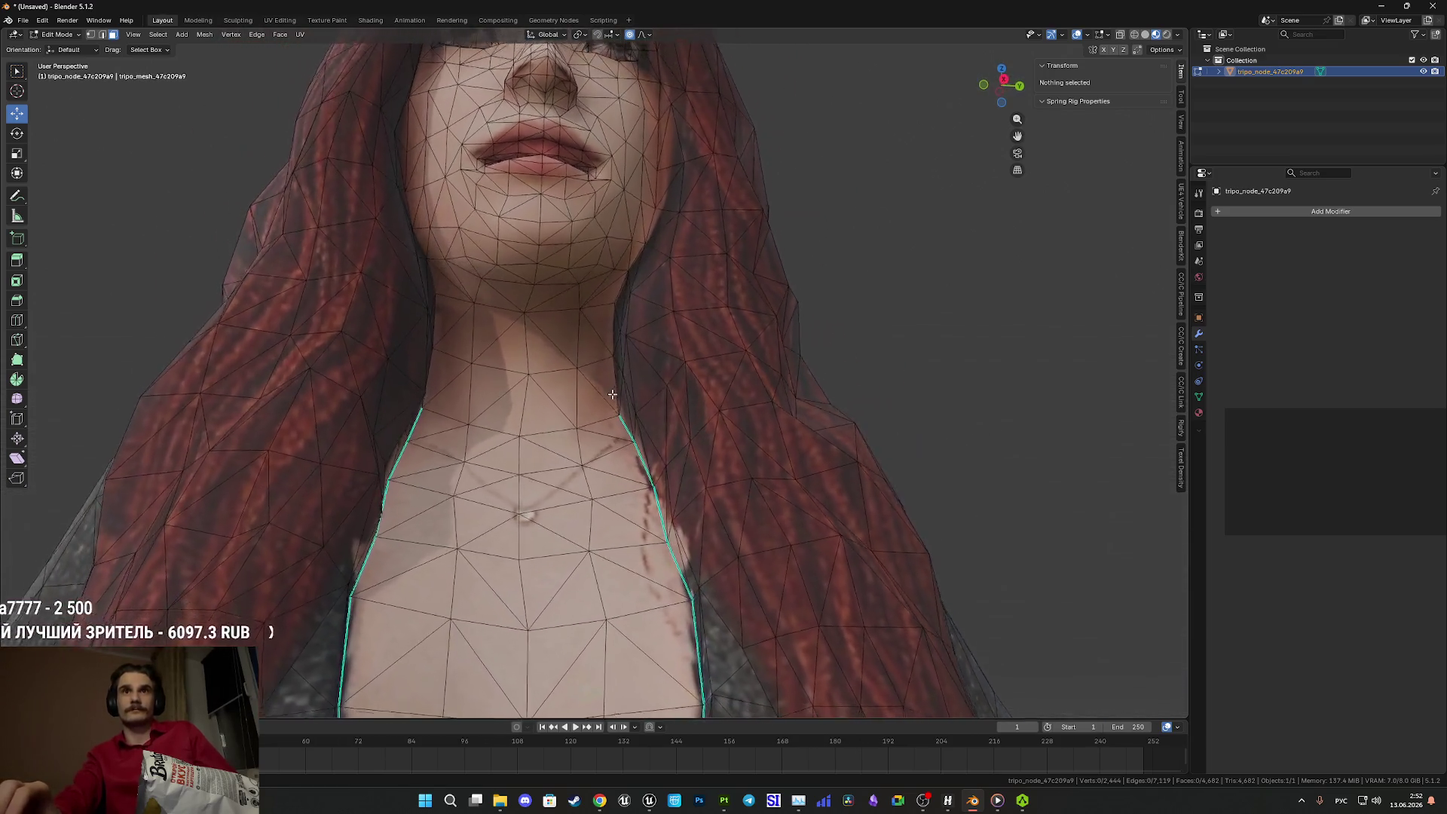
scroll(611, 395, "down", 3)
scroll(649, 396, "up", 3)
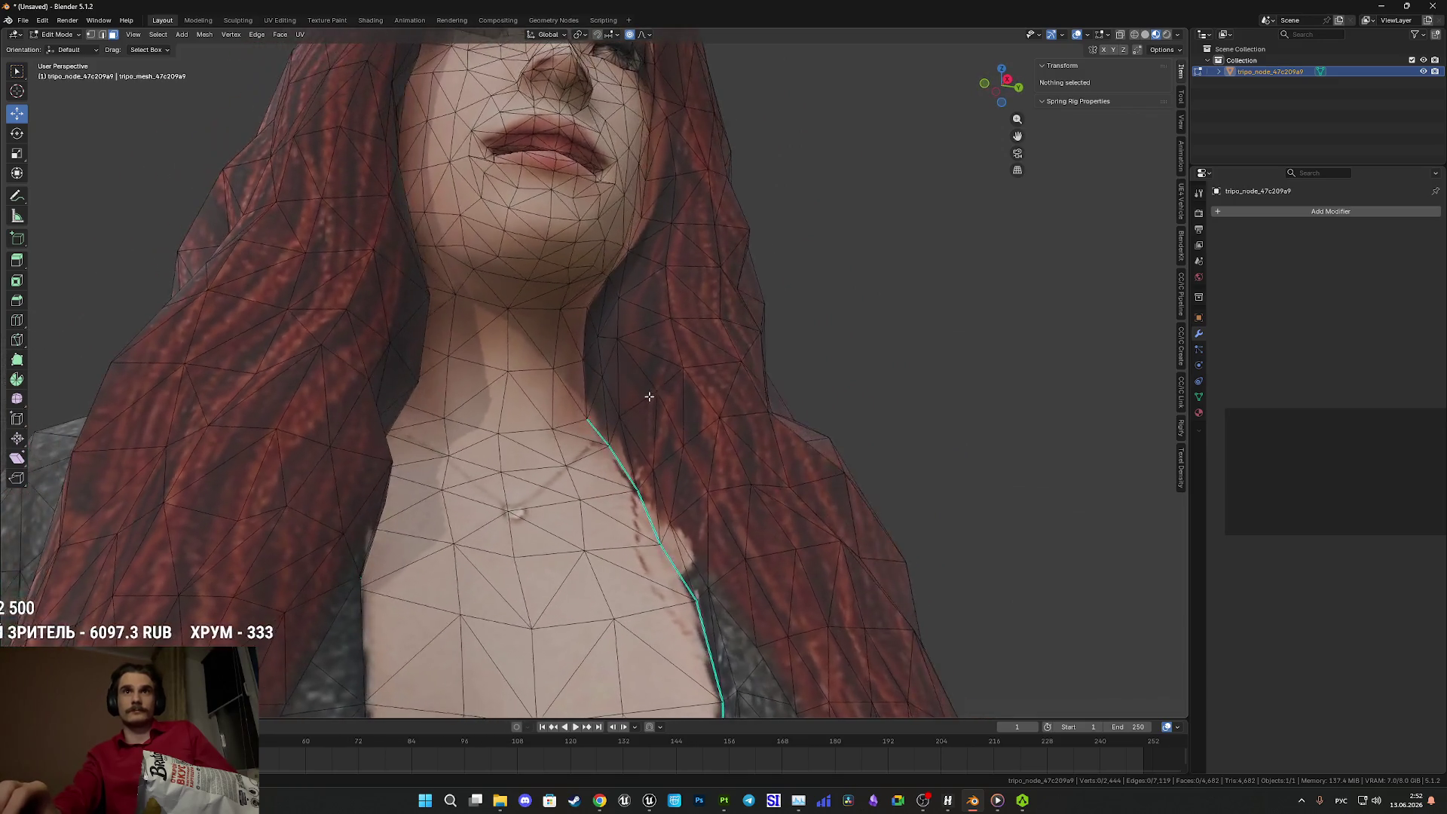
key("Tab")
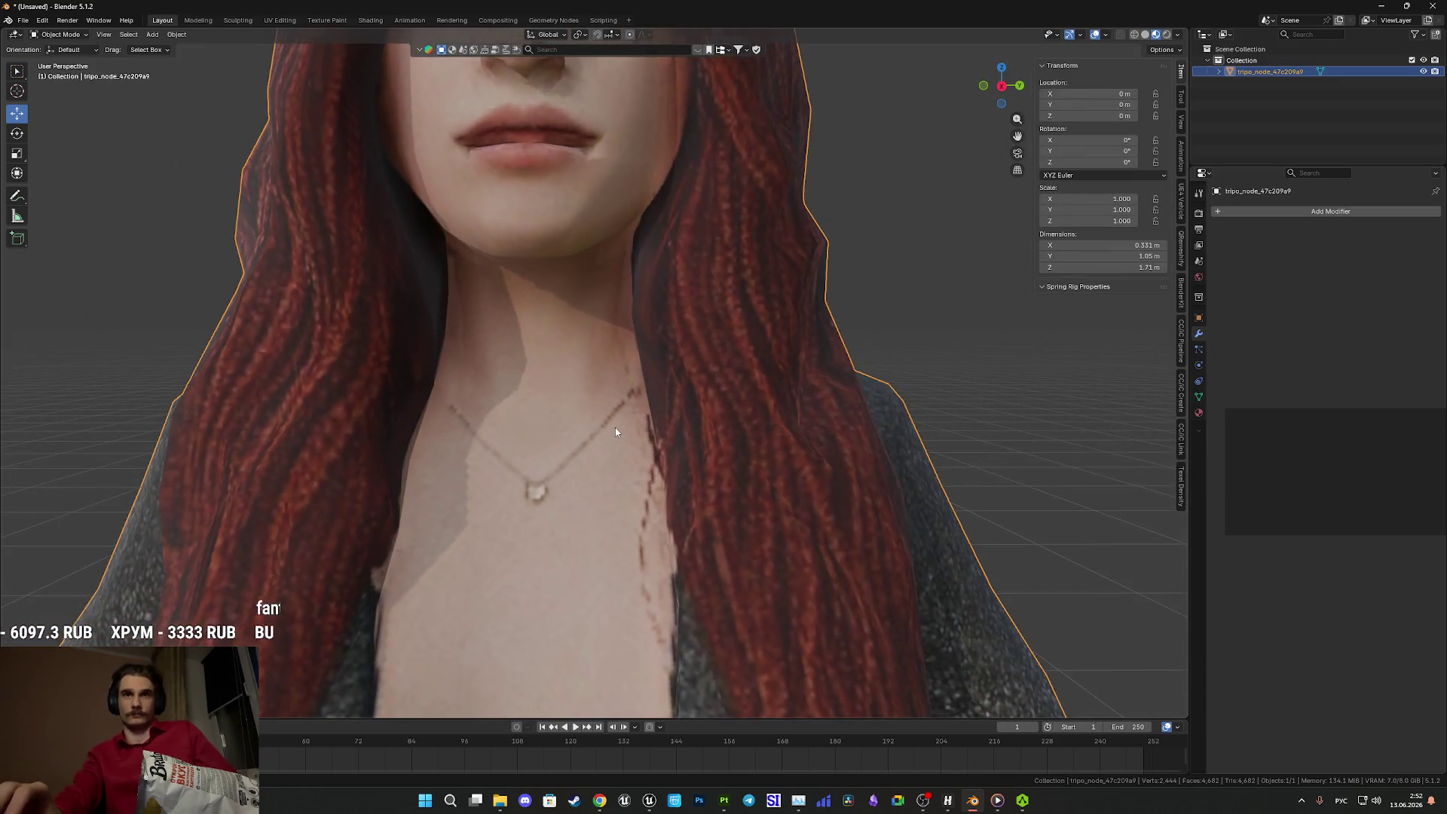
scroll(615, 427, "down", 5)
key("Tab")
key("Tab")
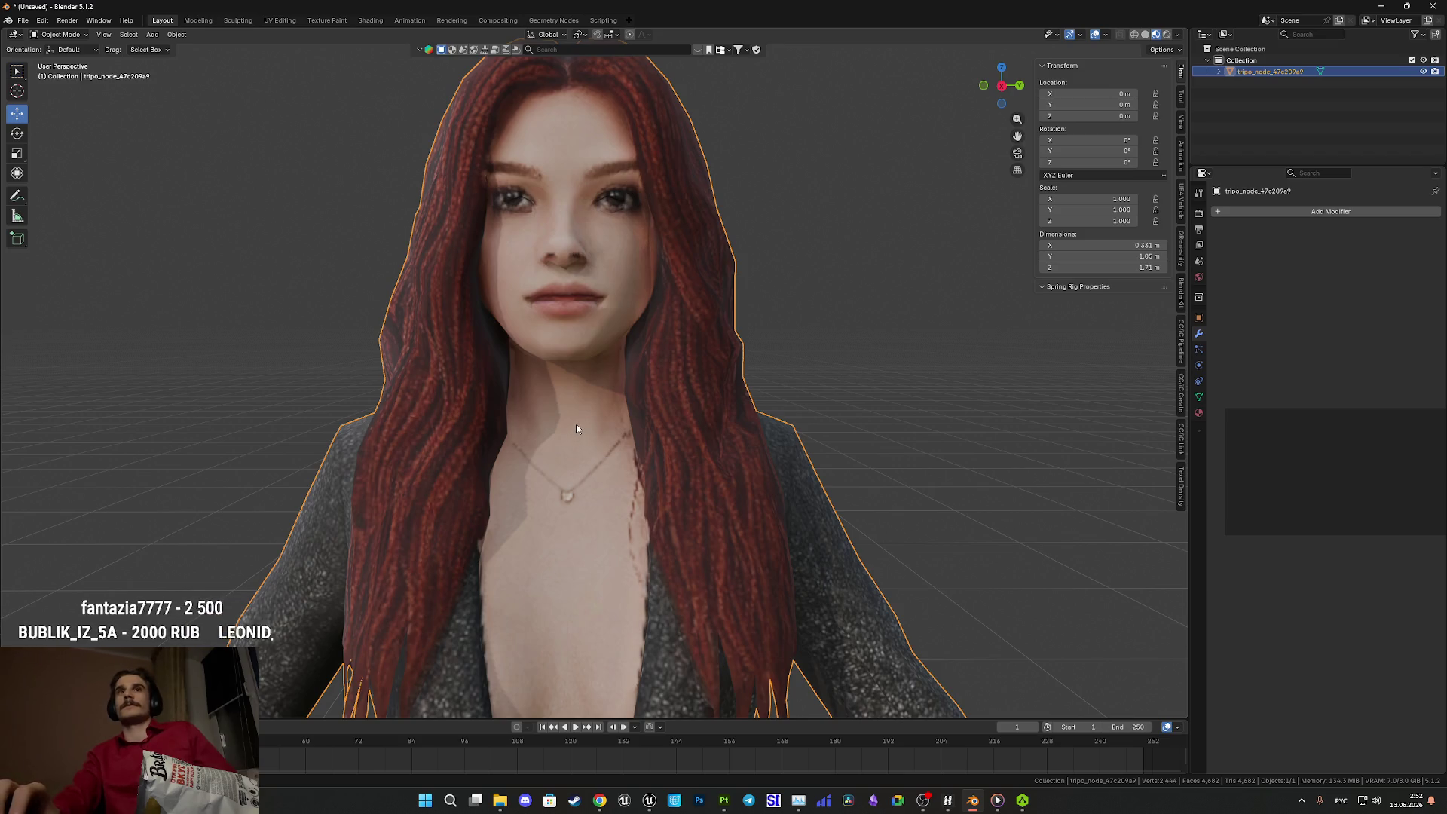
key("Tab")
- Select both eyes' linked face islands and delete the faces
scroll(587, 401, "up", 4)
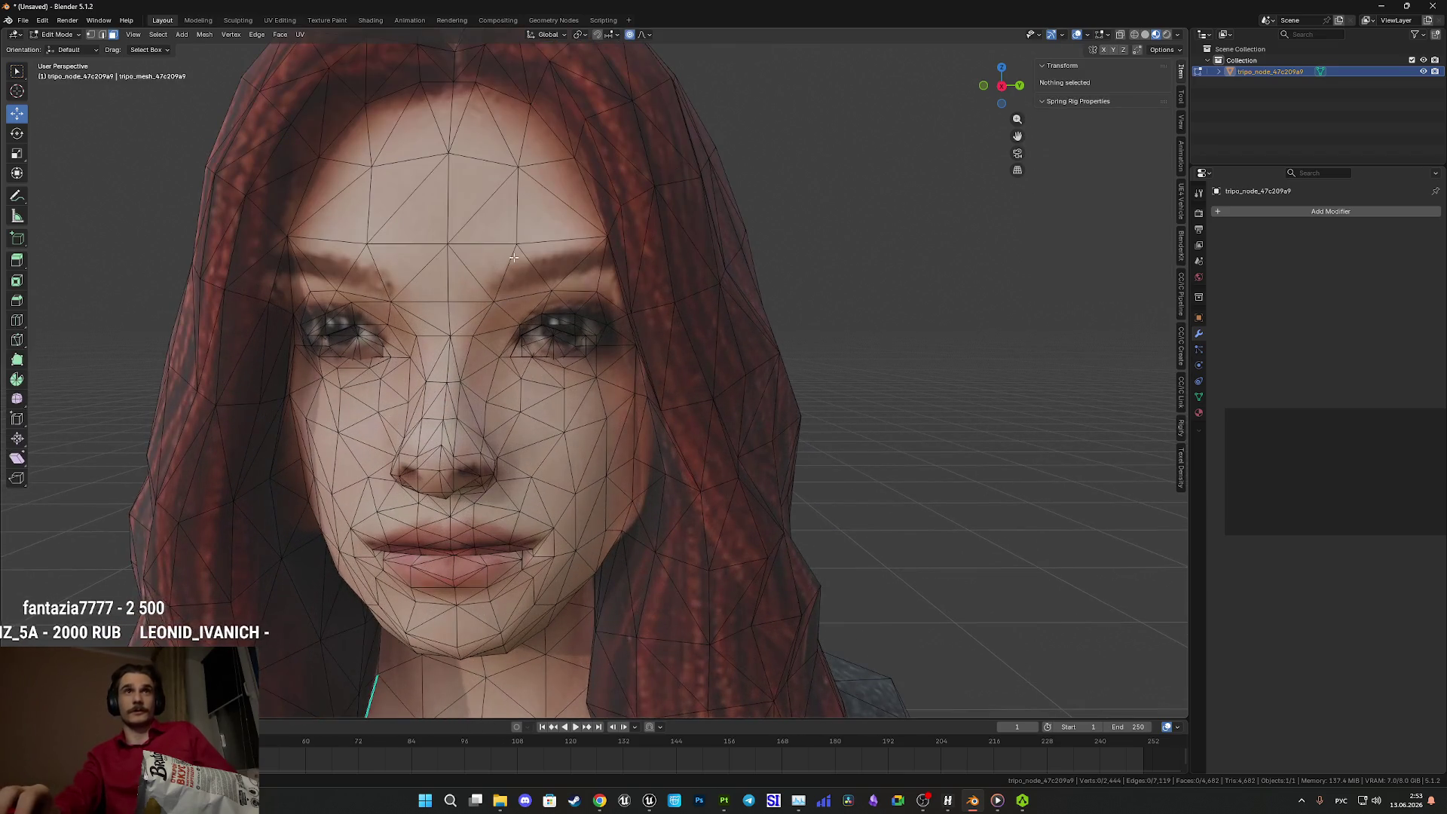
key("l")
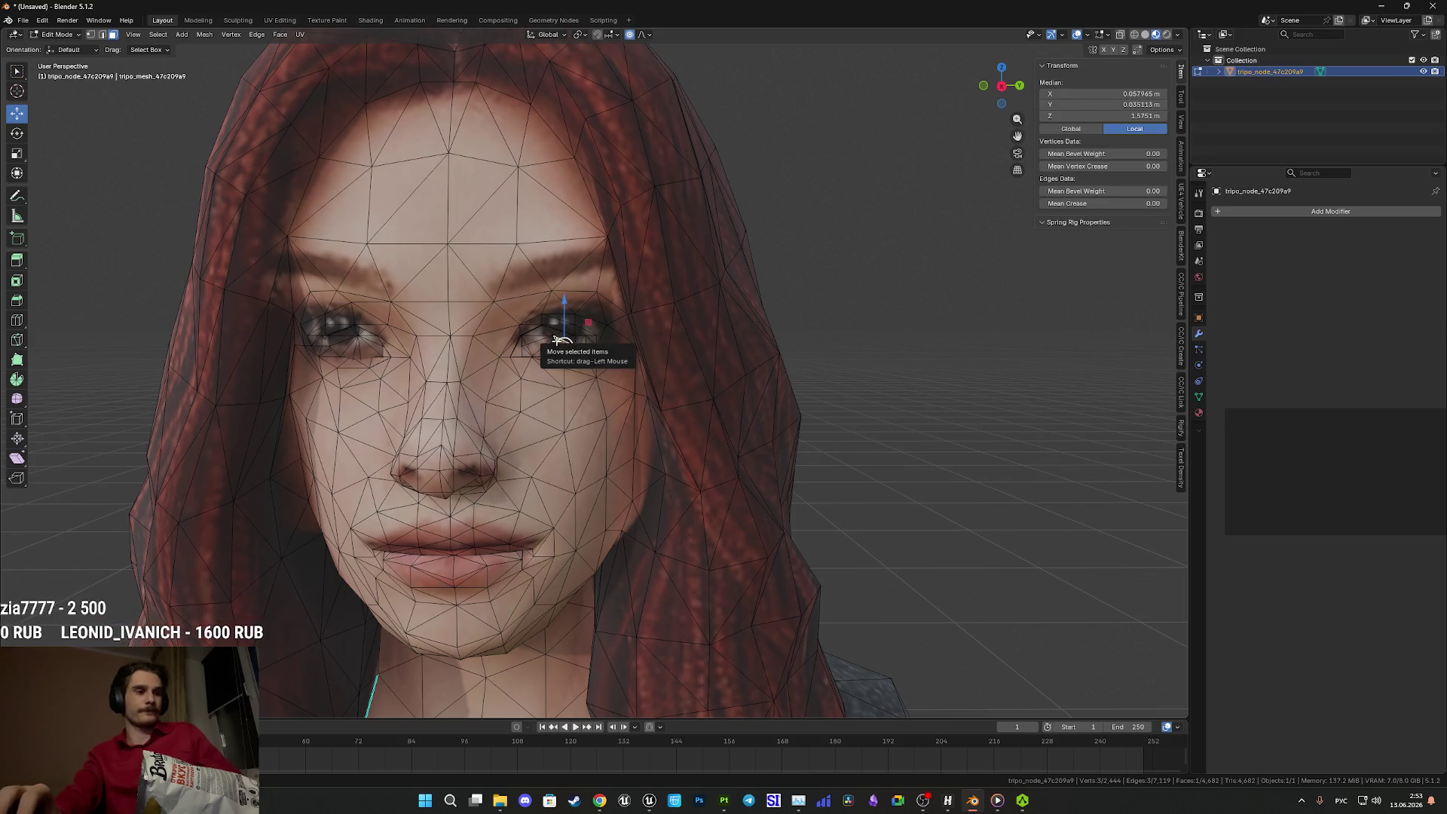
key("l")
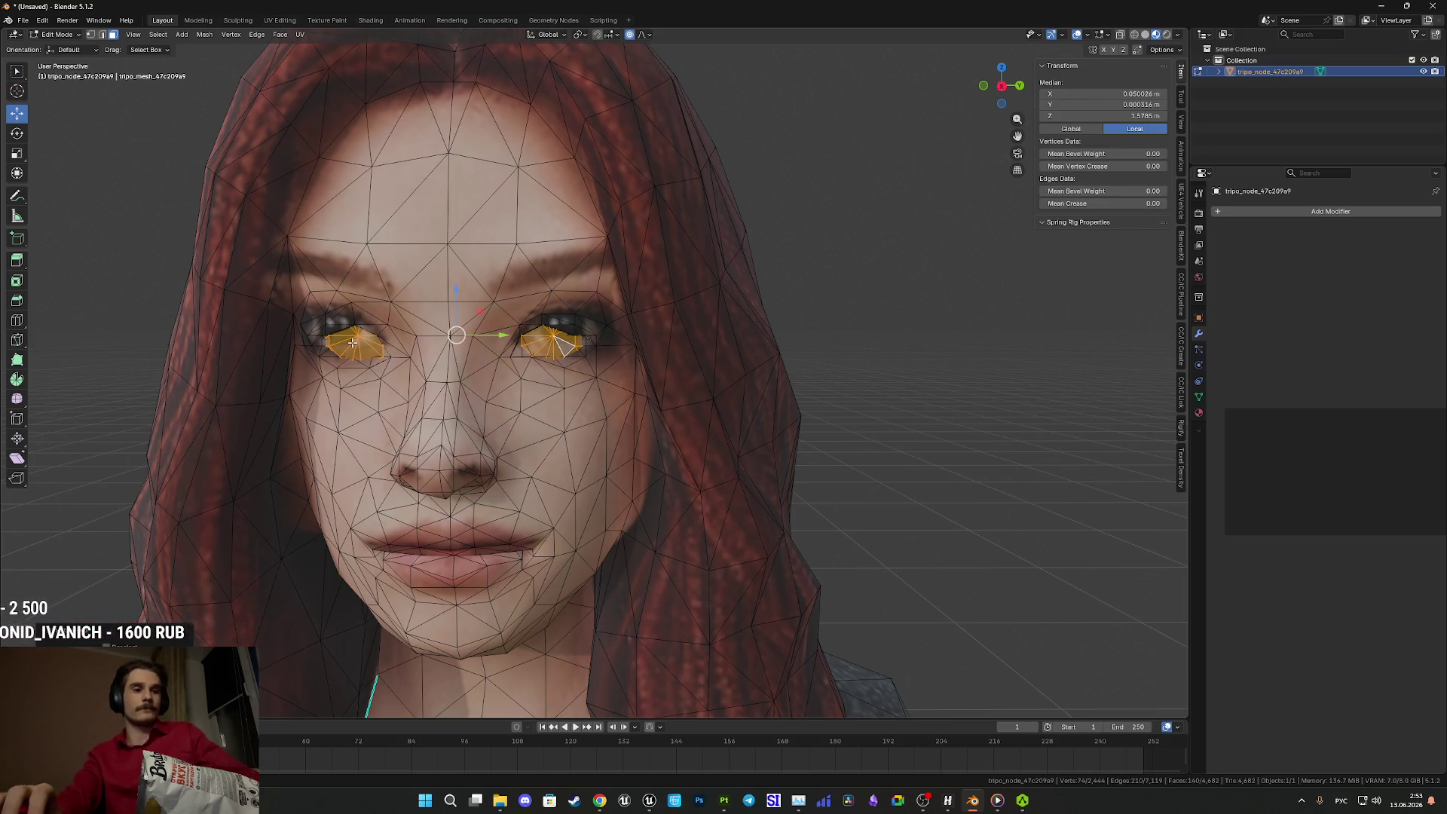
key("x")
left_click(360, 349)
- Switch to Solid shading and orbit the head to check the empty eye sockets
key("z")
left_click(512, 339)
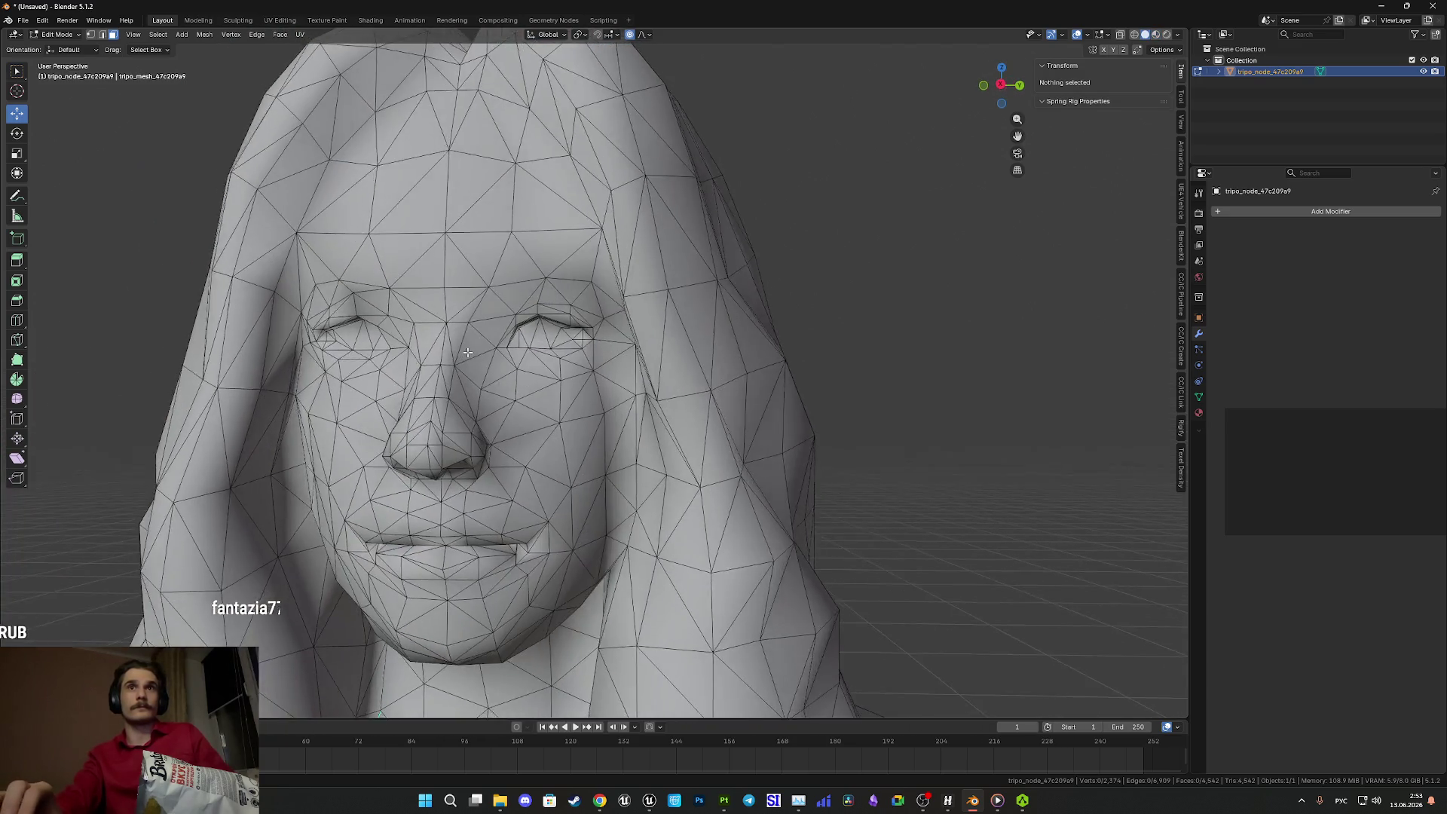
scroll(549, 402, "up", 4)
left_click_drag(549, 402, 573, 413)
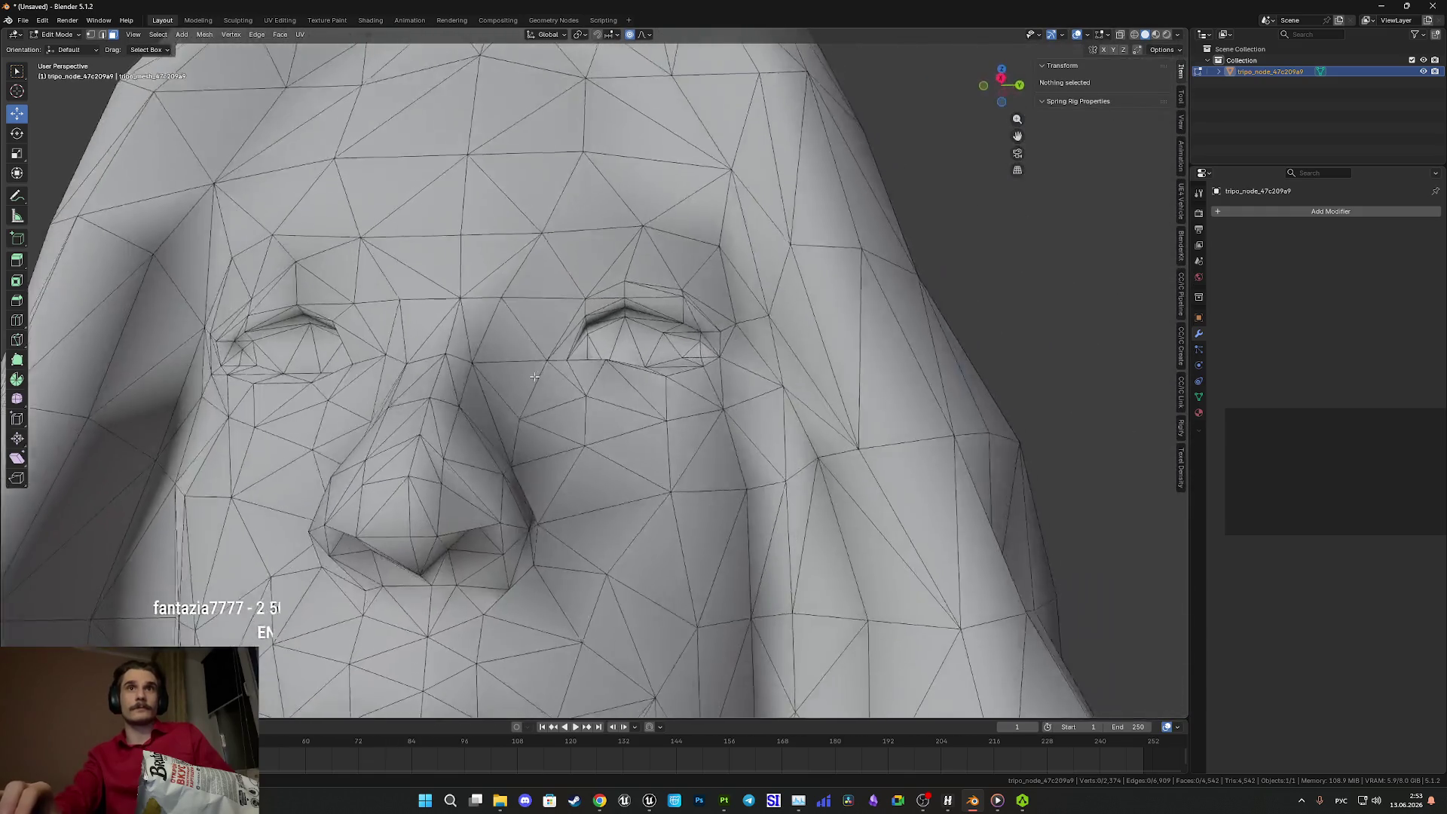
scroll(583, 415, "up", 3)
scroll(582, 416, "down", 6)
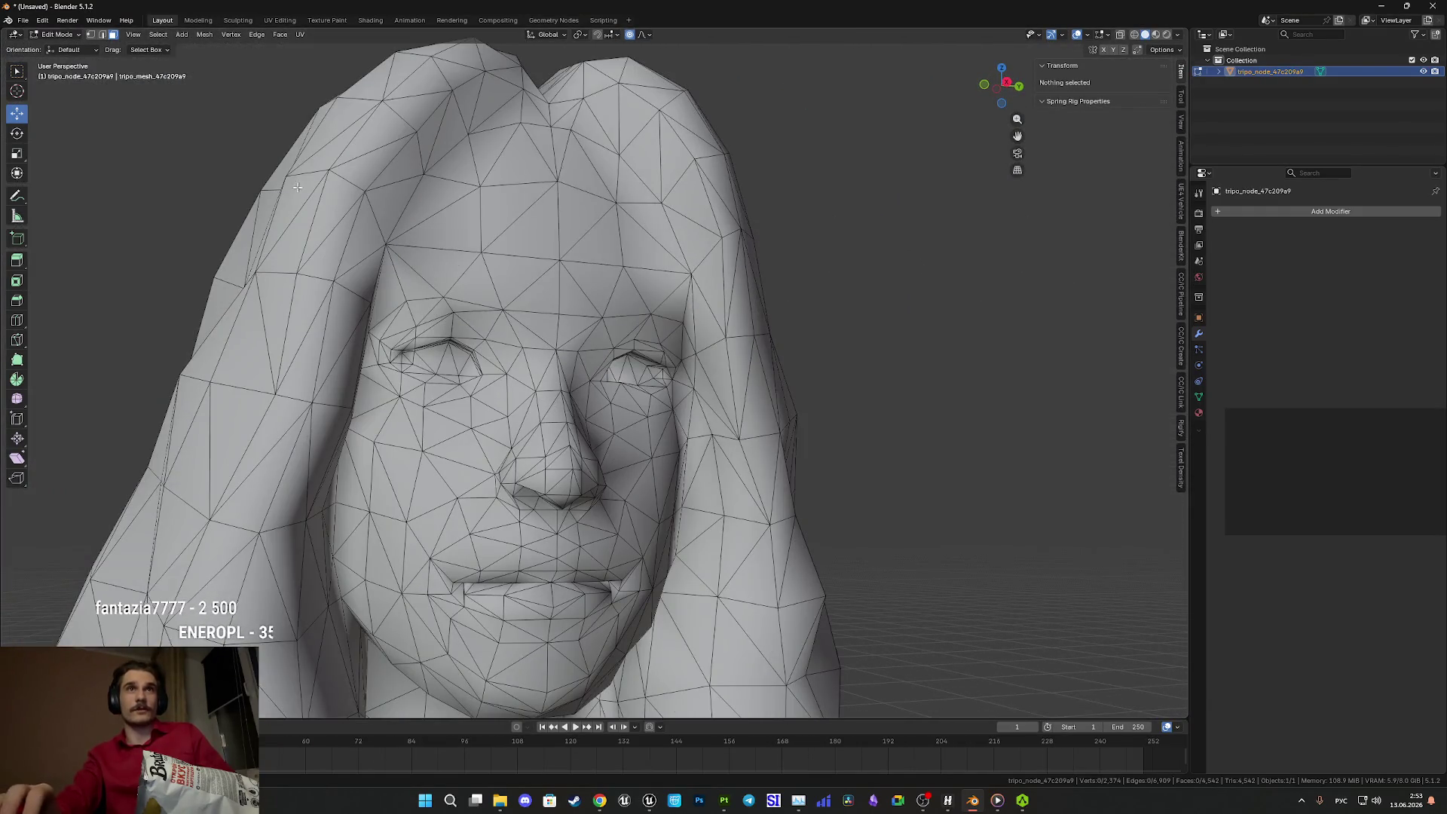
left_click(370, 20)
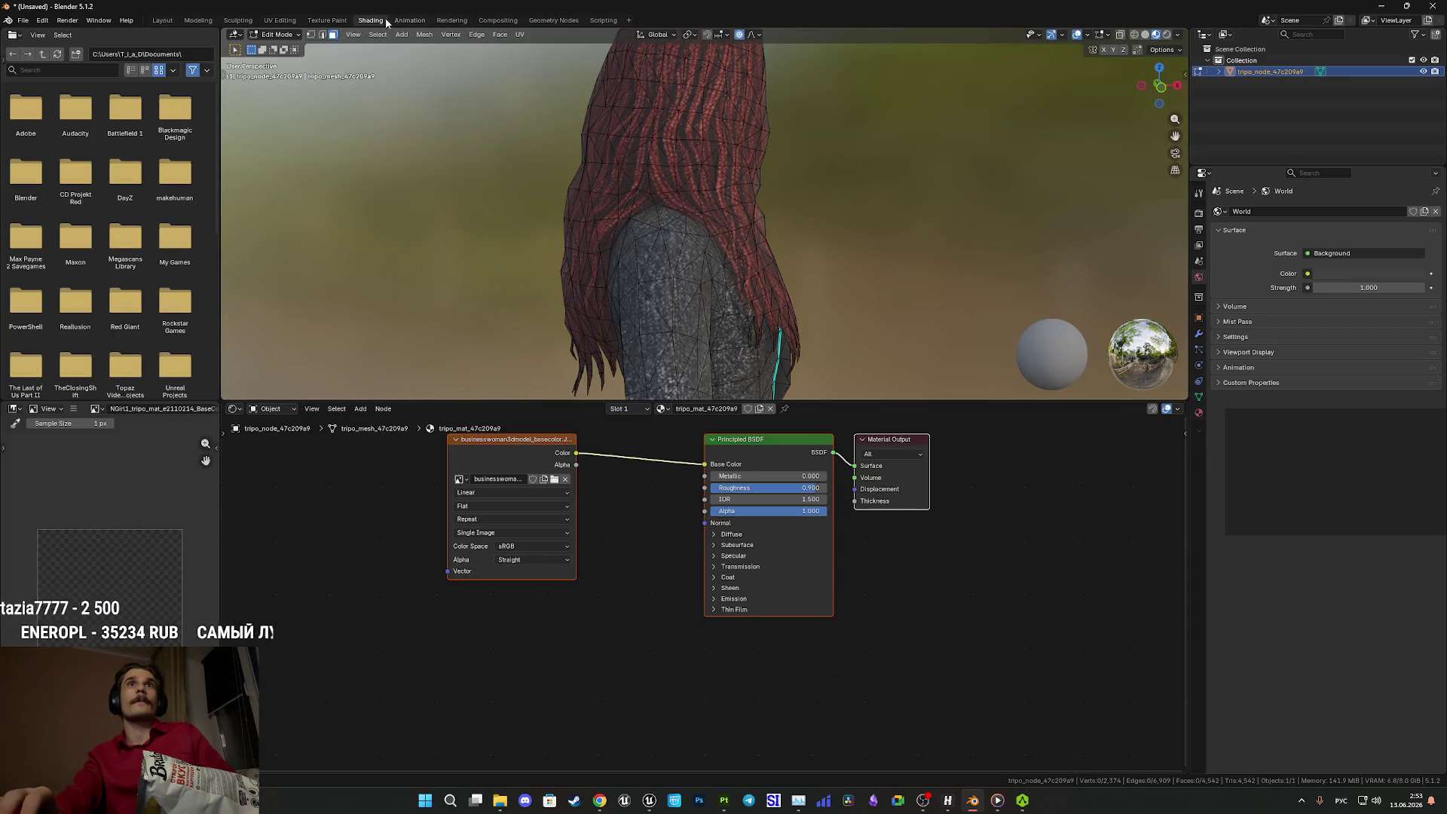
- In the Sculpting workspace, use the Pinch brush to close the lips into a thin slit
left_click(244, 20)
left_click_drag(492, 161, 646, 333)
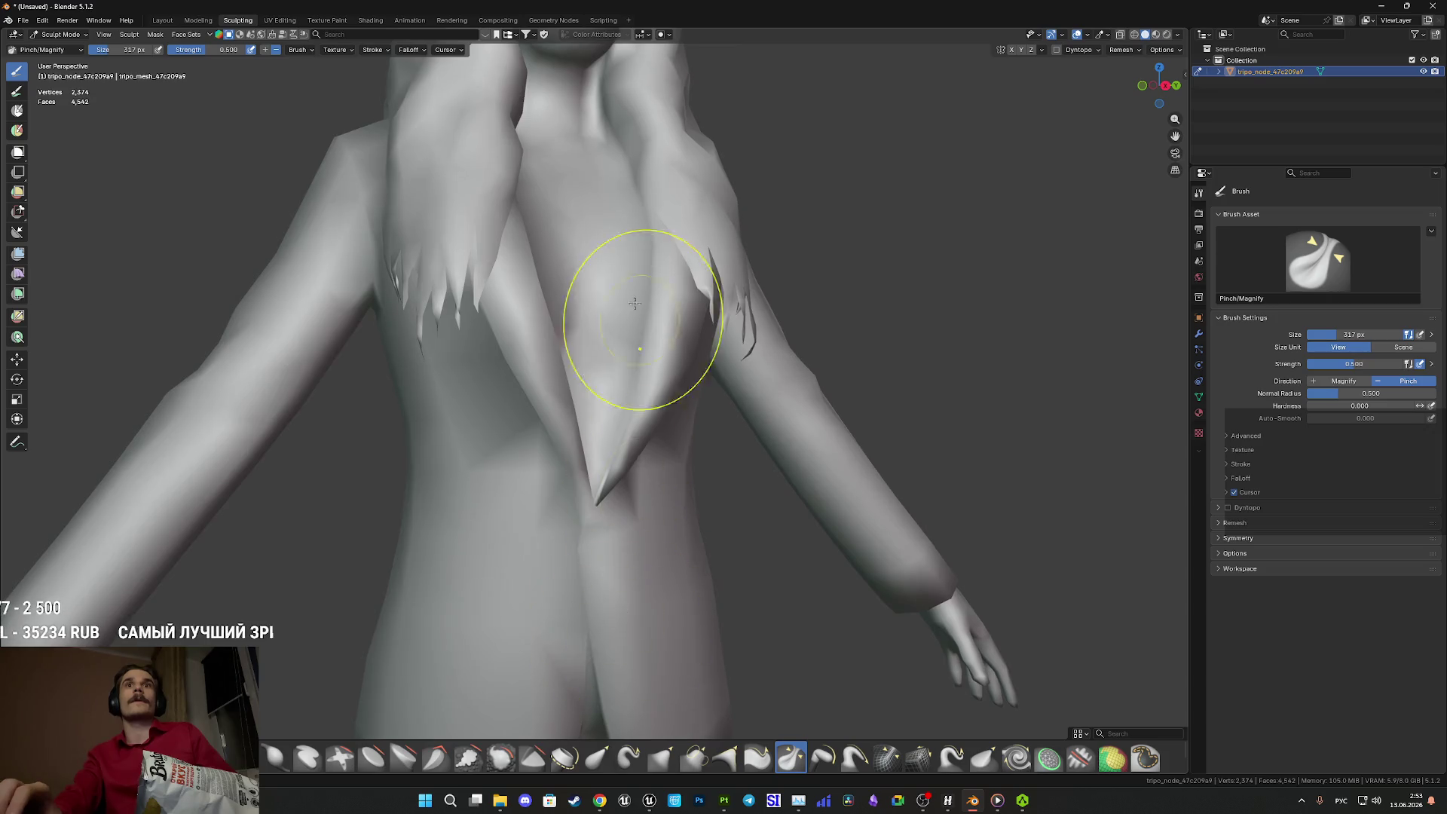
scroll(626, 555, "down", 2)
scroll(626, 555, "up", 8)
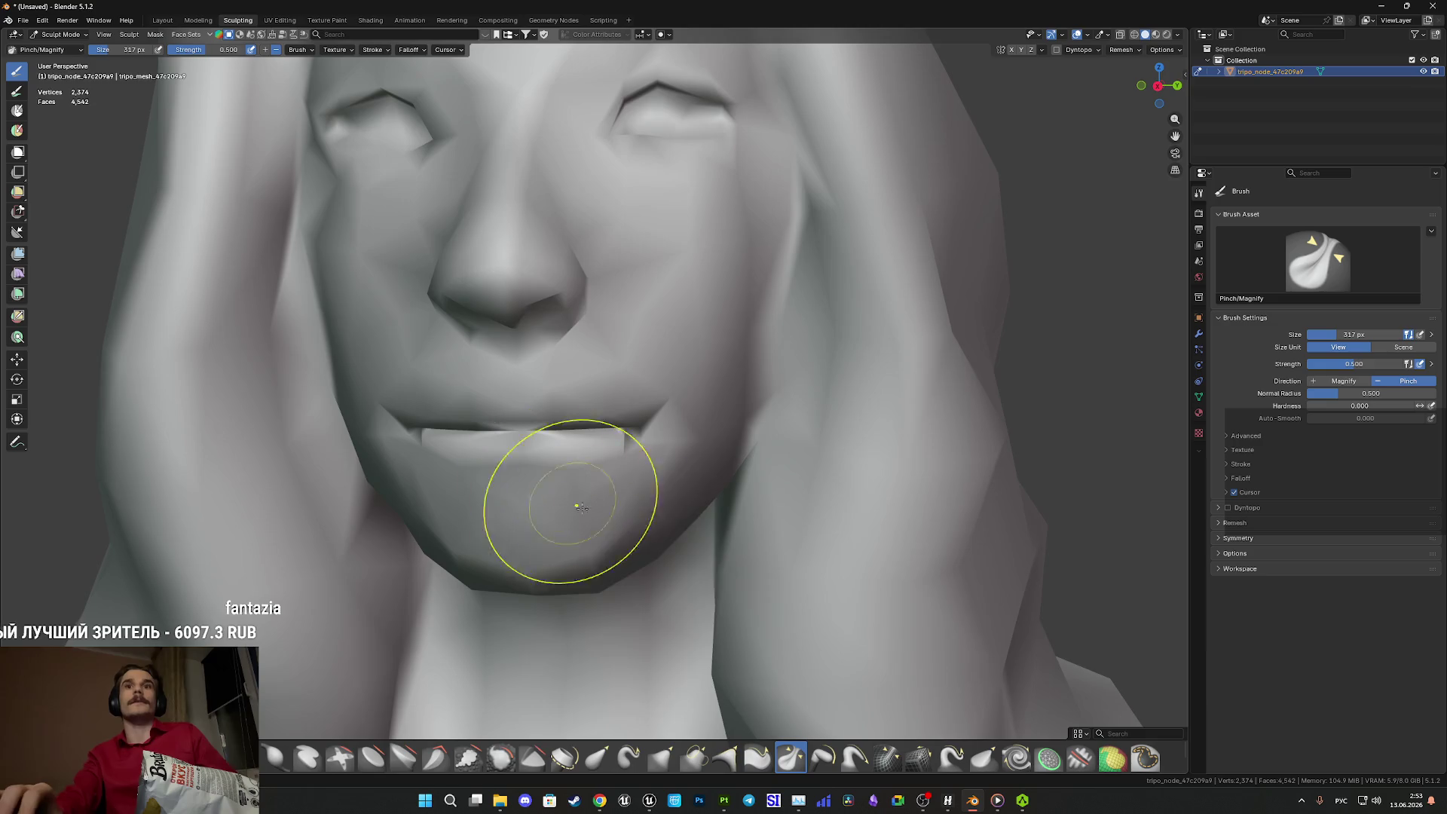
mouse_move(612, 430)
left_mouse_down()
mouse_move(444, 433)
mouse_move(625, 438)
mouse_move(452, 434)
mouse_move(510, 432)
left_mouse_up()
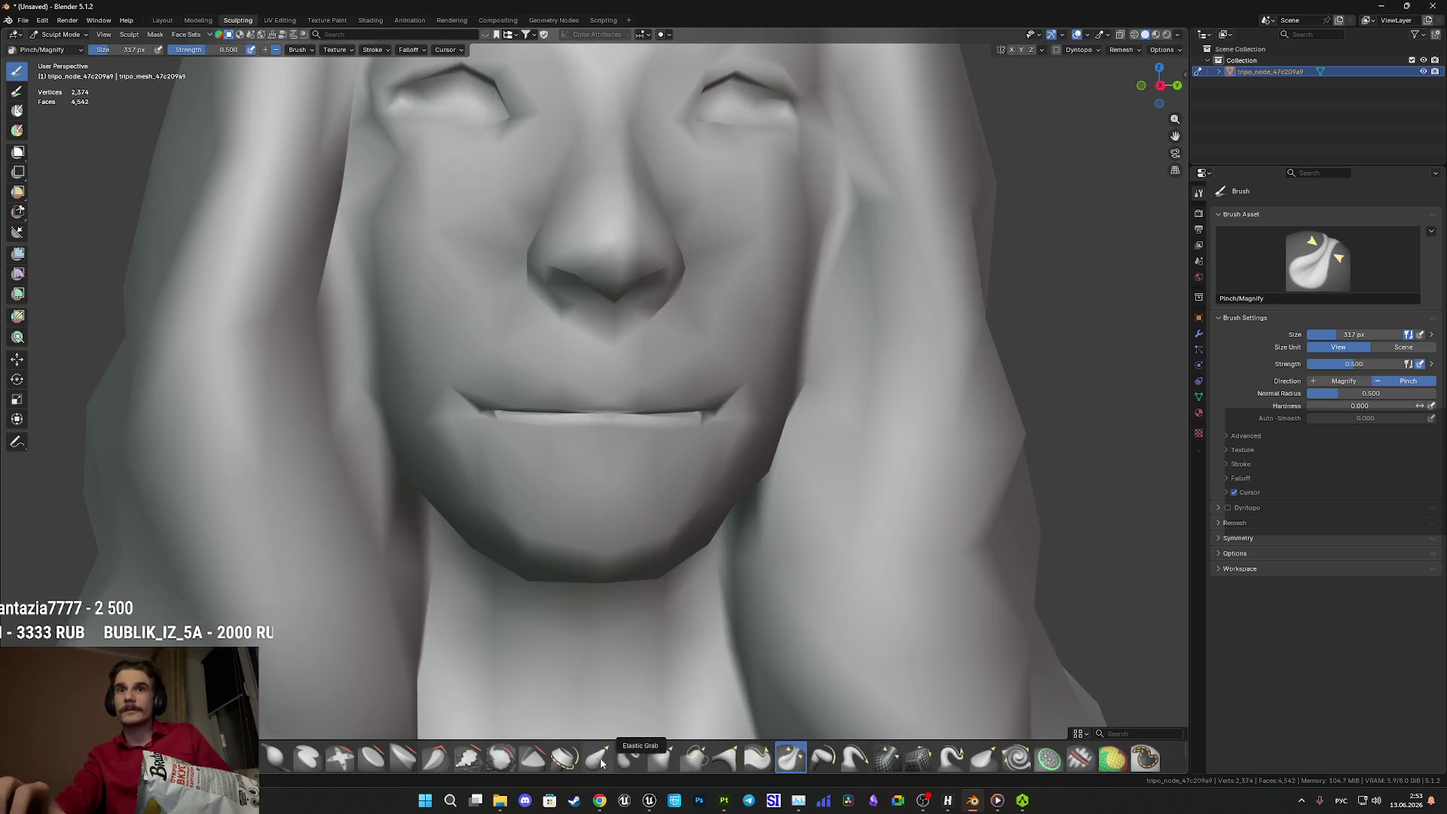
- Use the Smooth brush under the nose tip and on the jagged areas around both eyes
left_click(501, 757)
mouse_move(634, 513)
left_mouse_down()
mouse_move(563, 520)
mouse_move(562, 483)
mouse_move(529, 435)
left_mouse_up()
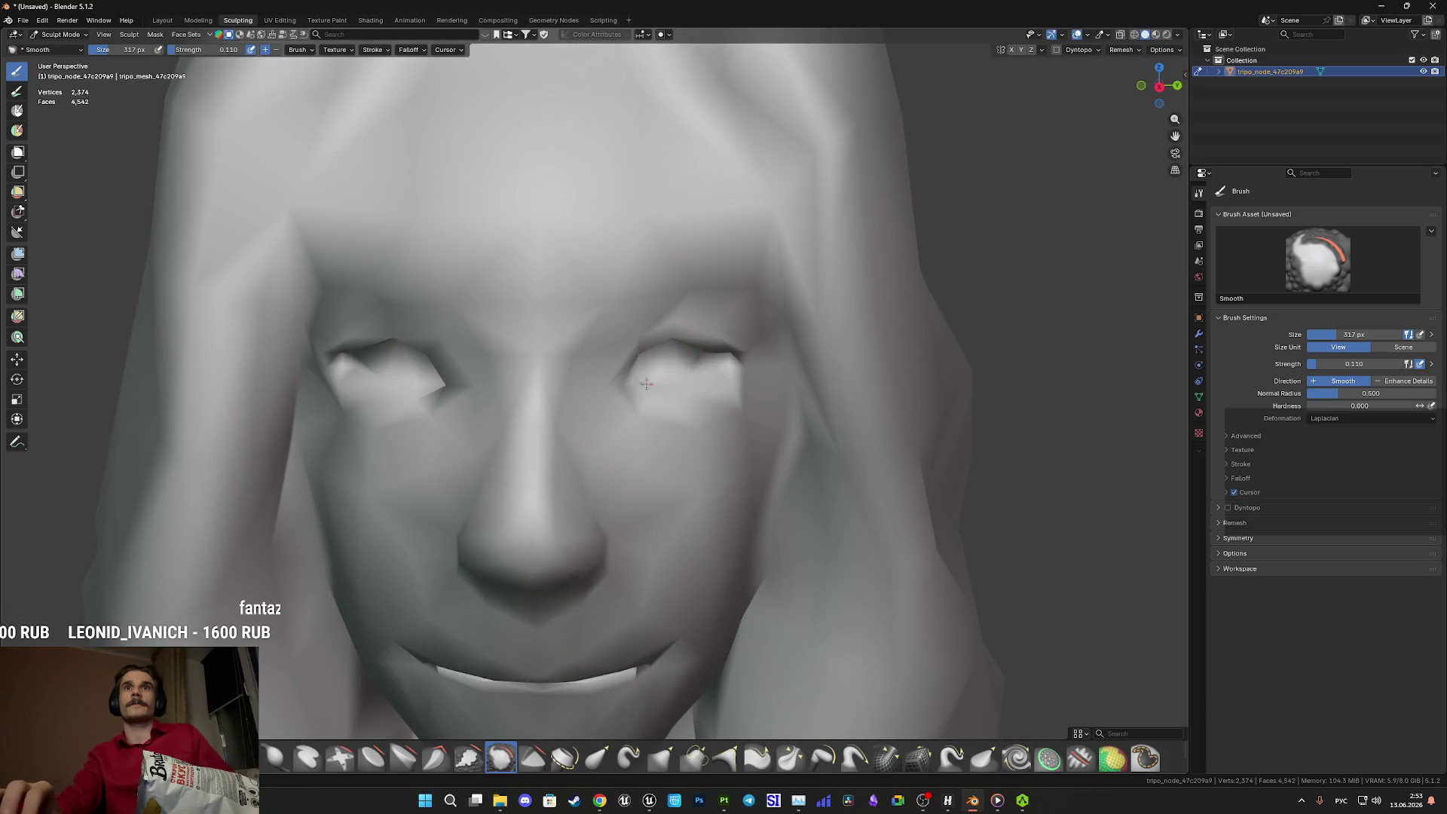
mouse_move(678, 362)
left_mouse_down()
mouse_move(723, 363)
mouse_move(698, 372)
left_mouse_up()
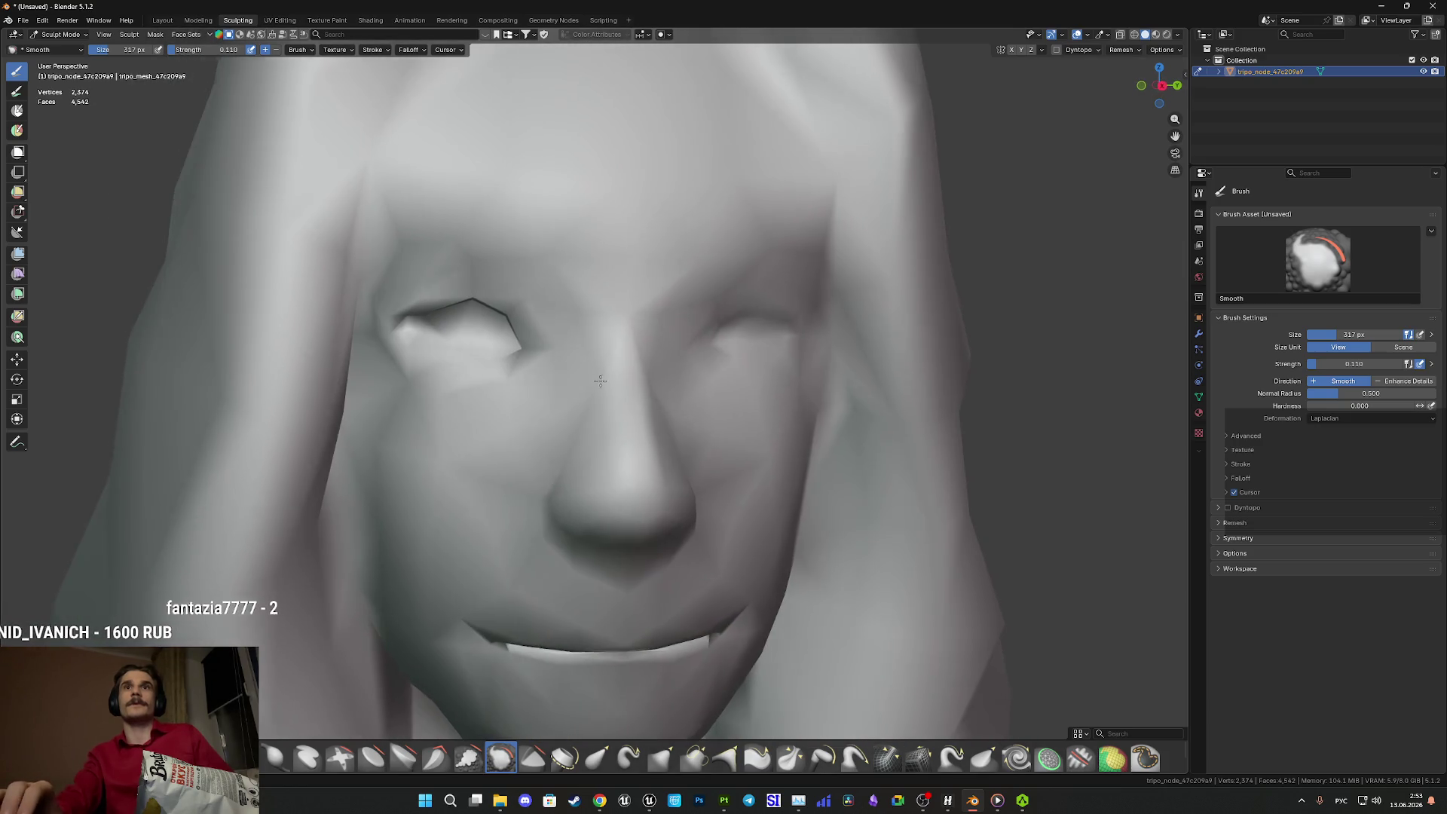
mouse_move(467, 324)
left_mouse_down()
mouse_move(490, 316)
mouse_move(404, 330)
left_mouse_up()
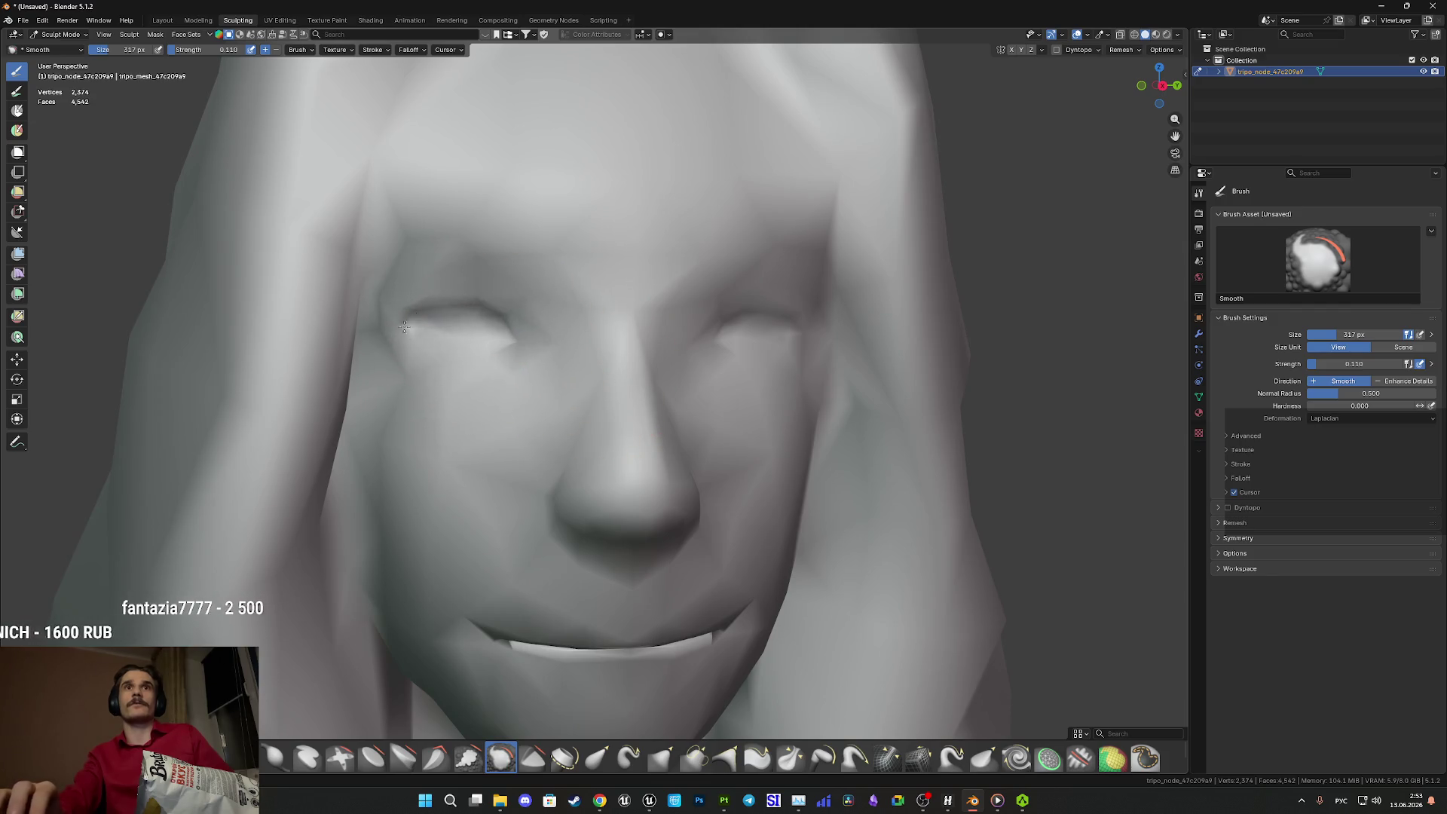
- Check the head in Material Preview, return to Solid shading, and go back to Layout
key("z")
left_click(503, 433)
key("z")
left_click(613, 420)
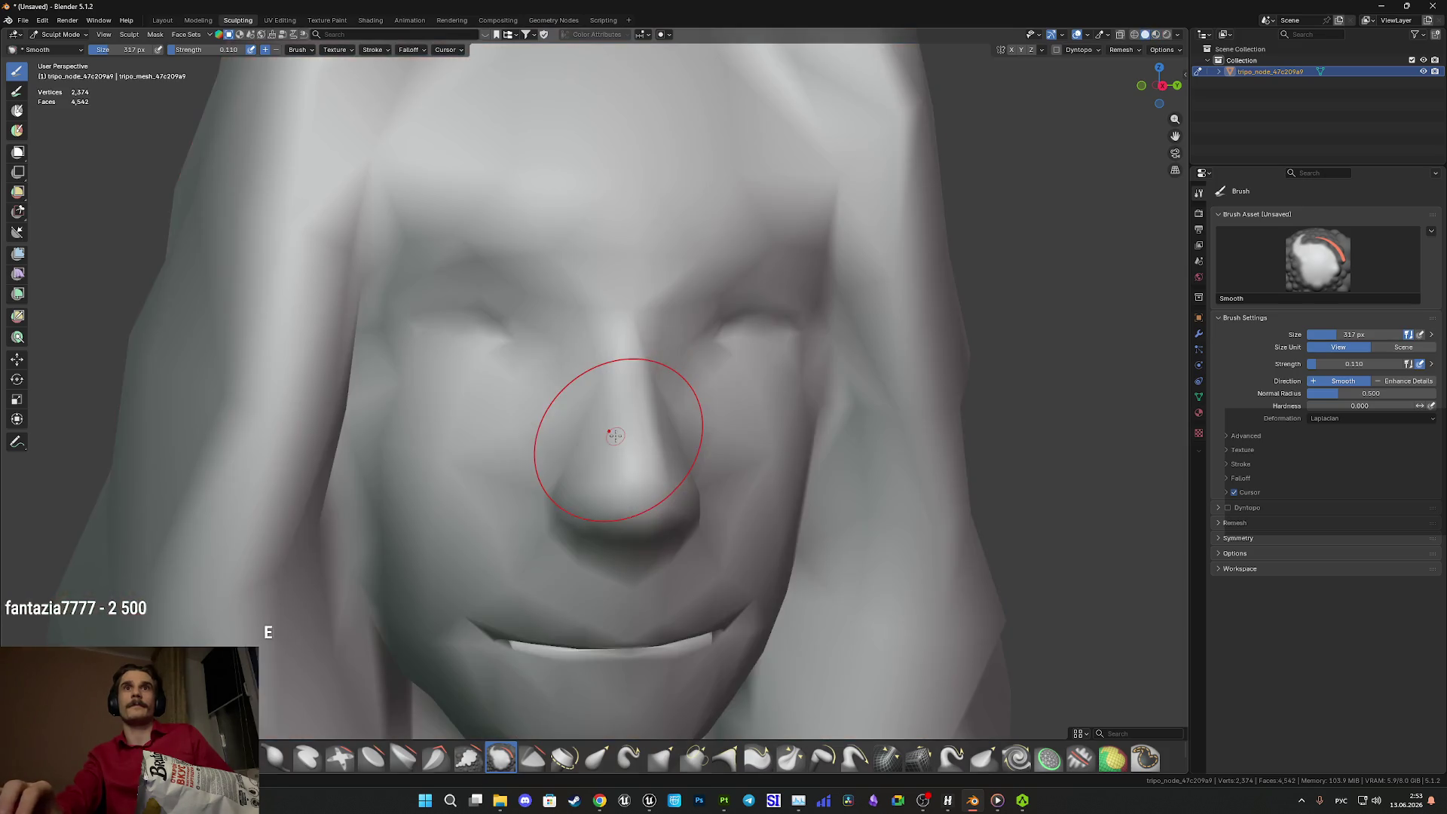
scroll(575, 400, "down", 5)
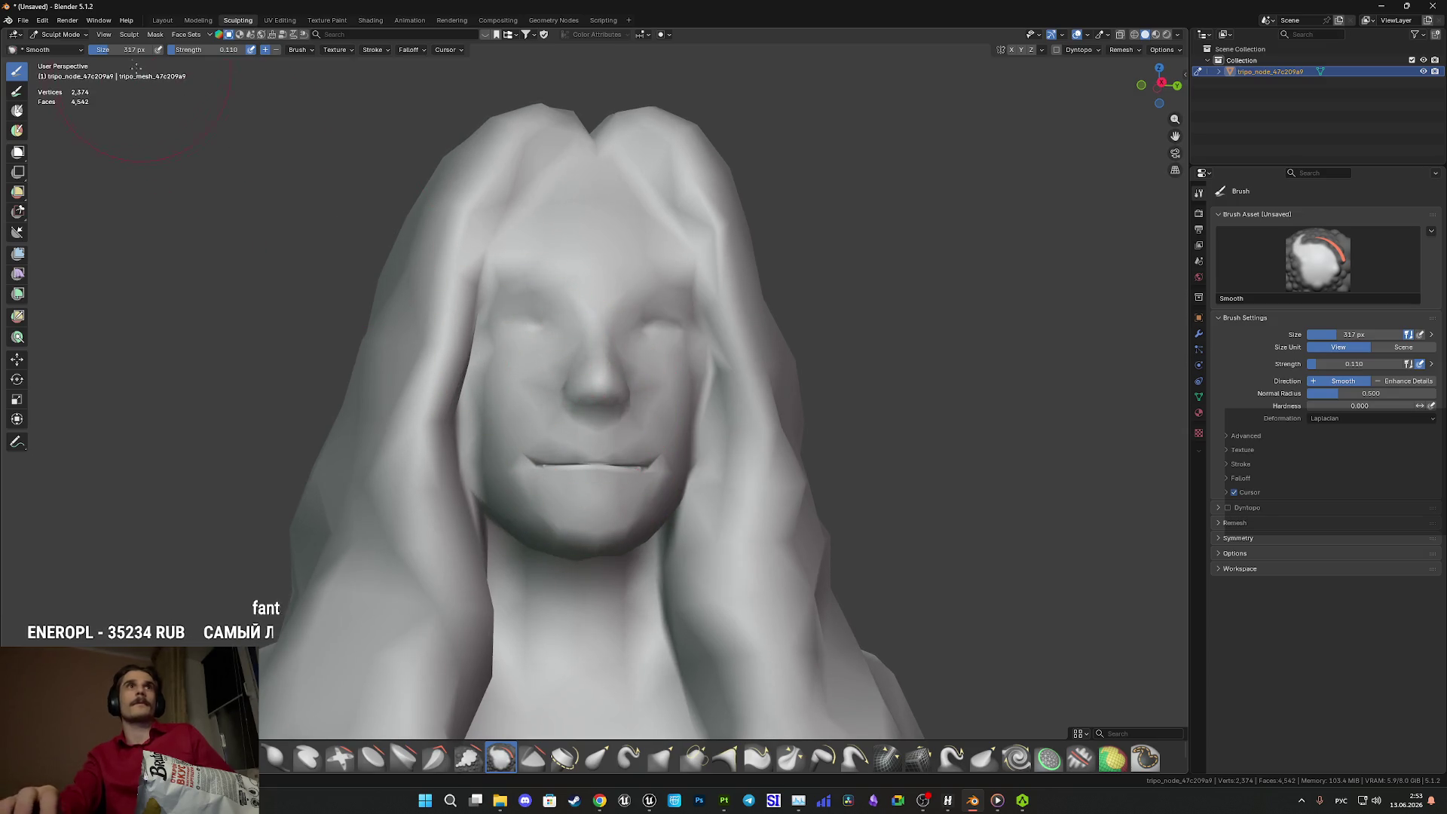
left_click(171, 25)
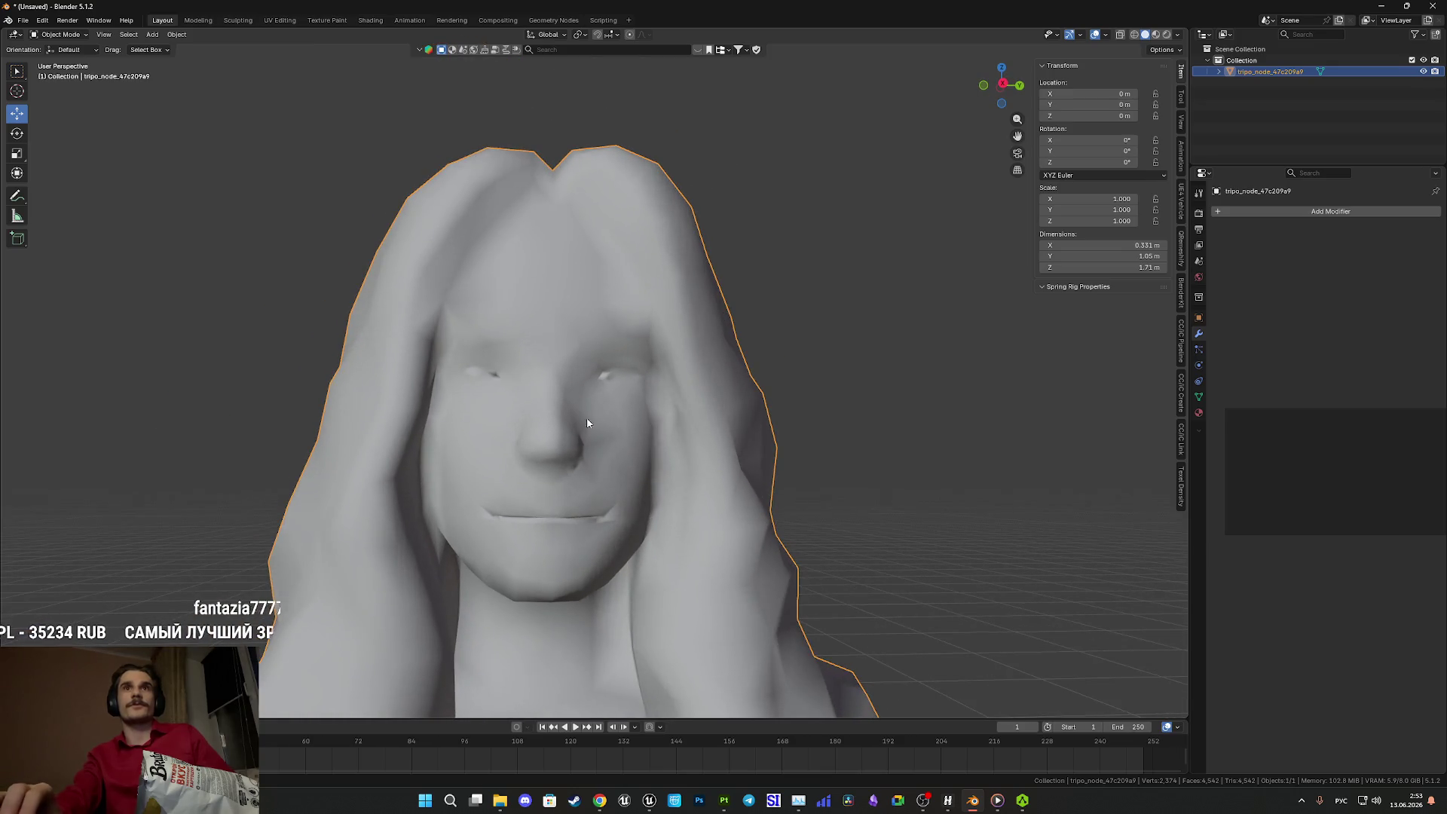
- Add a Weighted Normal modifier to the head with Weighting Mode set to Corner Angle
left_click(1266, 214)
mouse_move(1227, 207)
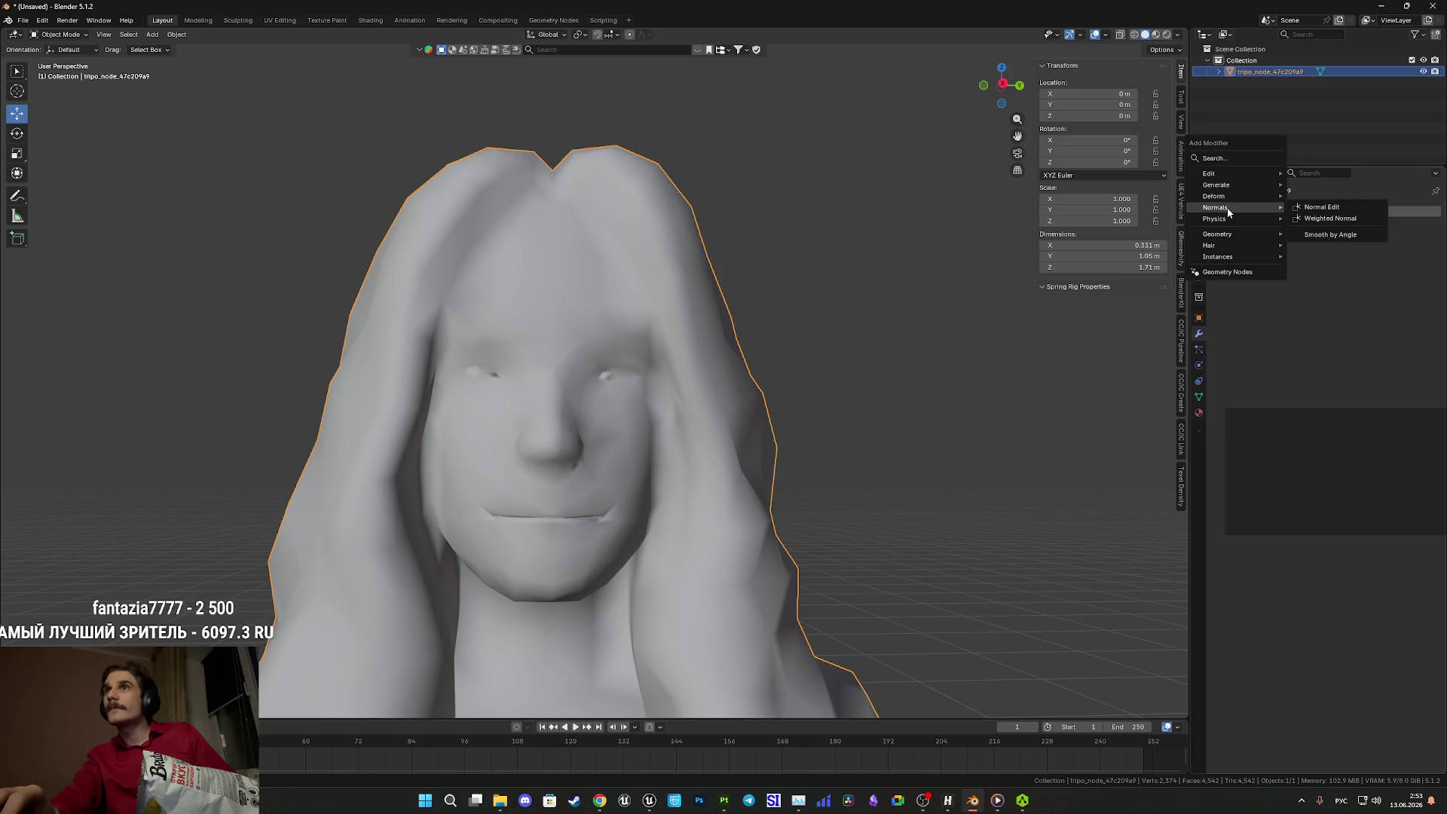
left_click(1330, 219)
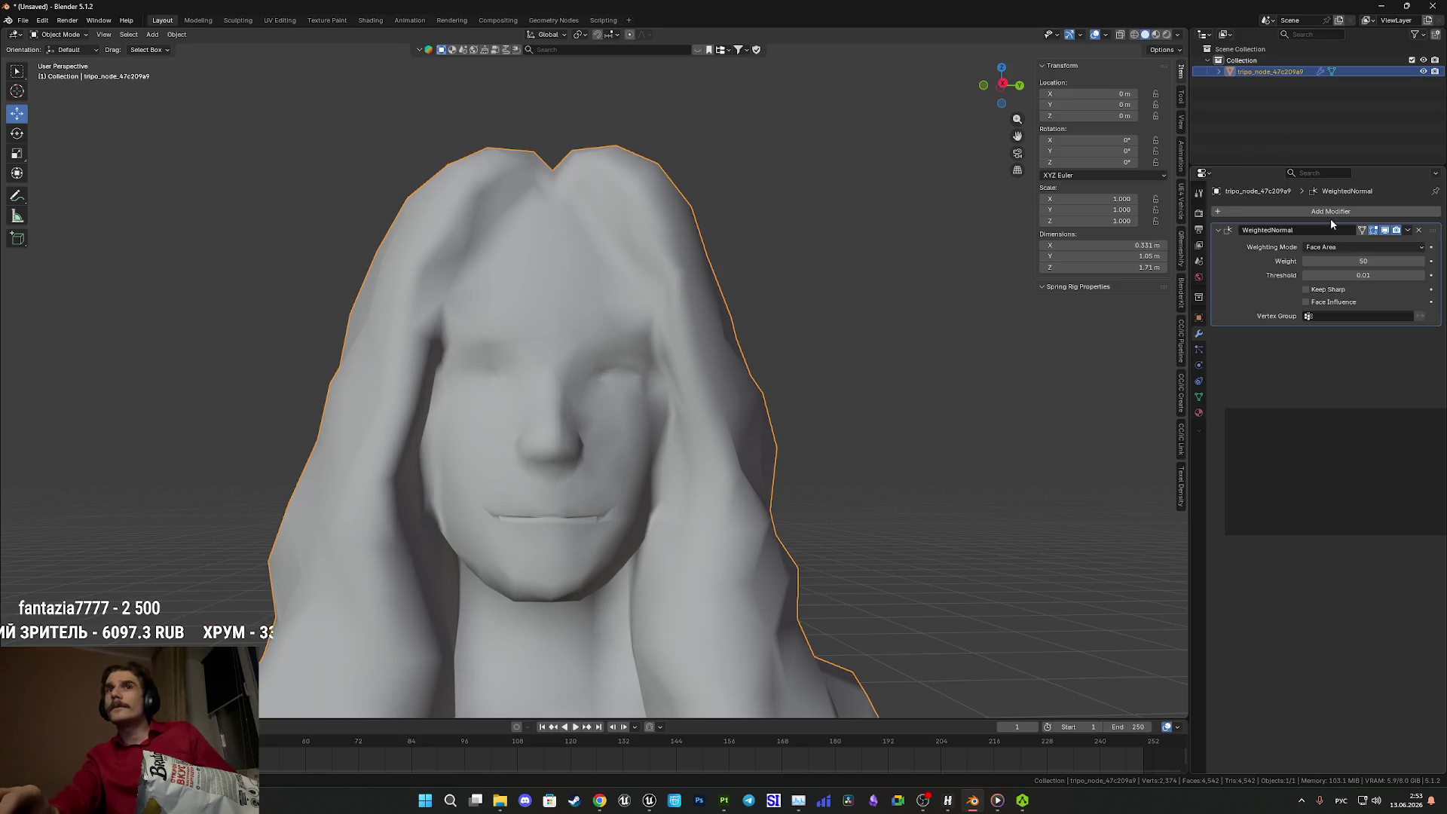
left_click(1336, 246)
left_click(1339, 277)
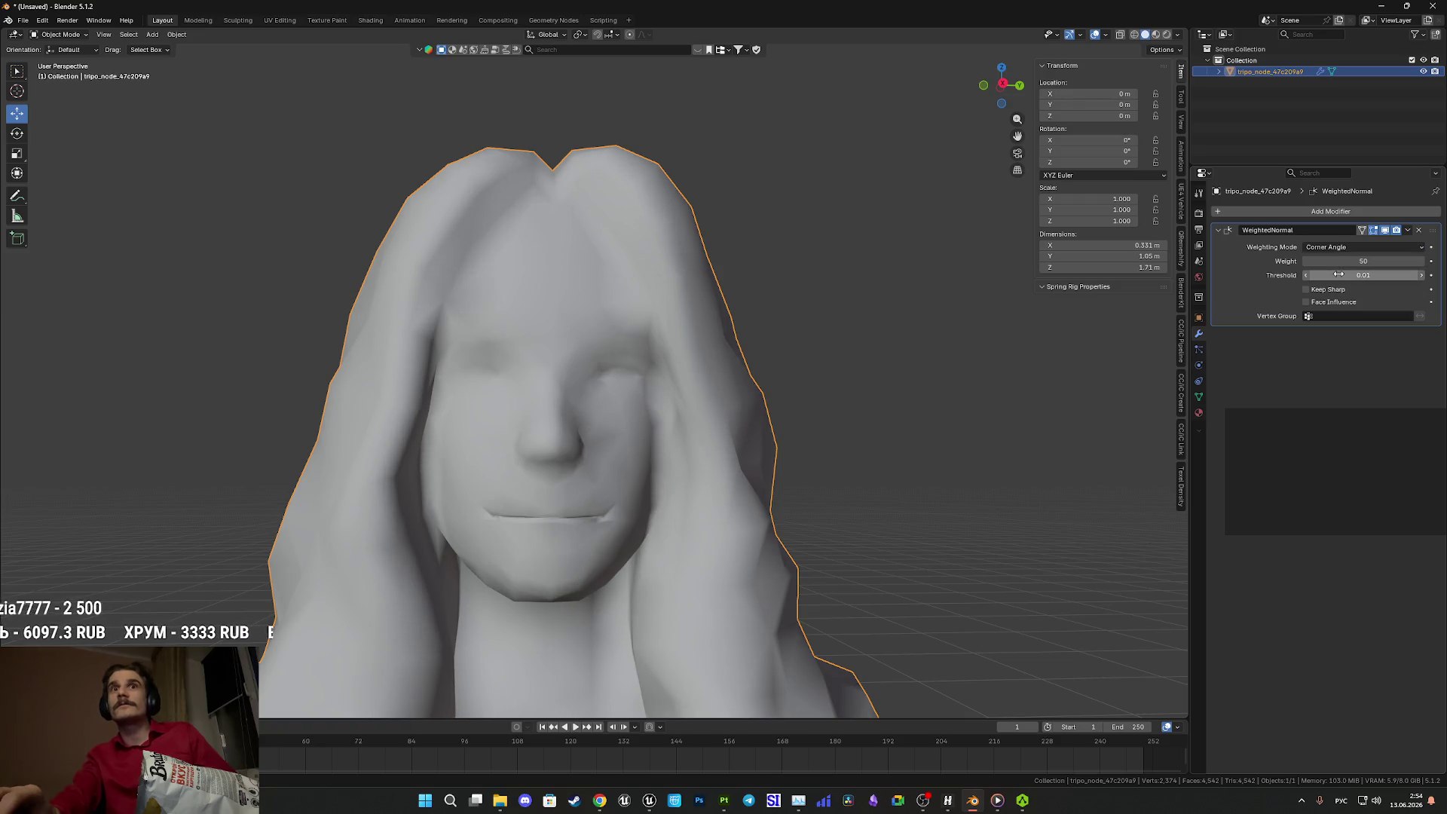
scroll(919, 479, "down", 3)
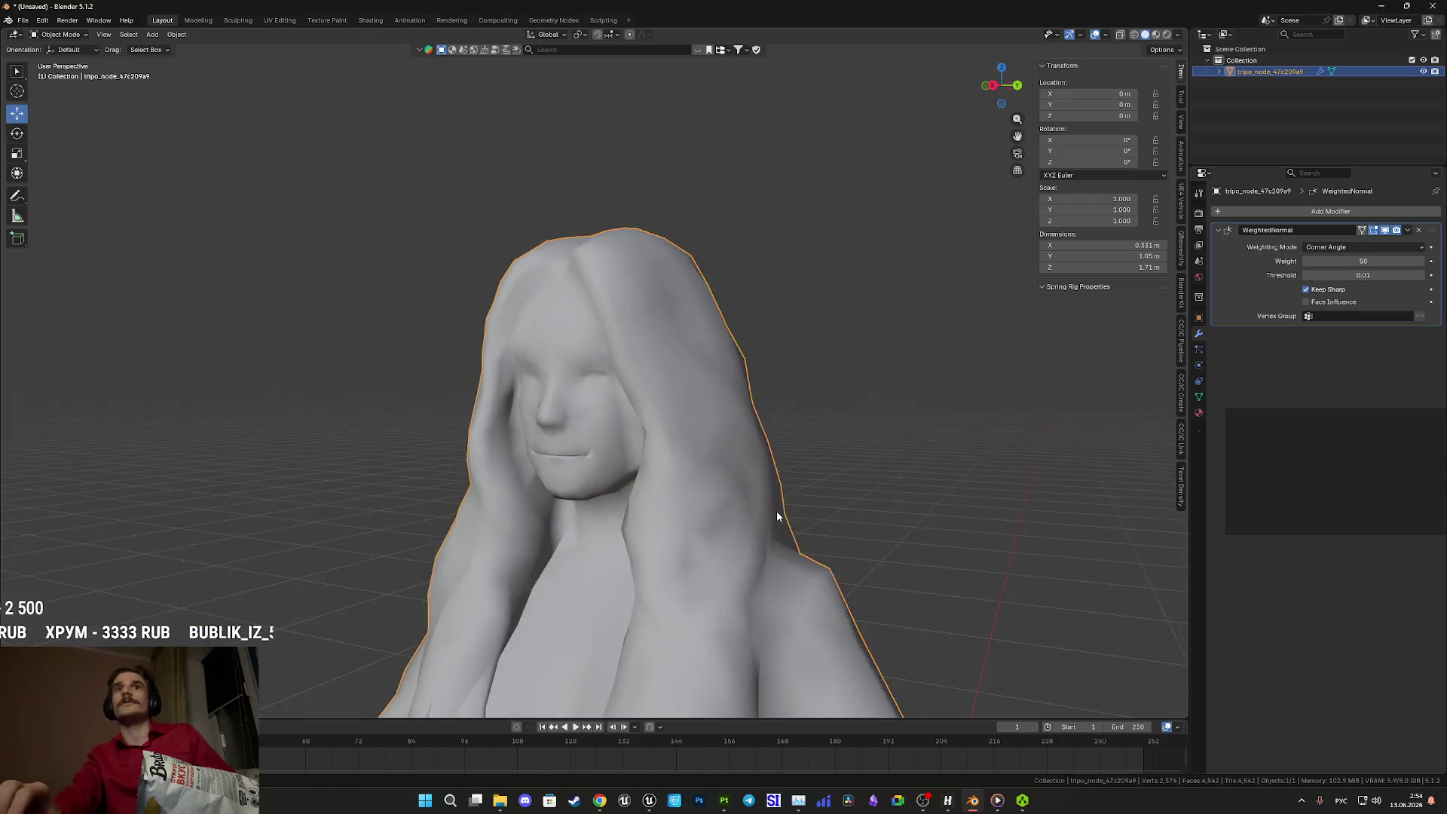
scroll(777, 511, "up", 5)
mouse_move(739, 460)
left_mouse_down()
mouse_move(656, 510)
mouse_move(717, 517)
mouse_move(647, 499)
left_mouse_up()
- Preview the head in Material Preview, then return to Solid shading
key("z")
left_click(668, 558)
scroll(671, 557, "up", 3)
mouse_move(671, 553)
left_mouse_down()
mouse_move(658, 553)
mouse_move(716, 557)
mouse_move(736, 445)
mouse_move(667, 426)
left_mouse_up()
key("z")
left_click(771, 548)
scroll(772, 554, "down", 5)
scroll(682, 441, "up", 6)
- Select the edges around both sides of the neck seam and mark them sharp
key("Tab")
scroll(680, 438, "up", 1)
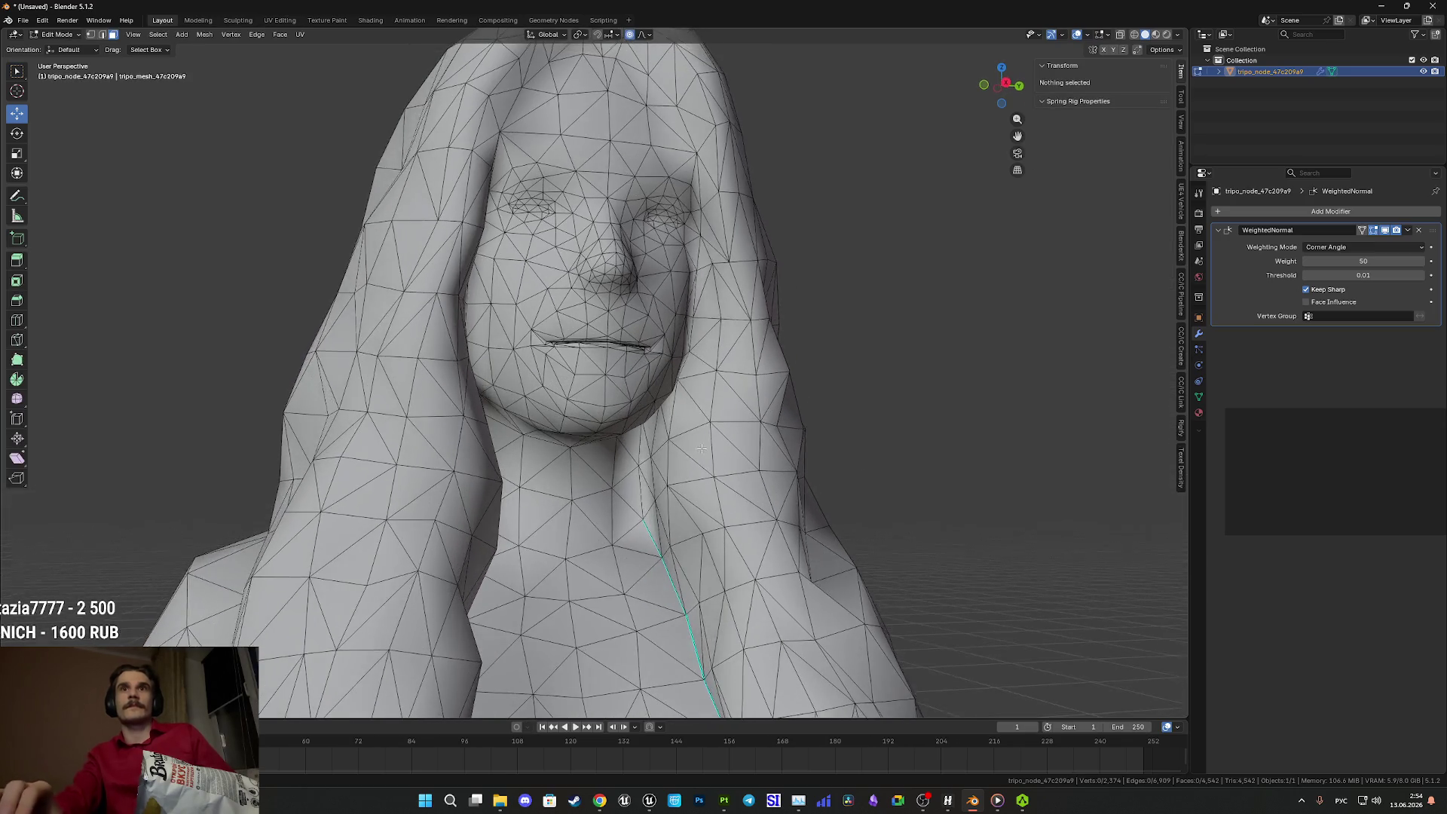
left_click_drag(648, 498, 643, 515)
left_click(643, 515)
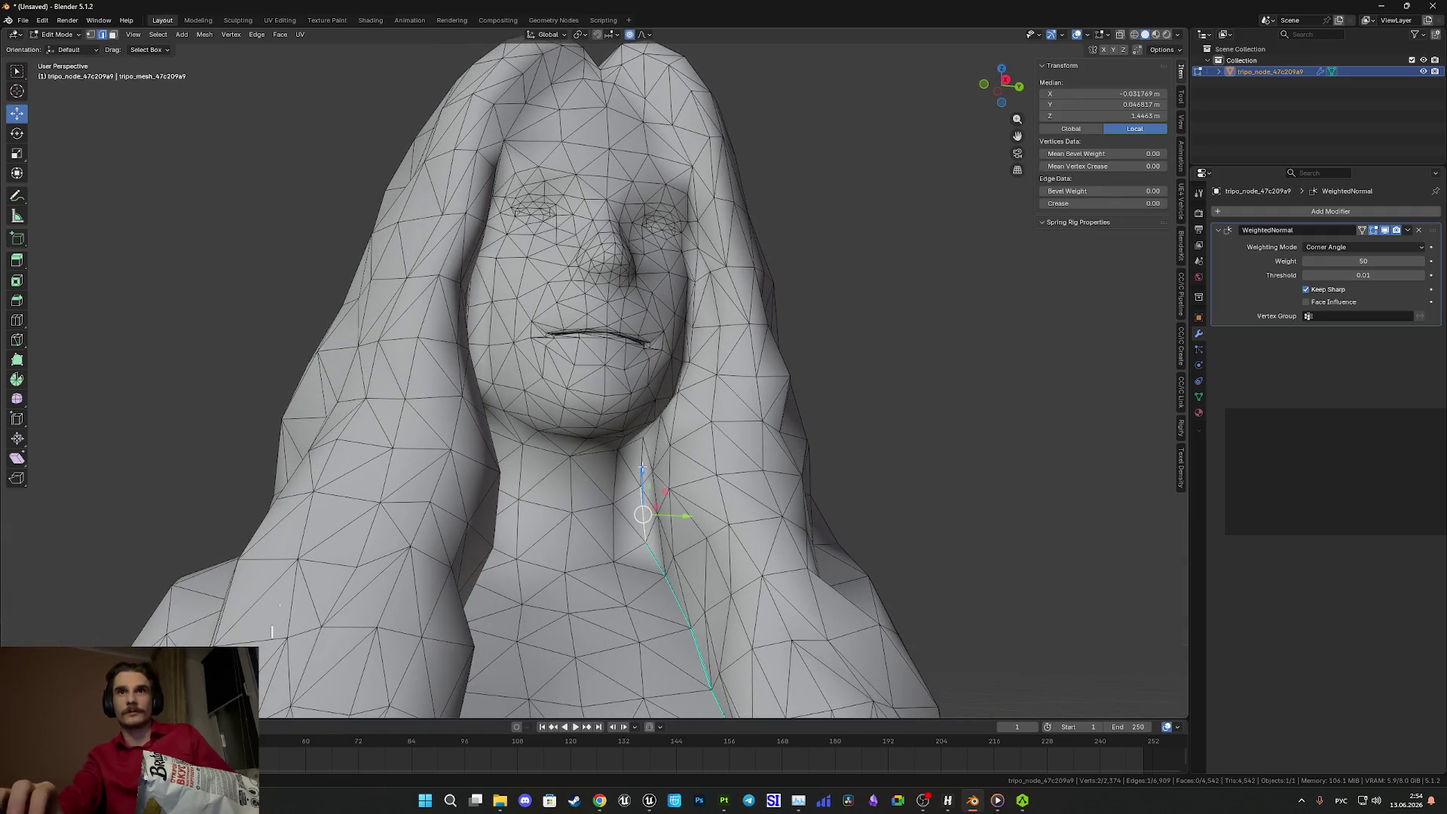
left_click(642, 493, "shift")
scroll(629, 486, "up", 5)
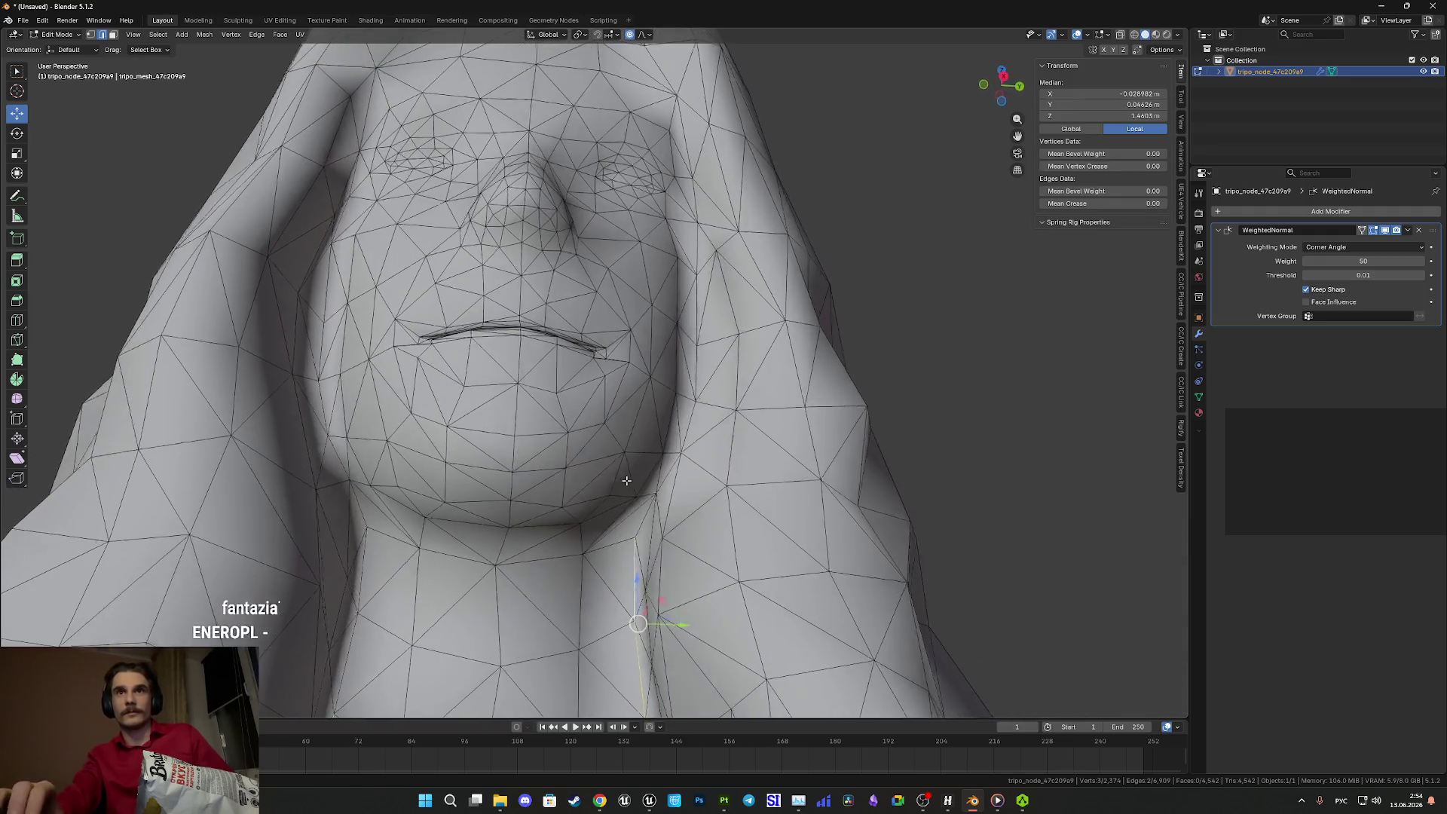
mouse_move(626, 480)
left_mouse_down()
mouse_move(672, 539)
mouse_move(482, 556)
left_mouse_up()
scroll(671, 514, "down", 3)
scroll(673, 549, "up", 3)
left_click(461, 520, "shift")
left_click(467, 588, "shift")
left_click(482, 556, "shift")
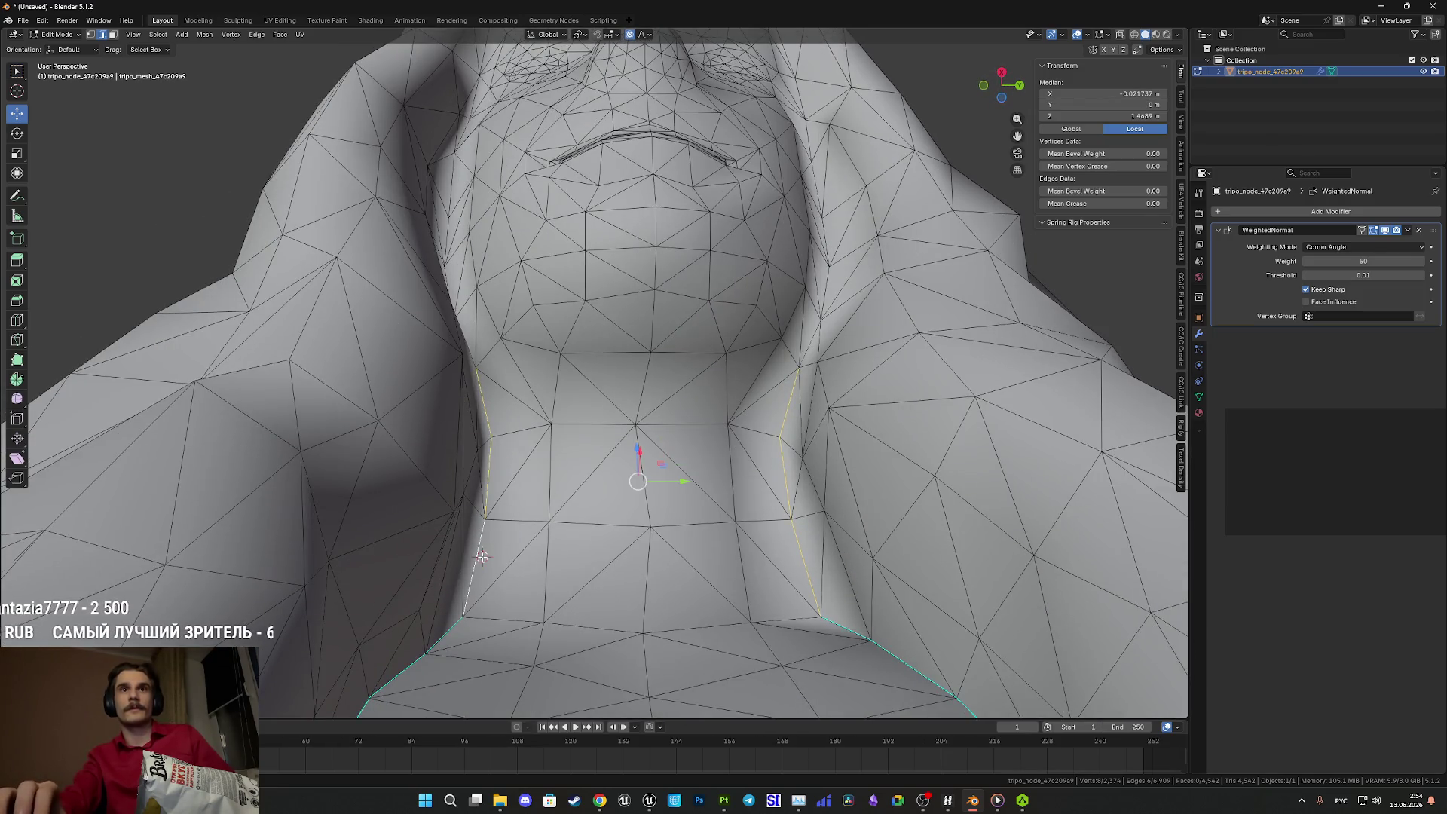
right_click(478, 555)
left_click(448, 621)
key("Tab")
- Back in Edit Mode, start selecting the face-outline edges along the left jaw
scroll(610, 550, "down", 4)
mouse_move(610, 550)
left_mouse_down()
mouse_move(614, 604)
mouse_move(698, 577)
mouse_move(654, 581)
left_mouse_up()
scroll(614, 604, "down", 3)
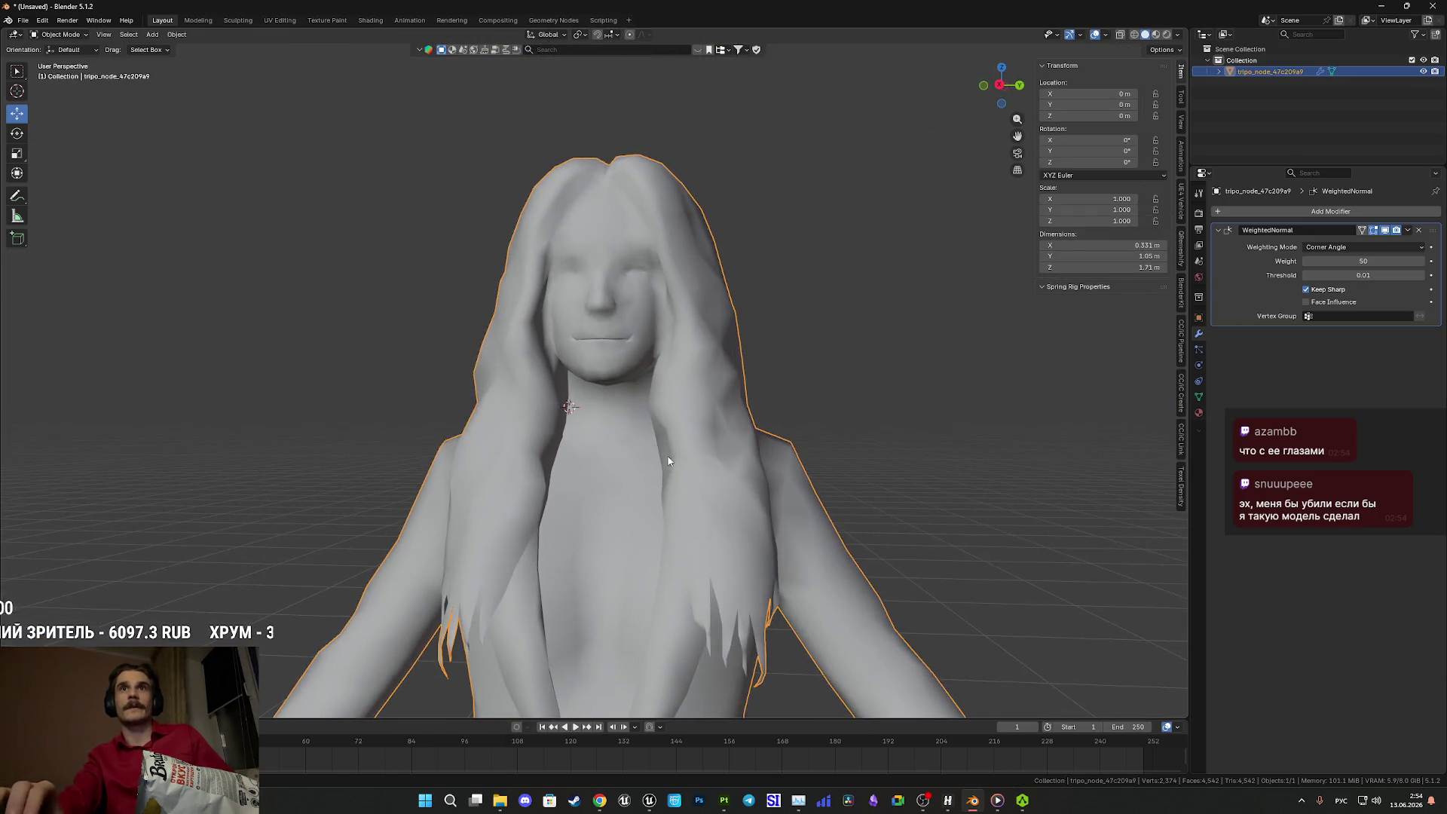
scroll(669, 455, "up", 3)
mouse_move(681, 493)
left_mouse_down()
mouse_move(702, 469)
mouse_move(669, 485)
mouse_move(689, 495)
mouse_move(515, 477)
mouse_move(521, 491)
left_mouse_up()
key("Tab")
scroll(514, 477, "up", 3)
left_click(526, 513)
left_click(499, 374, "shift")
mouse_move(500, 373)
left_mouse_down()
mouse_move(499, 396)
mouse_move(530, 405)
left_mouse_up()
left_click(499, 396, "shift")
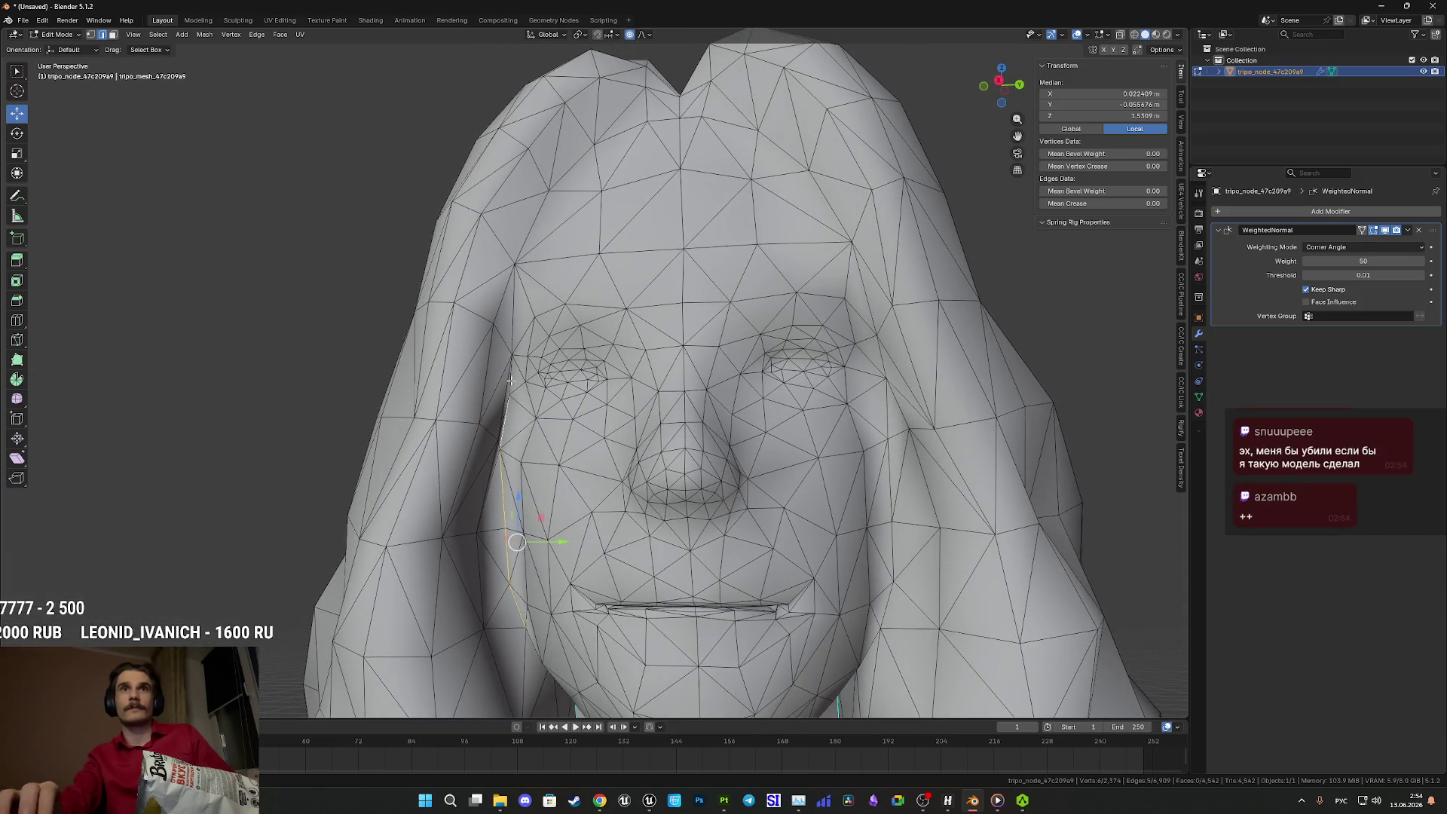
mouse_move(518, 315)
left_mouse_down()
mouse_move(534, 366)
mouse_move(530, 295)
left_mouse_up()
left_click_drag(665, 175, 636, 209)
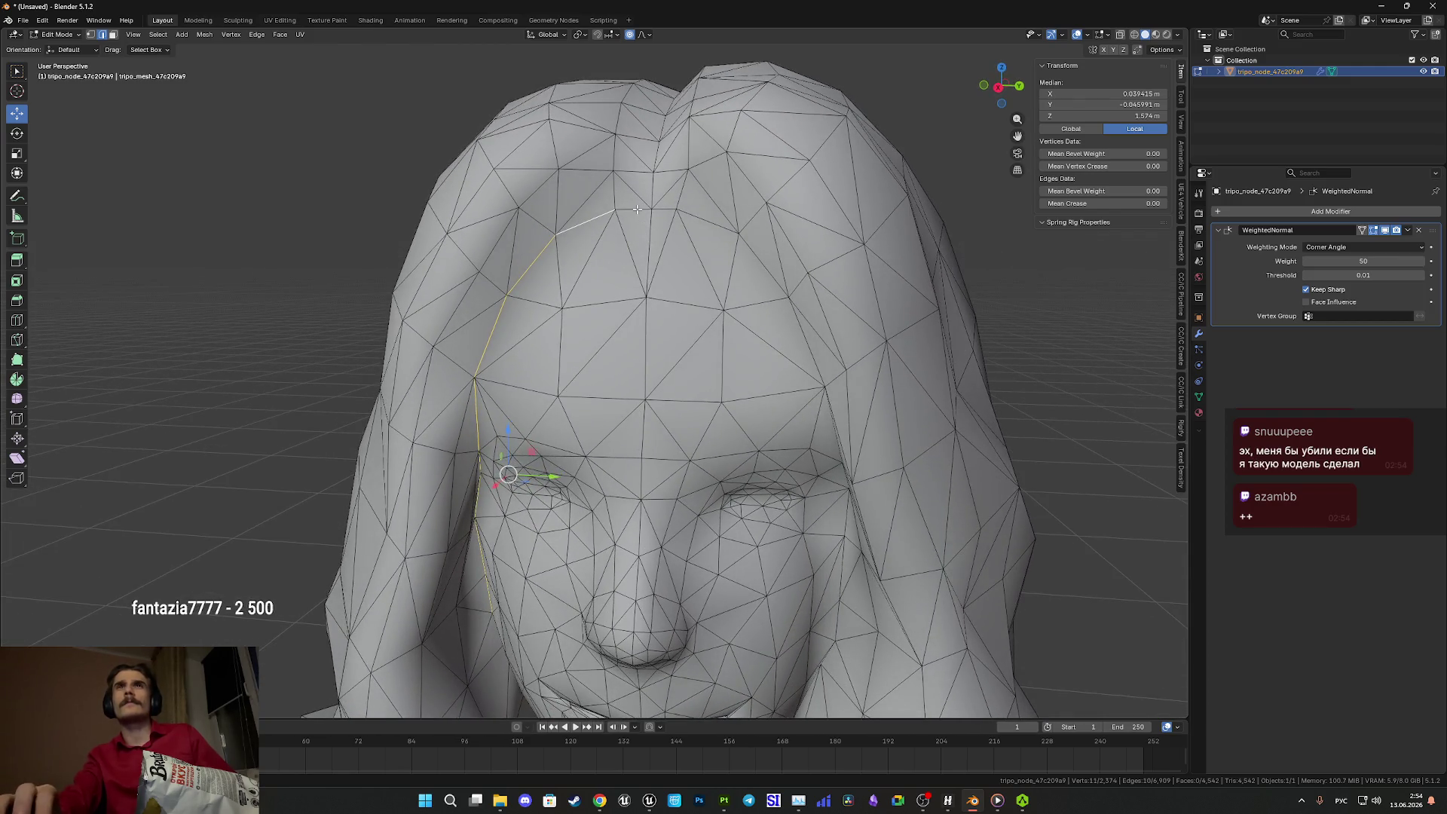
- Extend the selection across the forehead and down the face outline, then mark it sharp
left_click(698, 217, "shift")
left_click(754, 260, "shift")
mouse_move(808, 347)
left_mouse_down()
mouse_move(829, 332)
mouse_move(823, 290)
mouse_move(876, 413)
mouse_move(860, 348)
left_mouse_up()
left_click(823, 290, "shift")
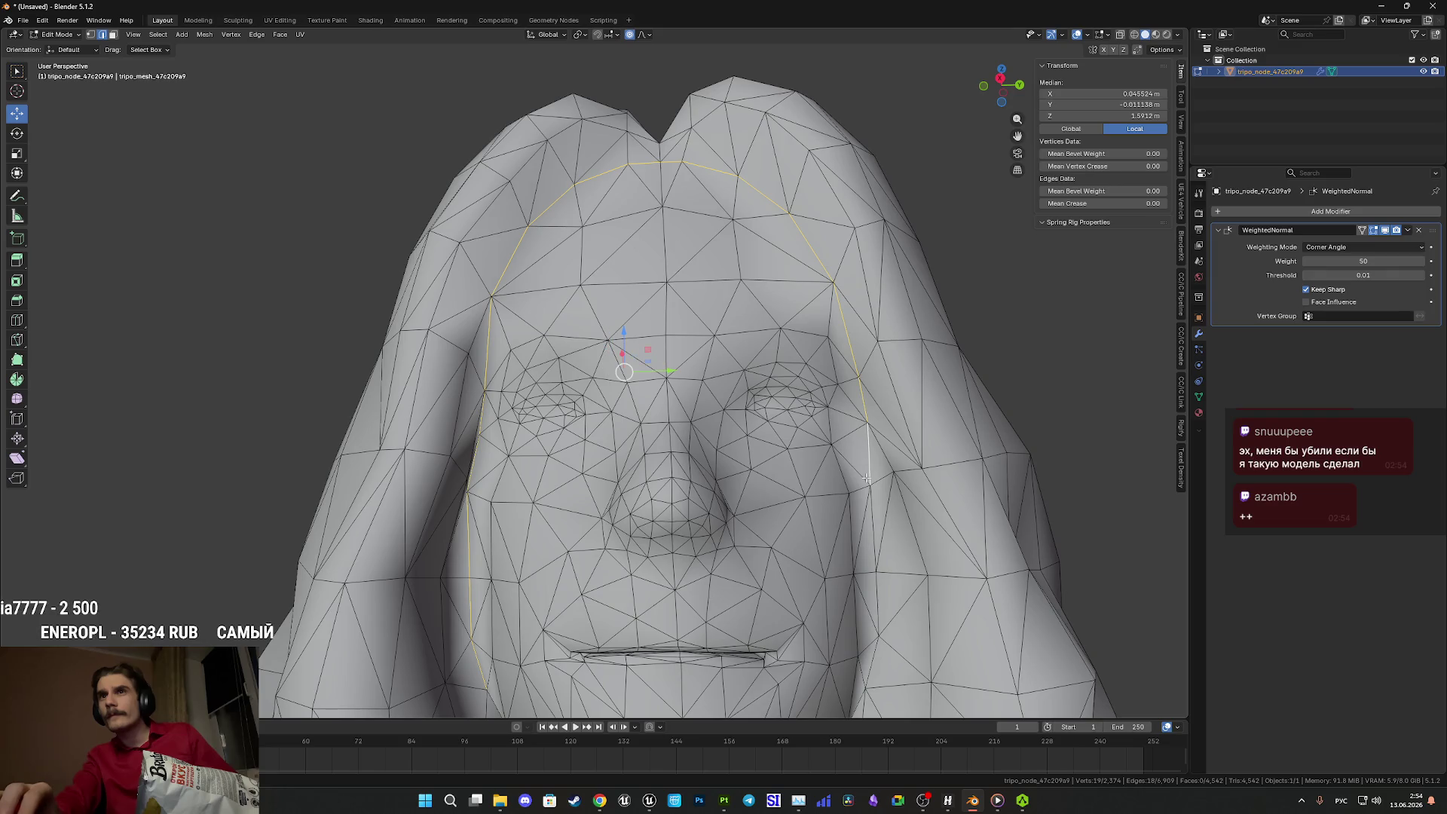
left_click(874, 523, "shift")
left_click_drag(874, 522, 867, 380)
left_click(850, 479, "shift")
left_click(849, 552, "shift")
mouse_move(849, 552)
left_mouse_down()
mouse_move(828, 499)
mouse_move(812, 498)
mouse_move(834, 554)
left_mouse_up()
right_click(815, 486)
left_click(815, 486)
key("Tab")
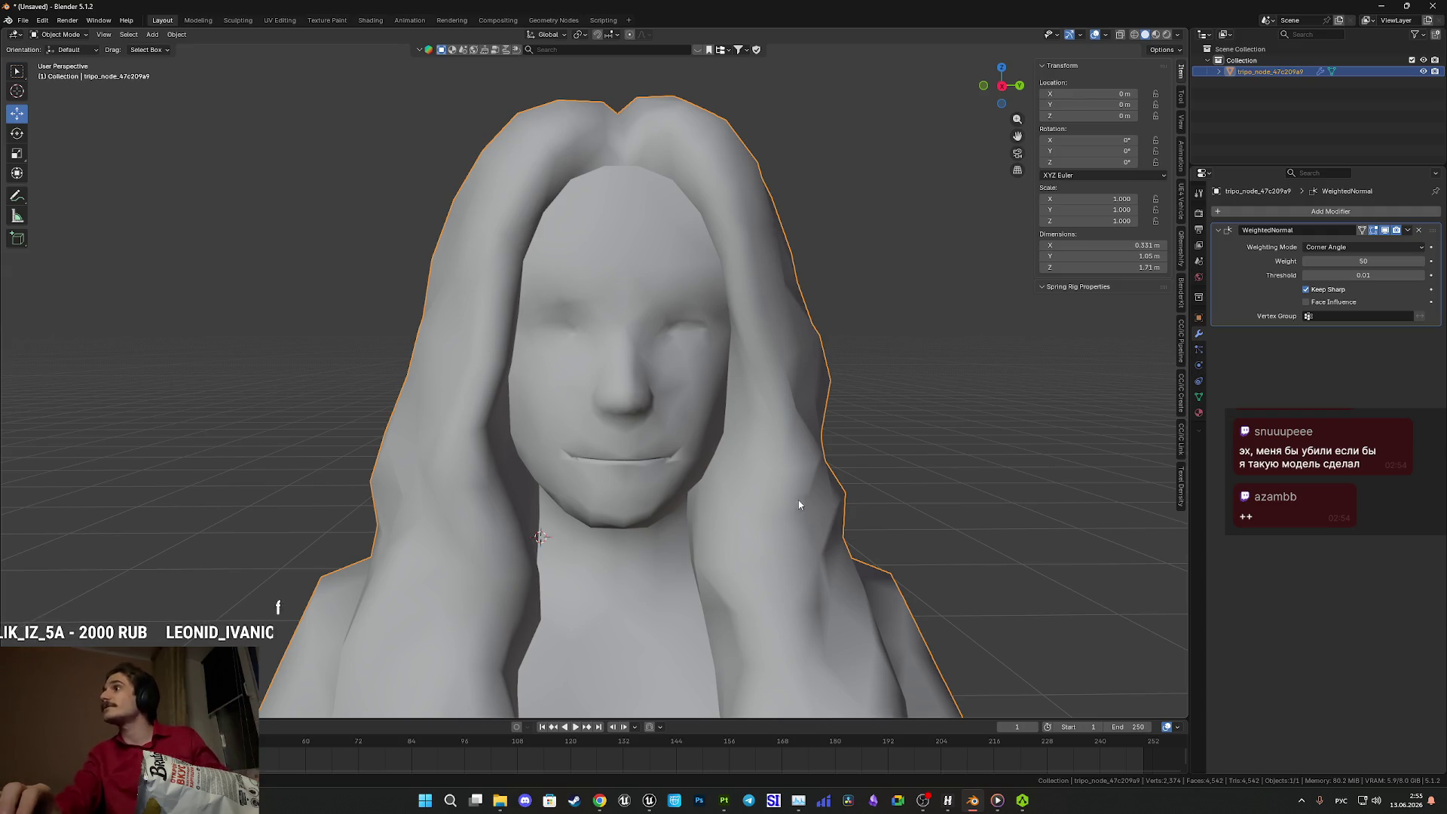
- Toggle between Material Preview and Solid shading, ending in textured Material Preview
scroll(681, 413, "up", 2)
scroll(681, 413, "down", 2)
mouse_move(693, 414)
left_mouse_down()
mouse_move(708, 410)
mouse_move(682, 432)
mouse_move(699, 490)
mouse_move(624, 443)
left_mouse_up()
key("z")
left_click(703, 518)
scroll(631, 477, "up", 4)
key("z")
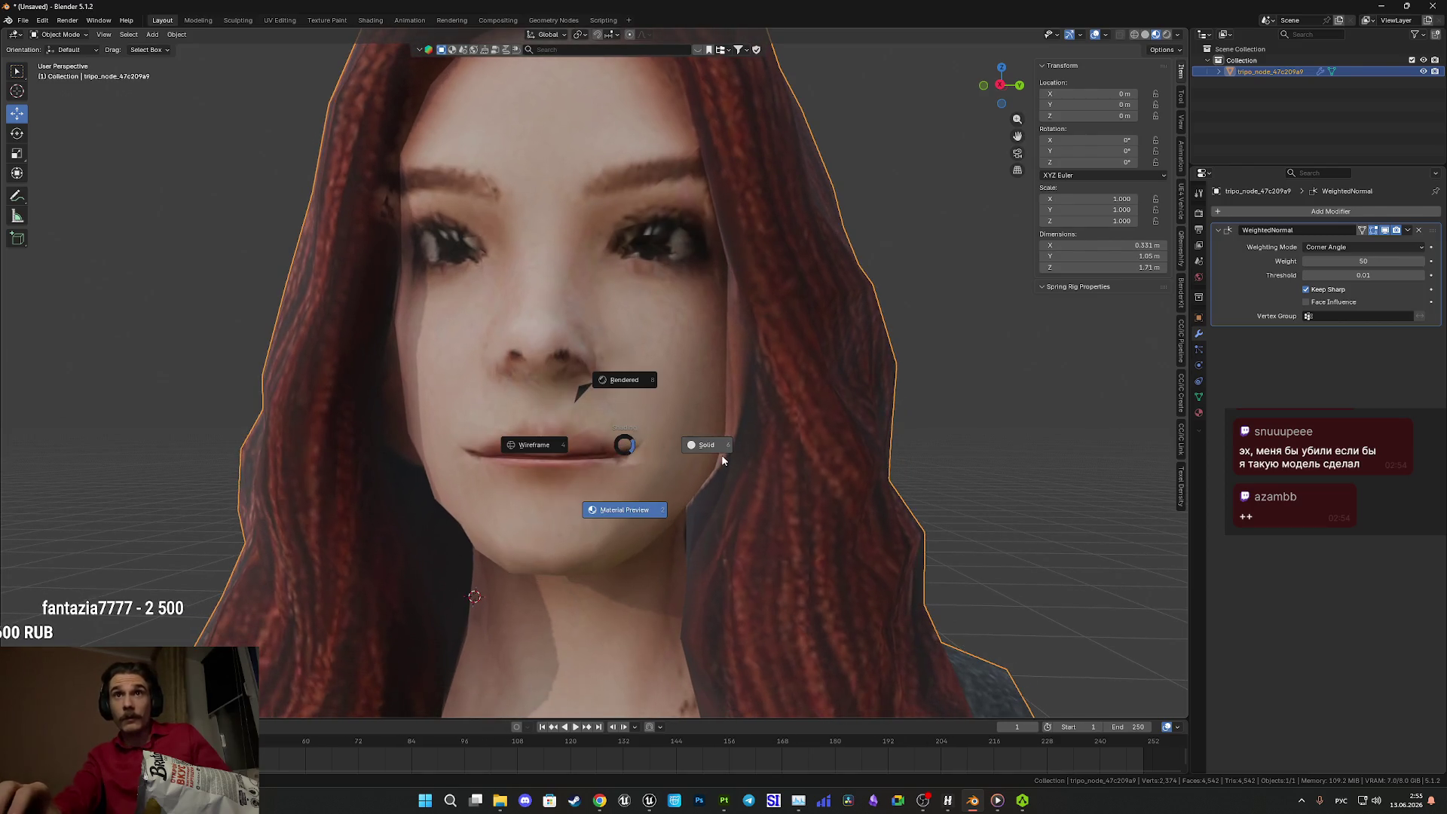
left_click(707, 445)
scroll(603, 429, "up", 3)
key("z")
left_click(603, 461)
mouse_move(603, 461)
left_mouse_down()
mouse_move(586, 395)
mouse_move(523, 422)
mouse_move(606, 427)
mouse_move(590, 420)
mouse_move(587, 451)
mouse_move(603, 474)
left_mouse_up()
scroll(610, 434, "down", 3)
scroll(618, 444, "up", 1)
scroll(587, 451, "up", 3)
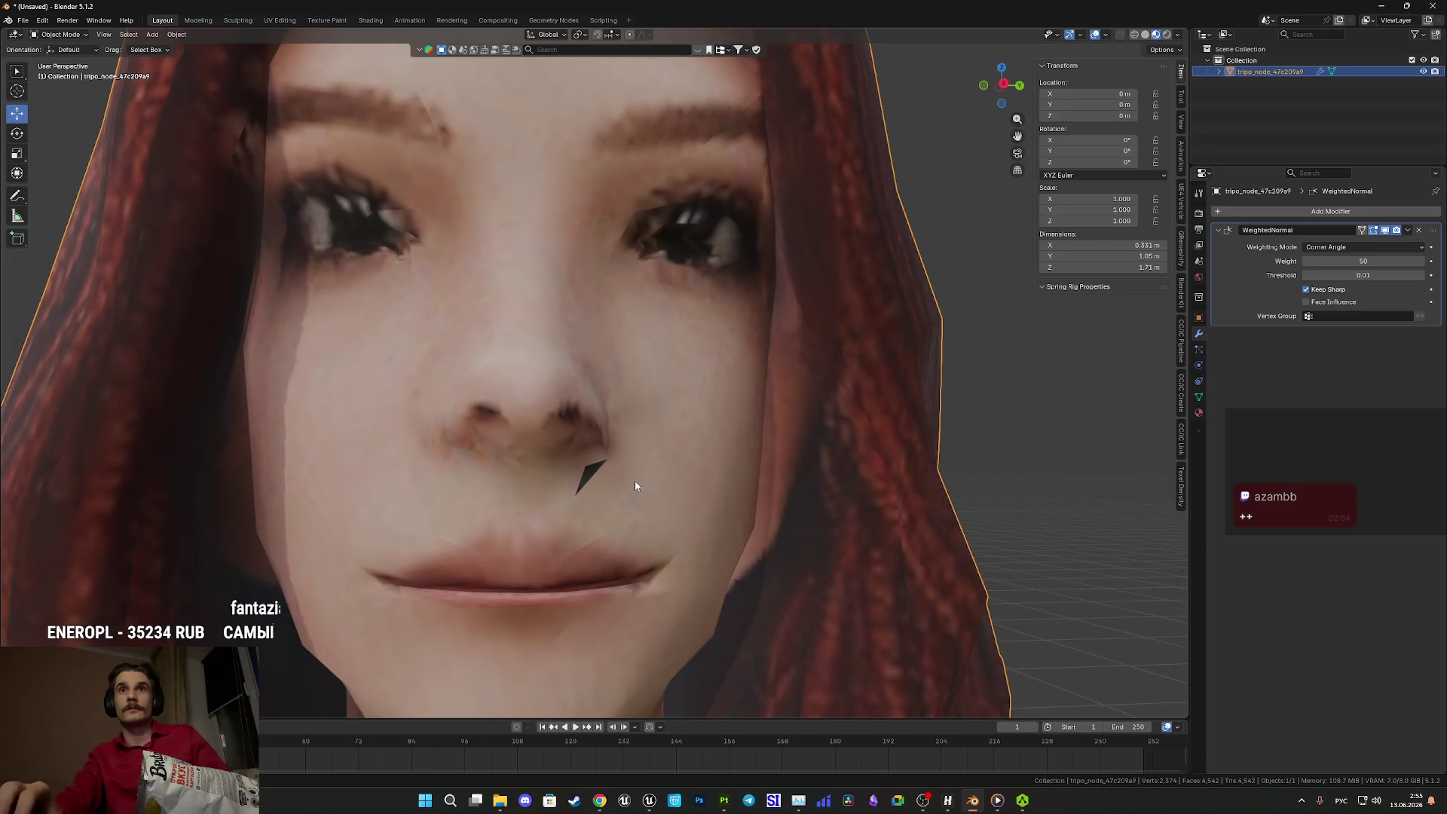
- Inspect an edge near the nose in Edit Mode, then orbit around the full textured body
key("Tab")
left_click(594, 472)
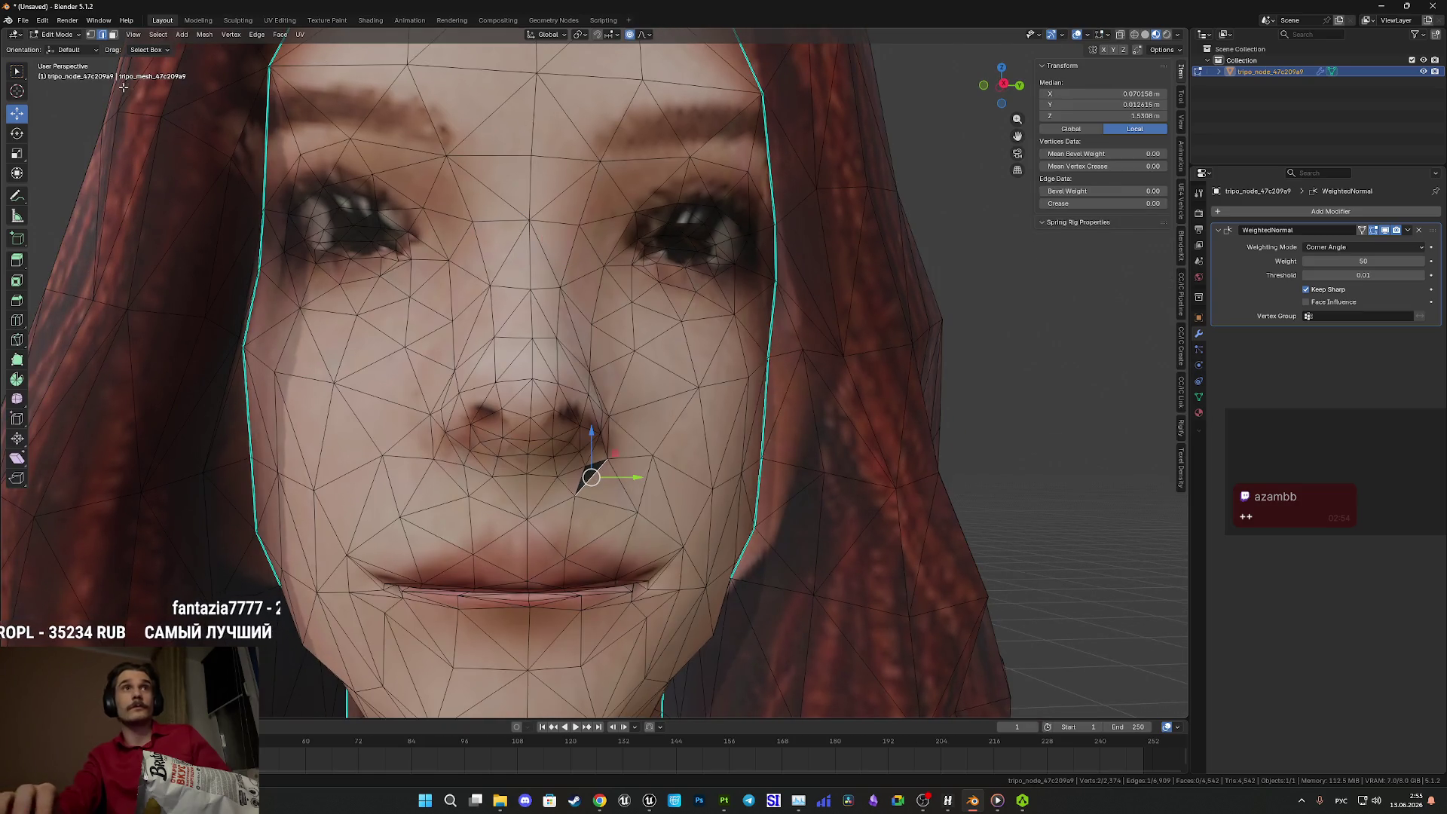
key("Tab")
scroll(663, 389, "down", 6)
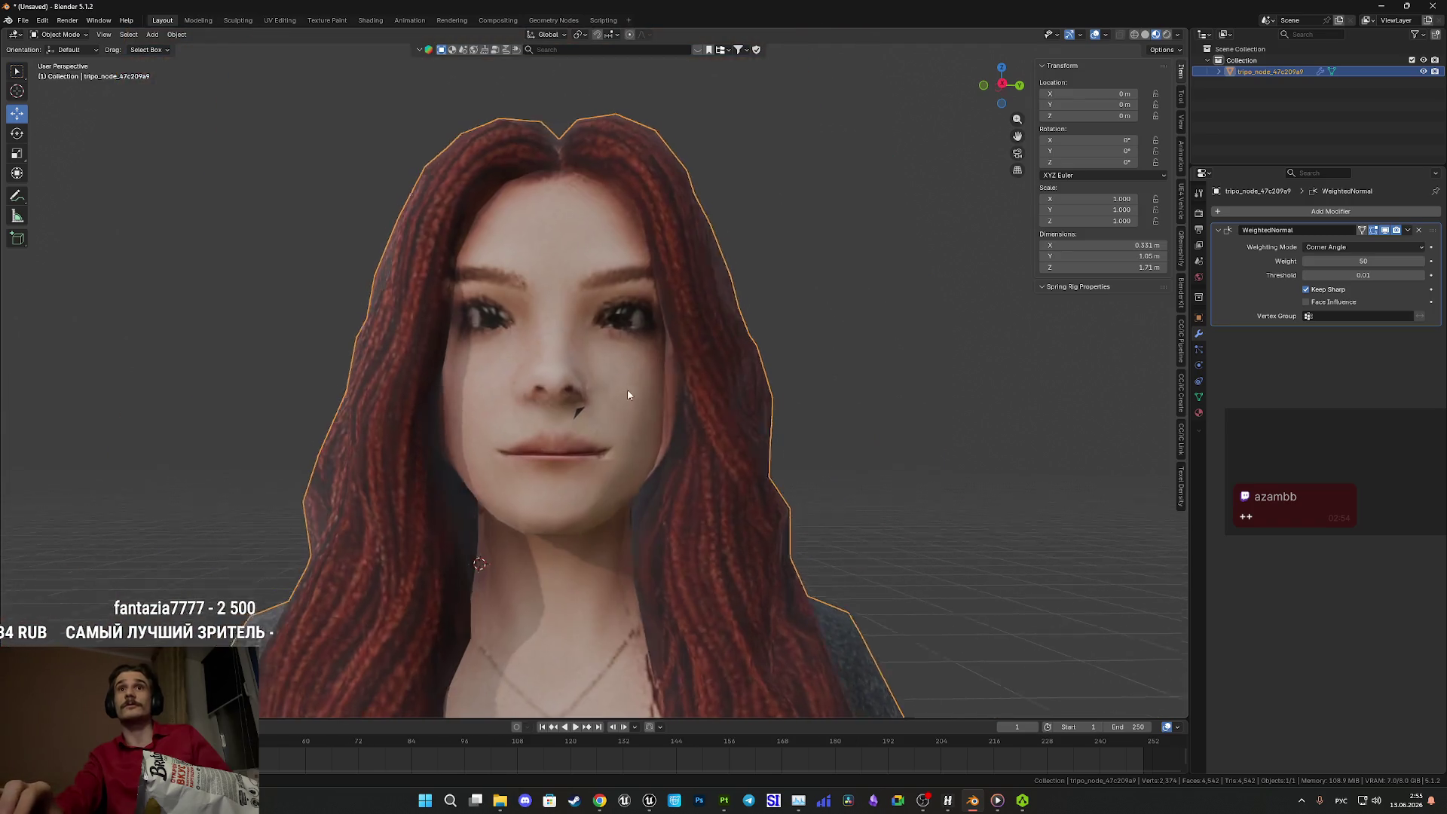
mouse_move(608, 399)
left_mouse_down()
mouse_move(656, 364)
mouse_move(618, 381)
mouse_move(639, 391)
left_mouse_up()
scroll(633, 383, "up", 2)
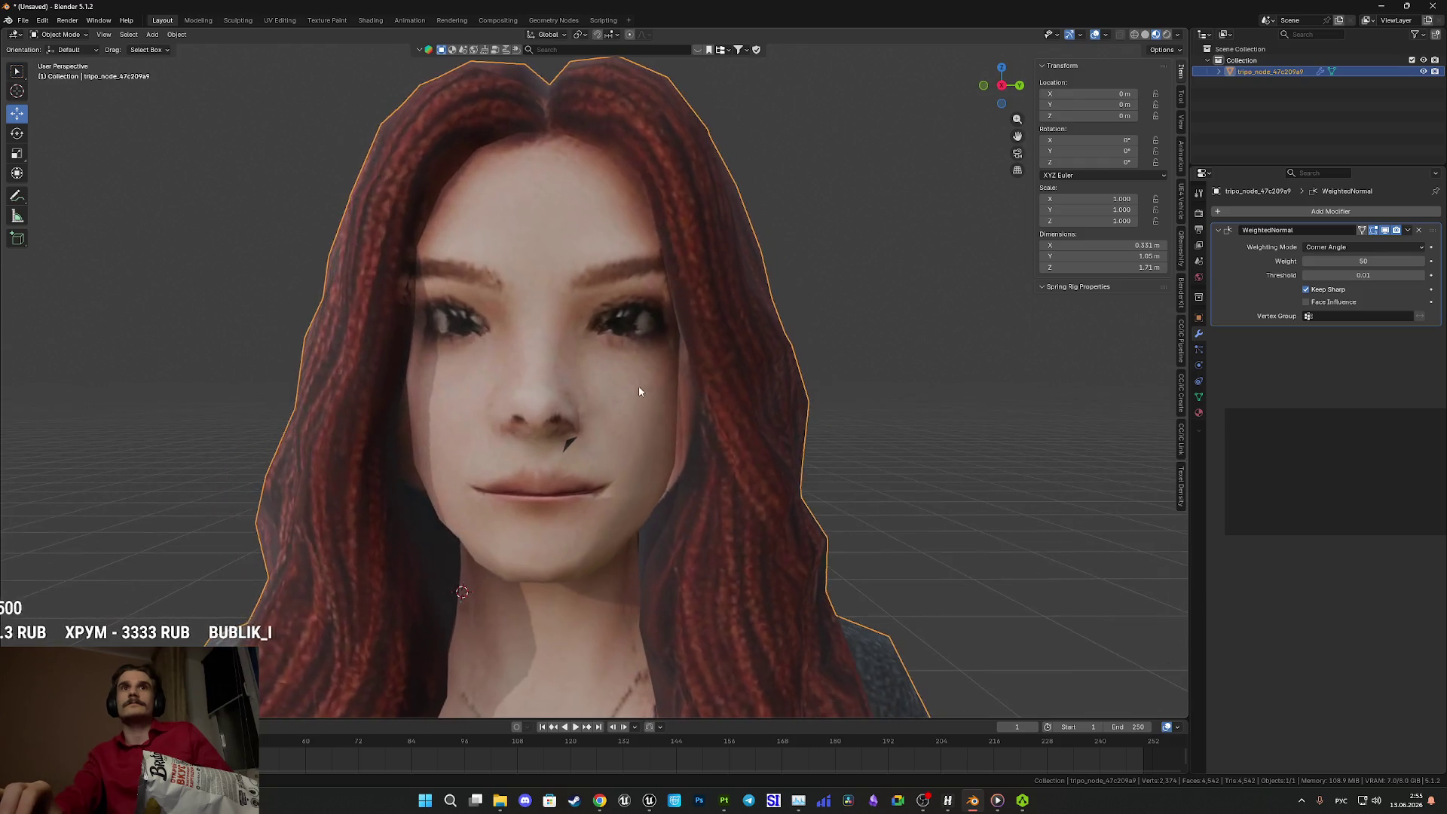
scroll(639, 391, "down", 4)
scroll(646, 500, "up", 1)
scroll(659, 391, "down", 2)
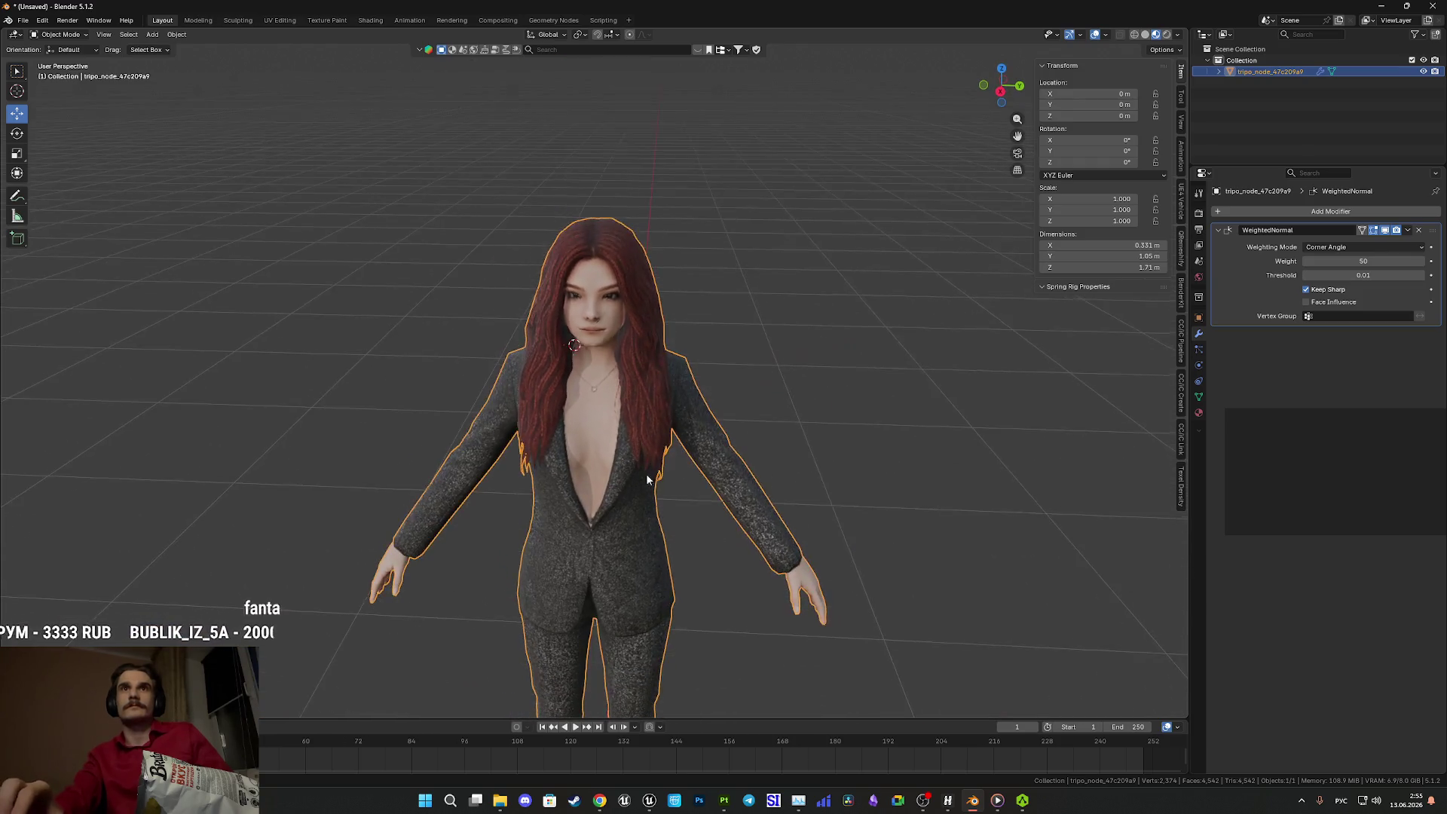
scroll(648, 481, "down", 2)
mouse_move(632, 407)
left_mouse_down()
mouse_move(594, 391)
mouse_move(644, 251)
mouse_move(572, 309)
mouse_move(627, 305)
left_mouse_up()
scroll(590, 416, "up", 2)
scroll(526, 278, "up", 2)
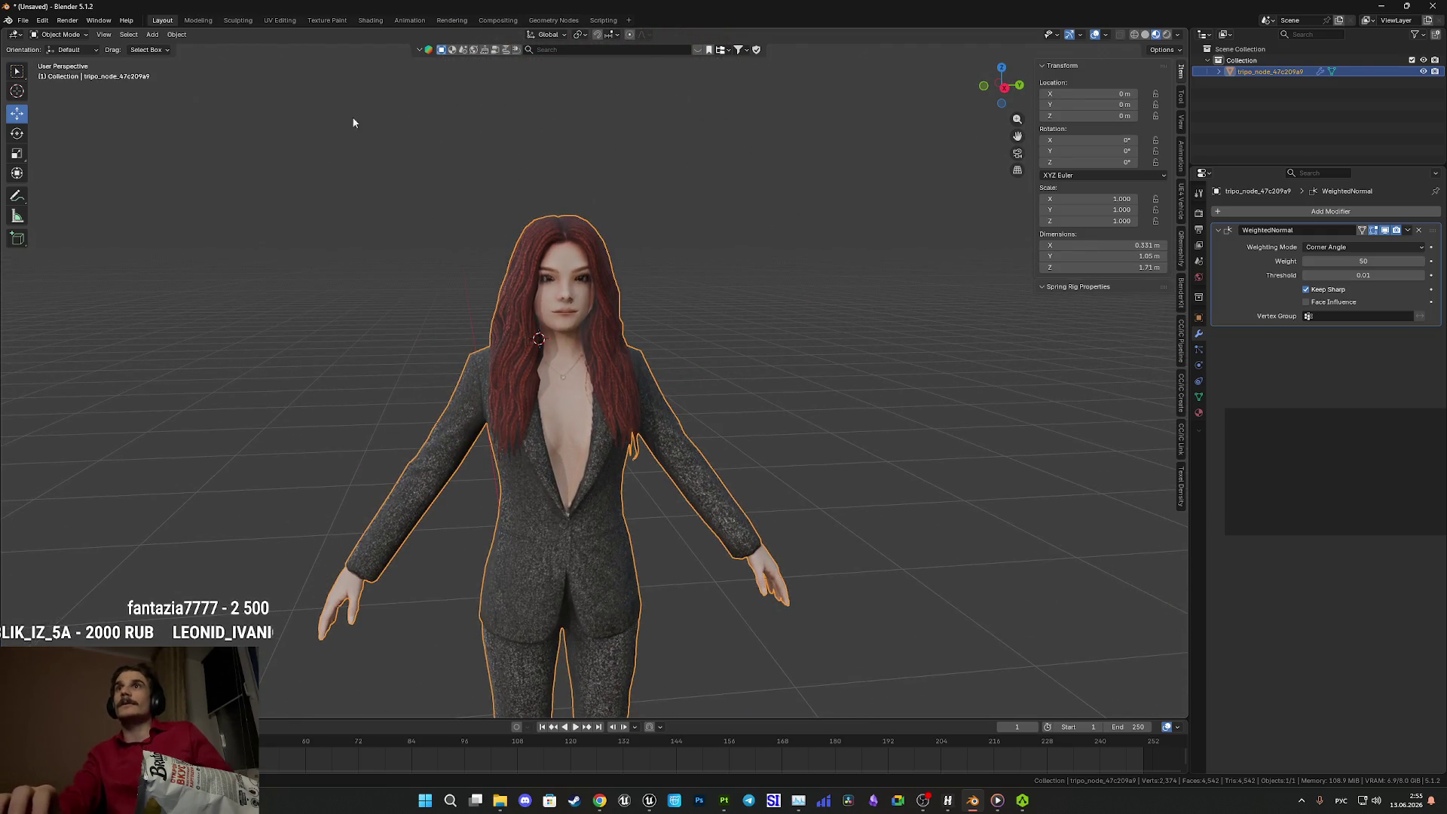
left_click(22, 20)
- Start an FBX export and move up to the parent folder New
mouse_move(53, 192)
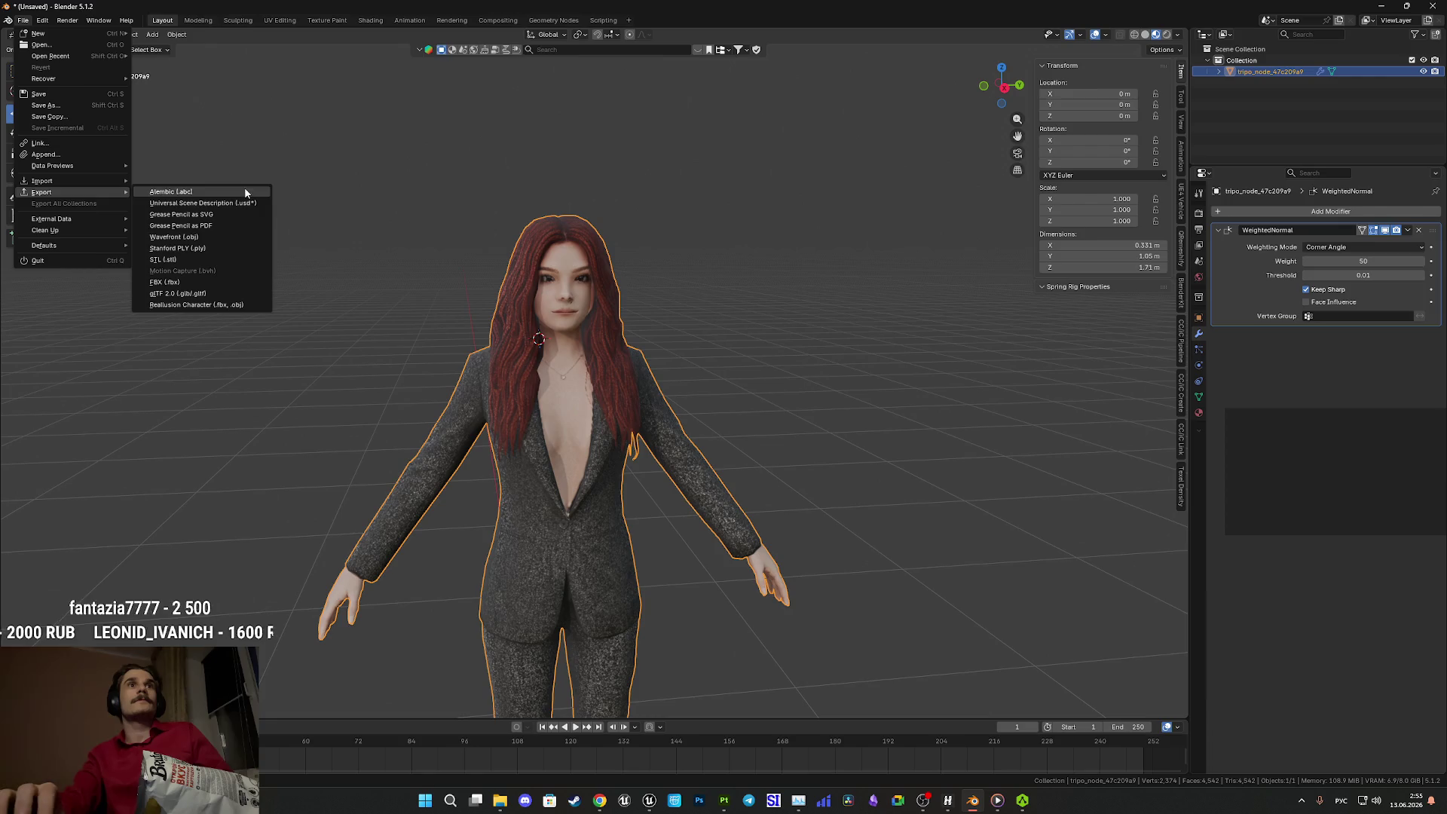
left_click(190, 282)
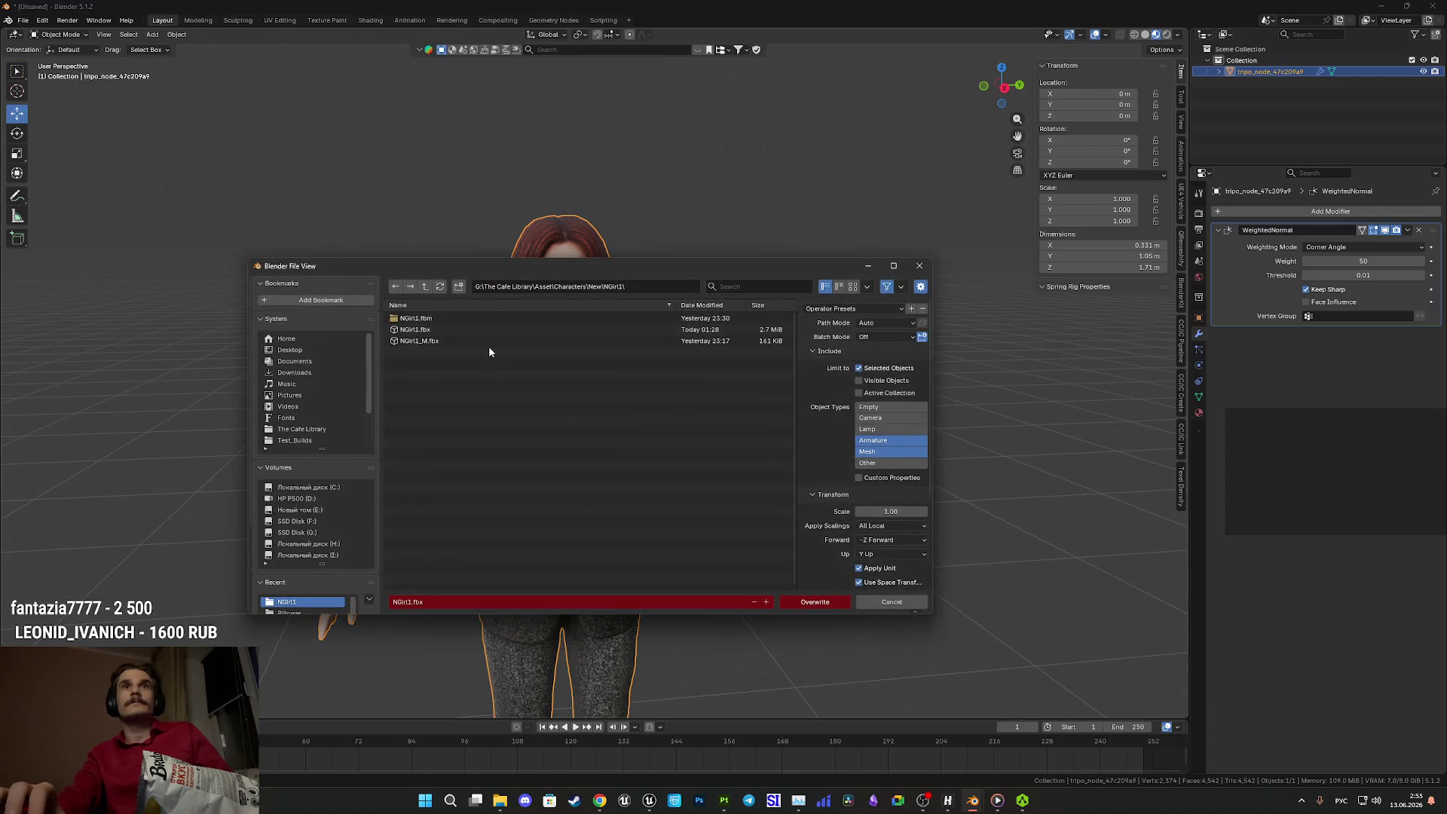
left_click(425, 287)
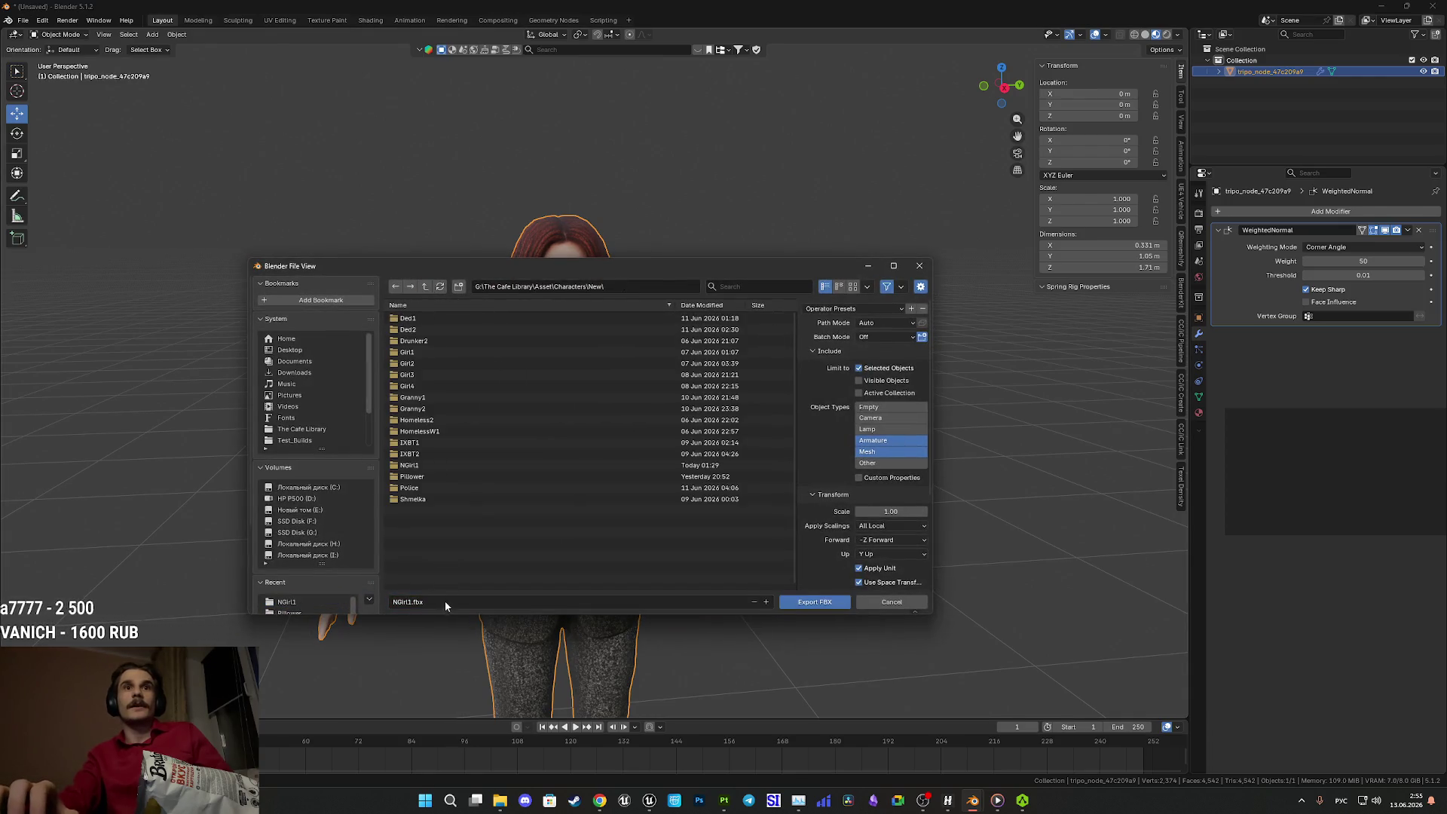
left_click(414, 602)
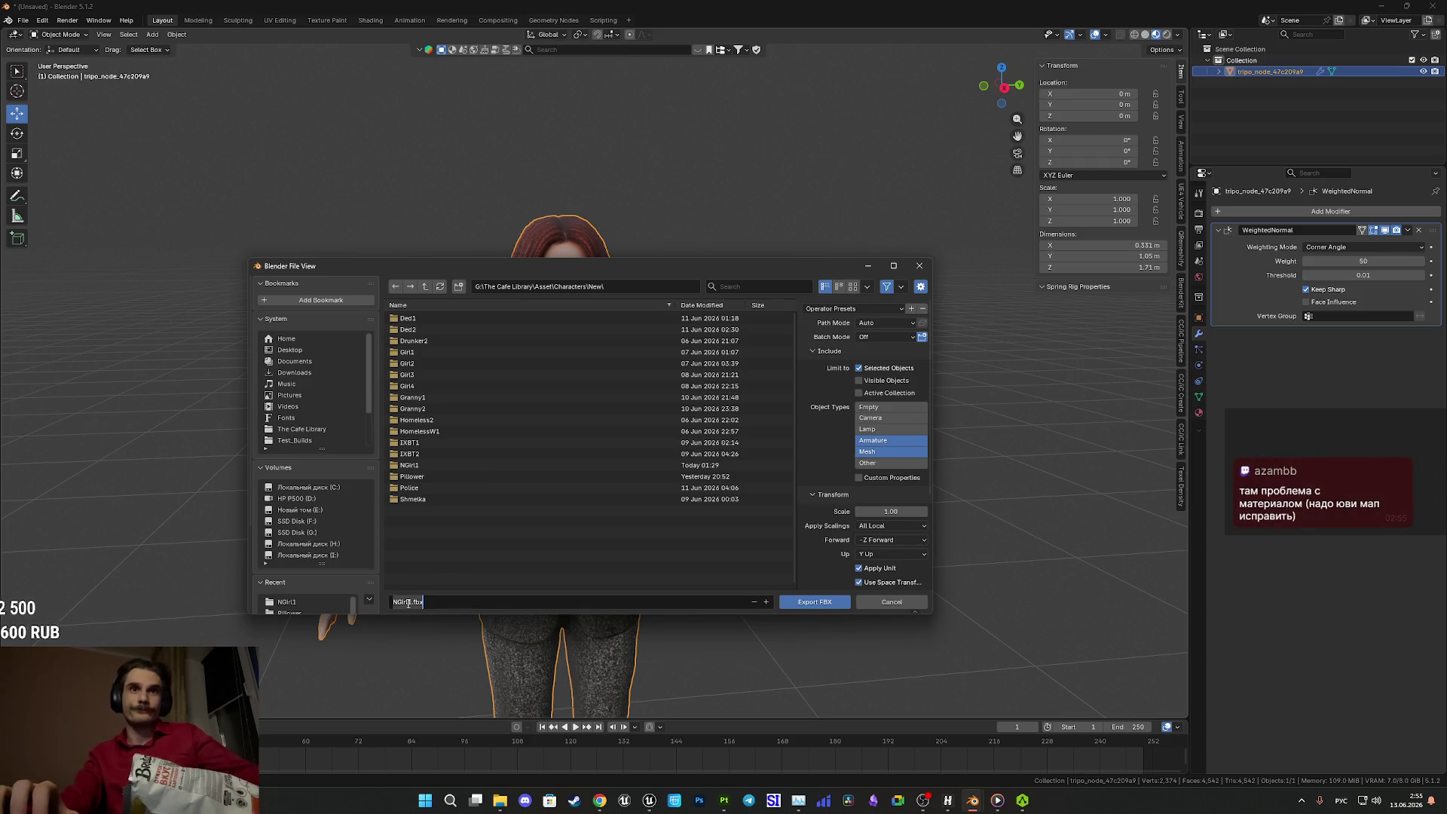
key("Right")
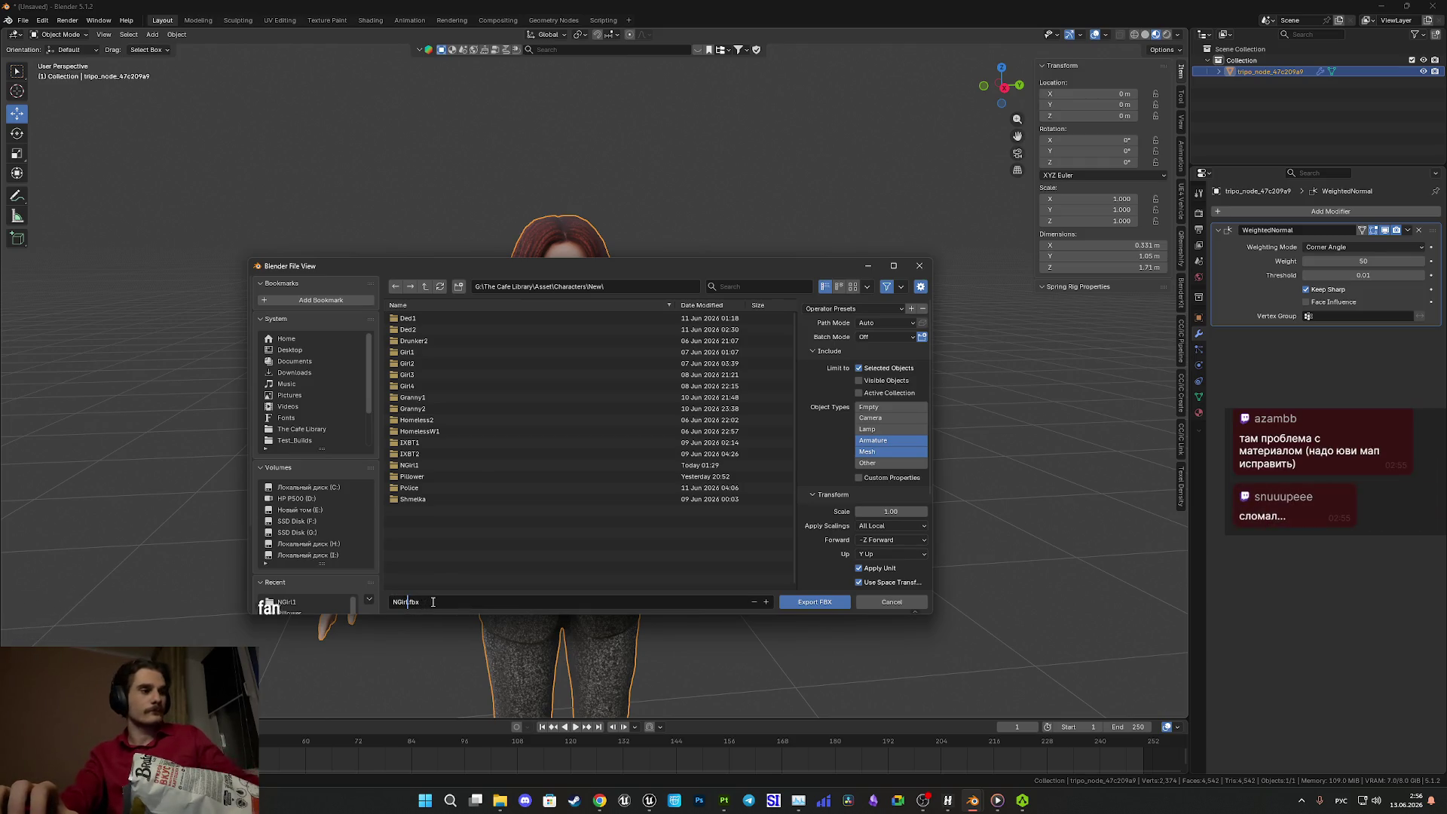
left_click_drag(451, 602, 388, 602)
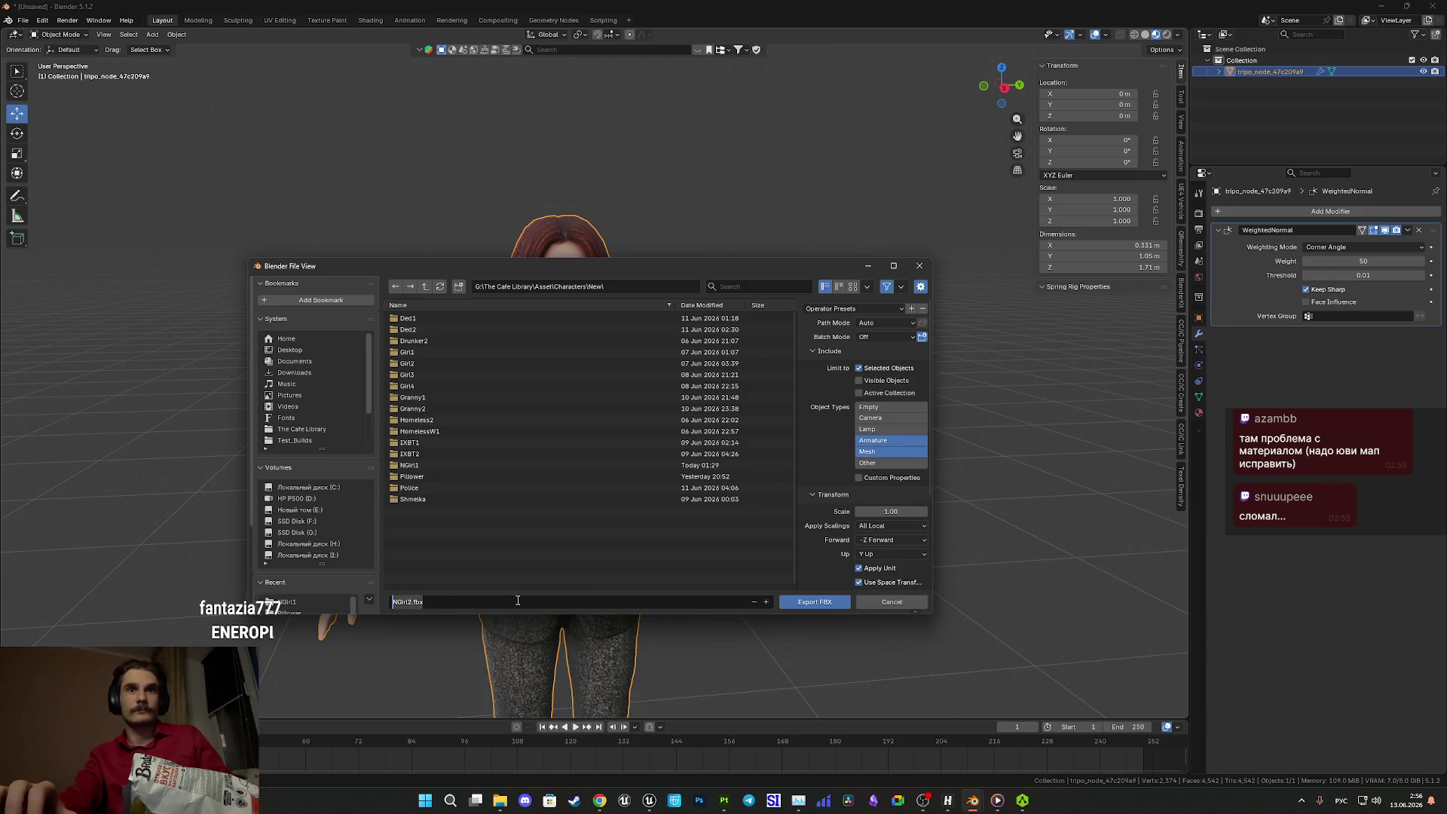
- Create an NGirl2 folder and export the model into it as NGirl2_M.fbx
left_click(458, 286)
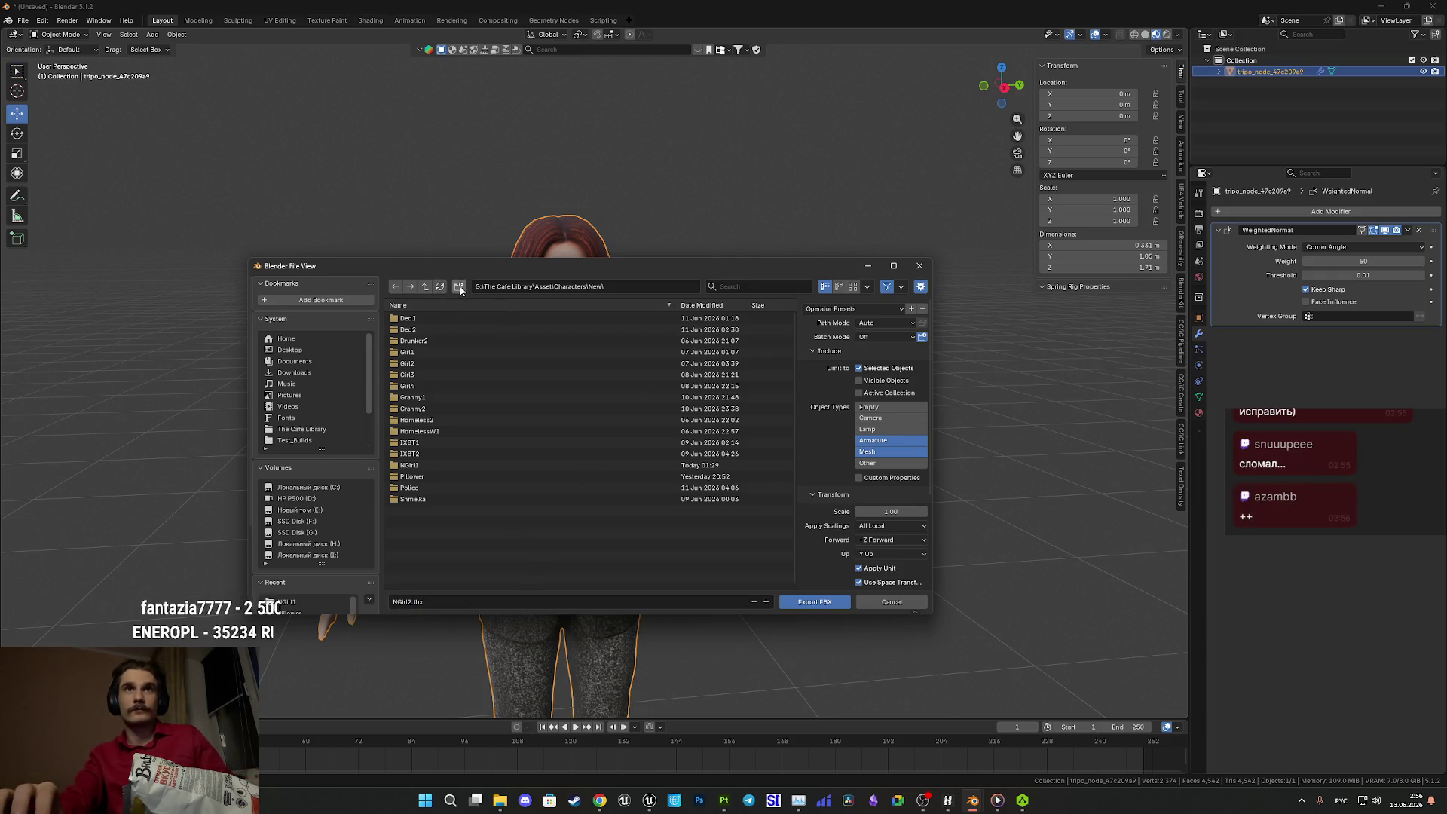
key("BackSpace")
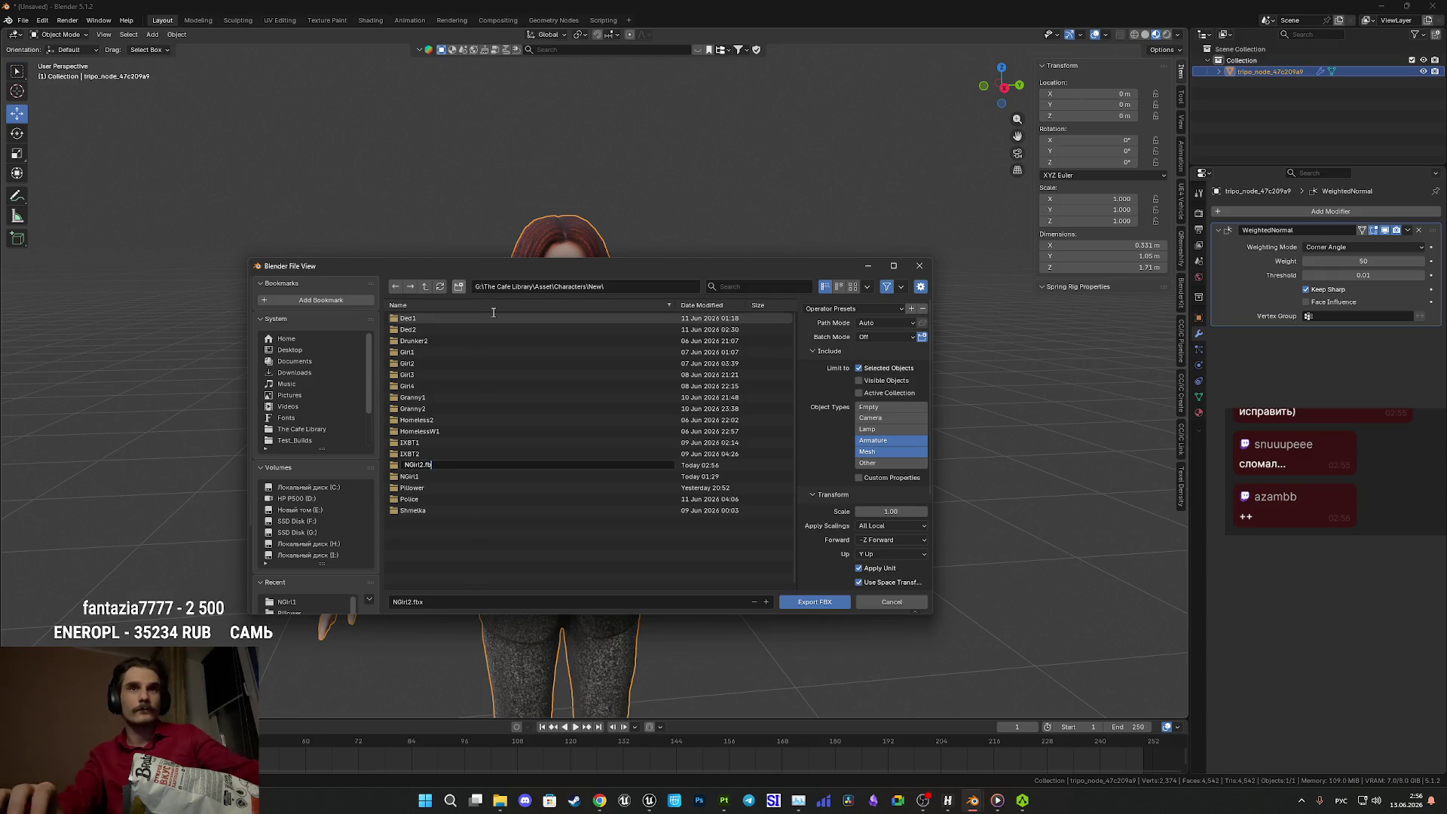
key("Return")
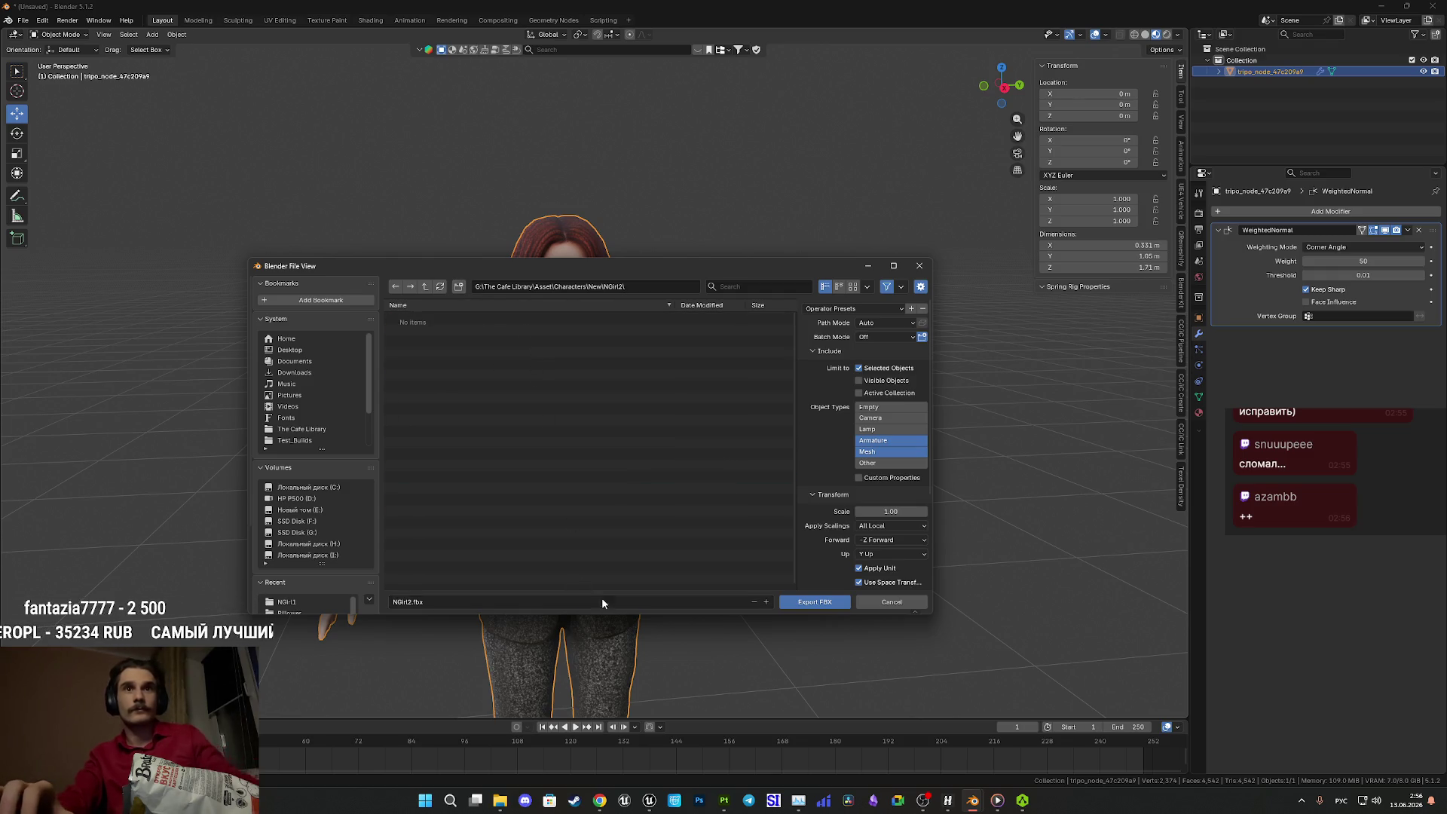
left_click(483, 602)
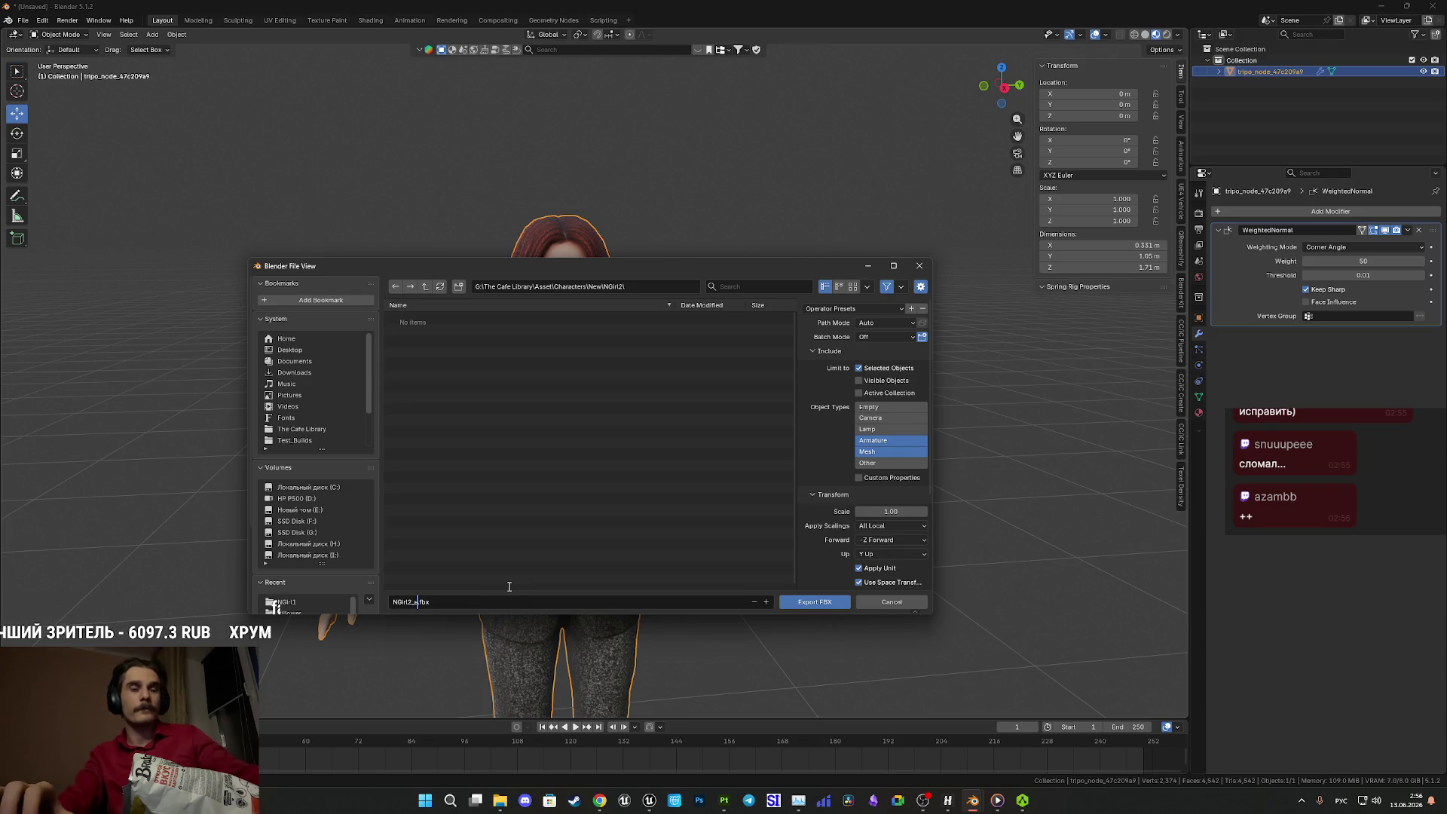
key("BackSpace")
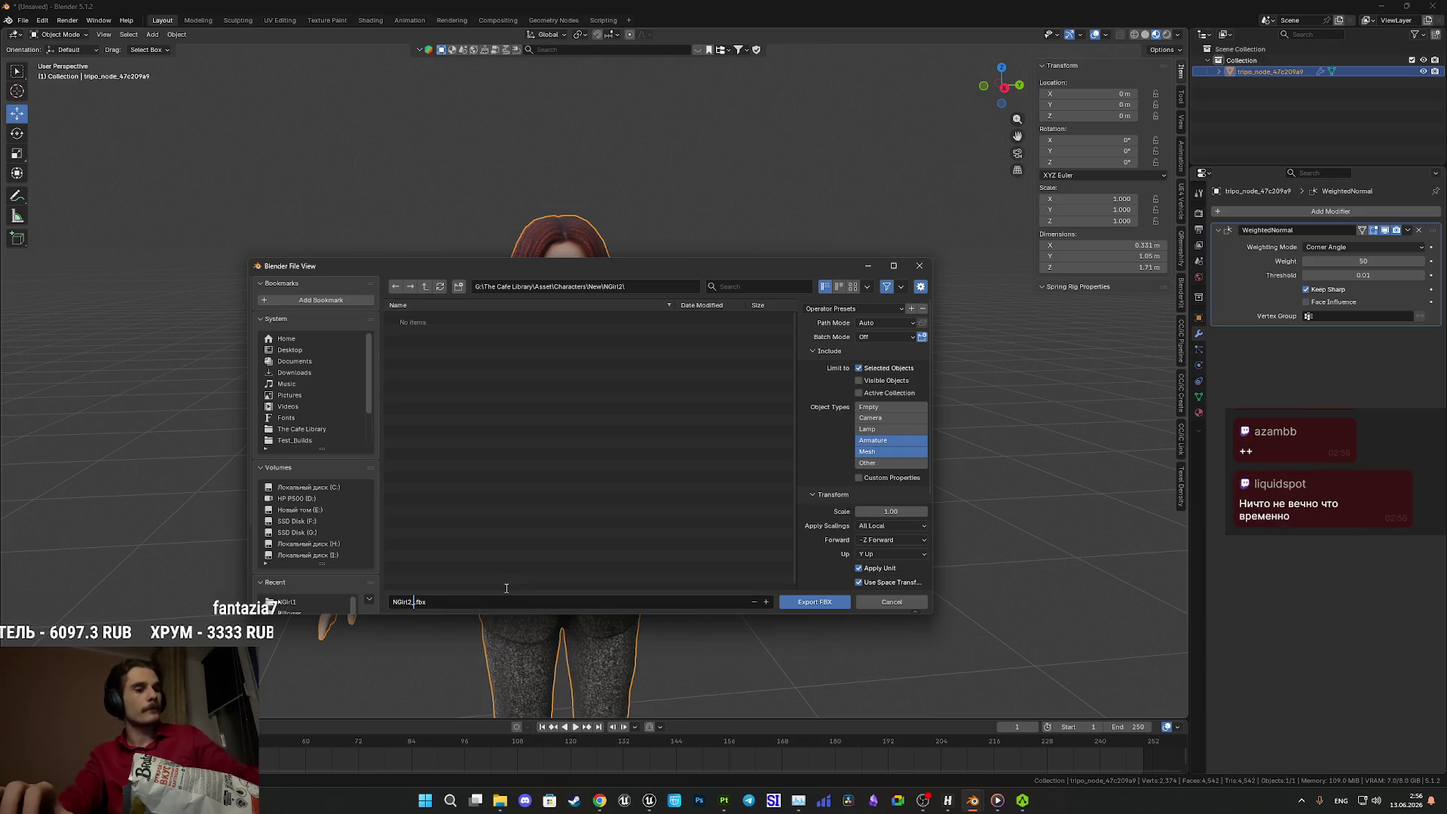
left_click(813, 601)
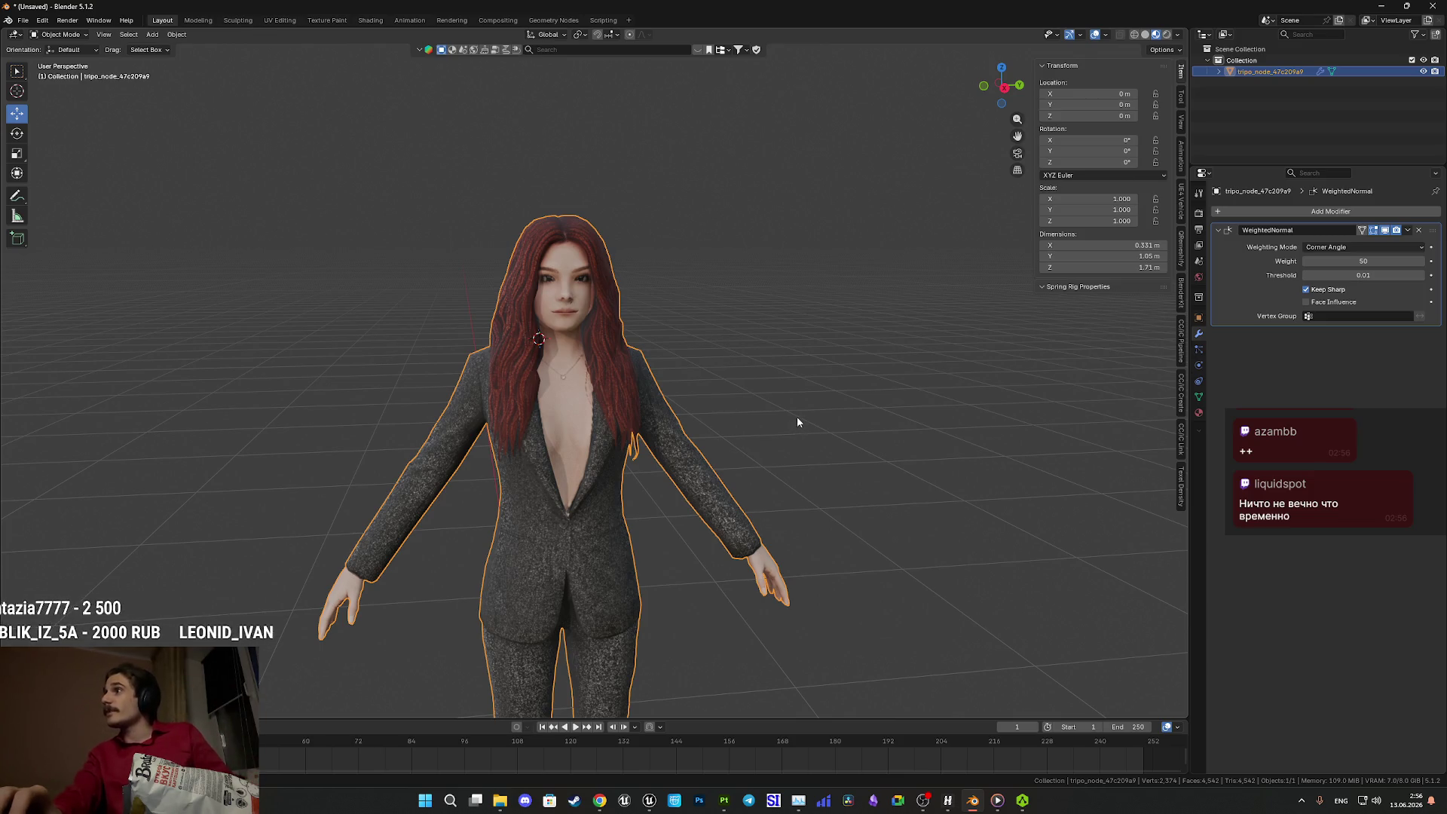
- Orbit the character once more, then minimize Blender to reveal AccuRIG
scroll(648, 322, "up", 6)
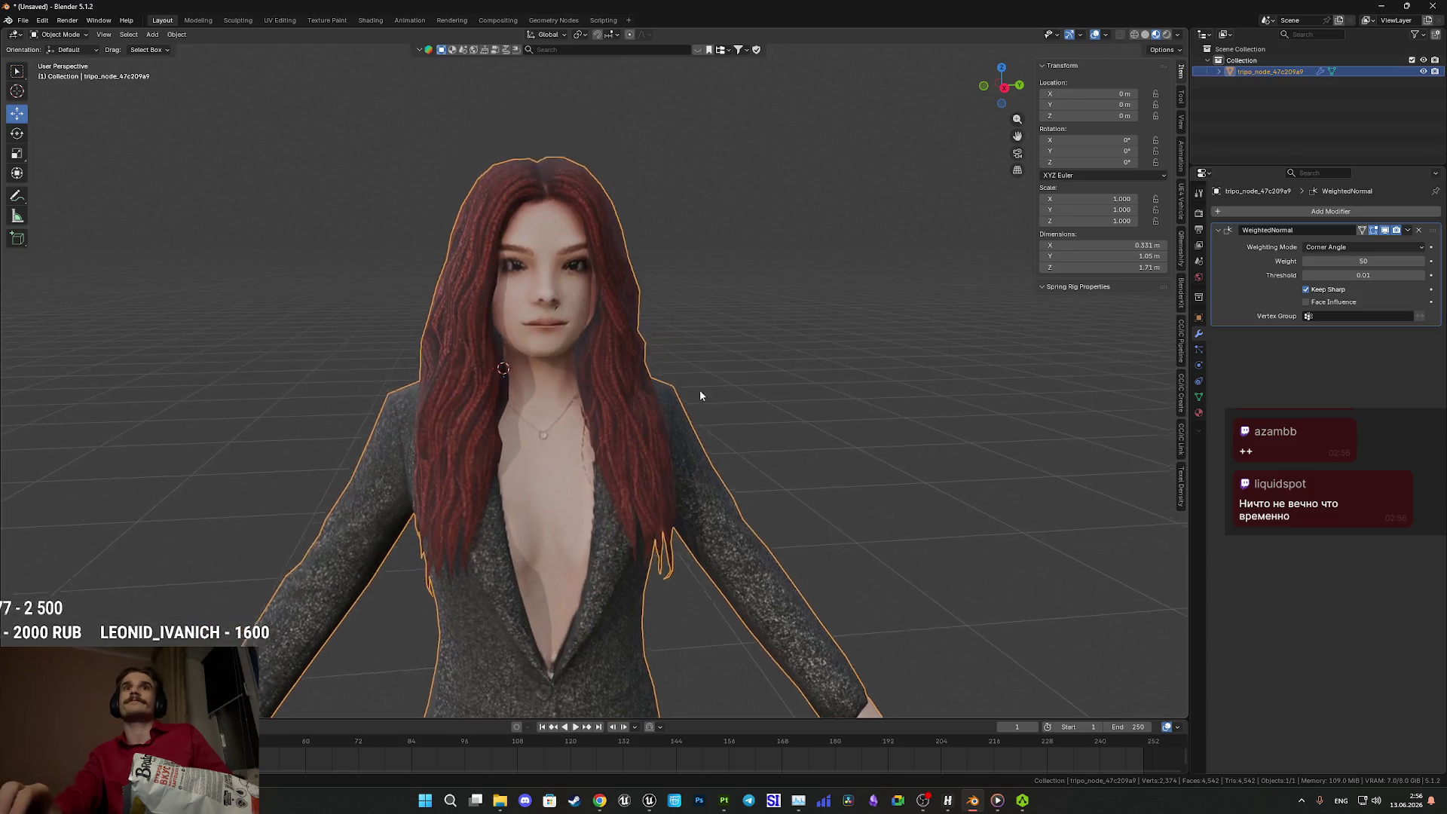
left_click_drag(725, 397, 673, 381)
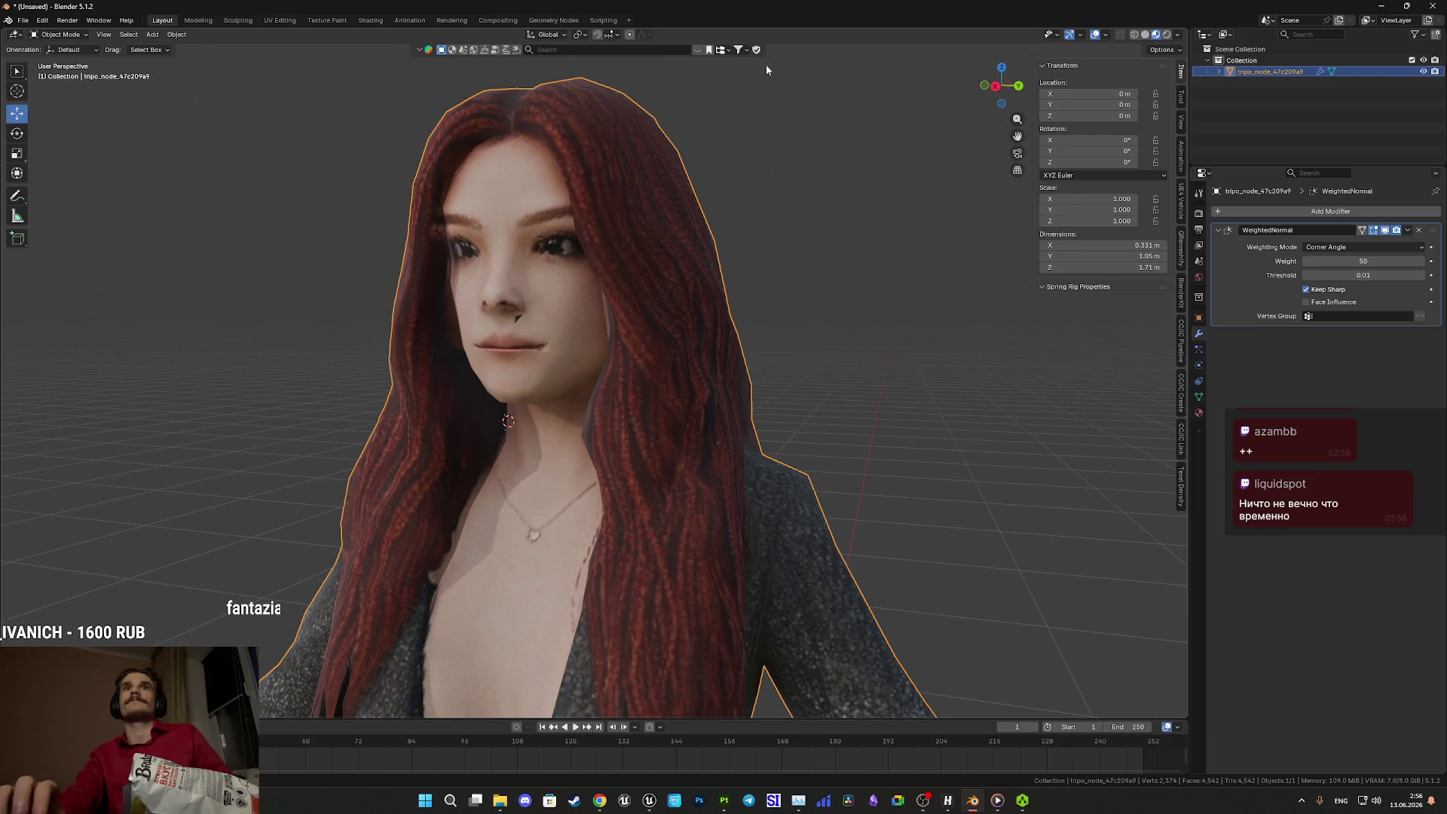
left_click(1392, 6)
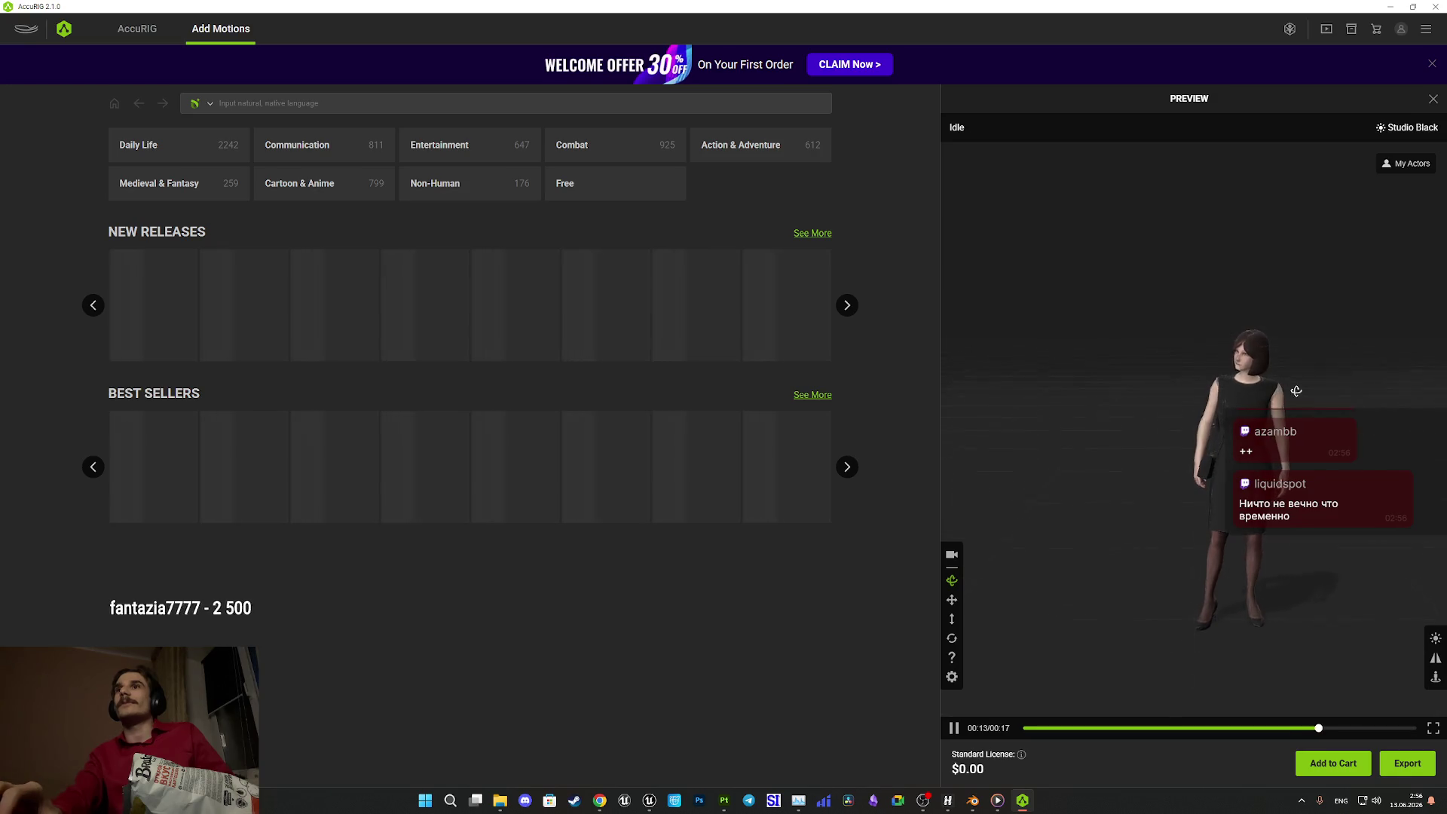
- Minimize AccuRIG, Unreal Editor and Chrome, then bring Substance 3D Painter to the front
left_click(1393, 6)
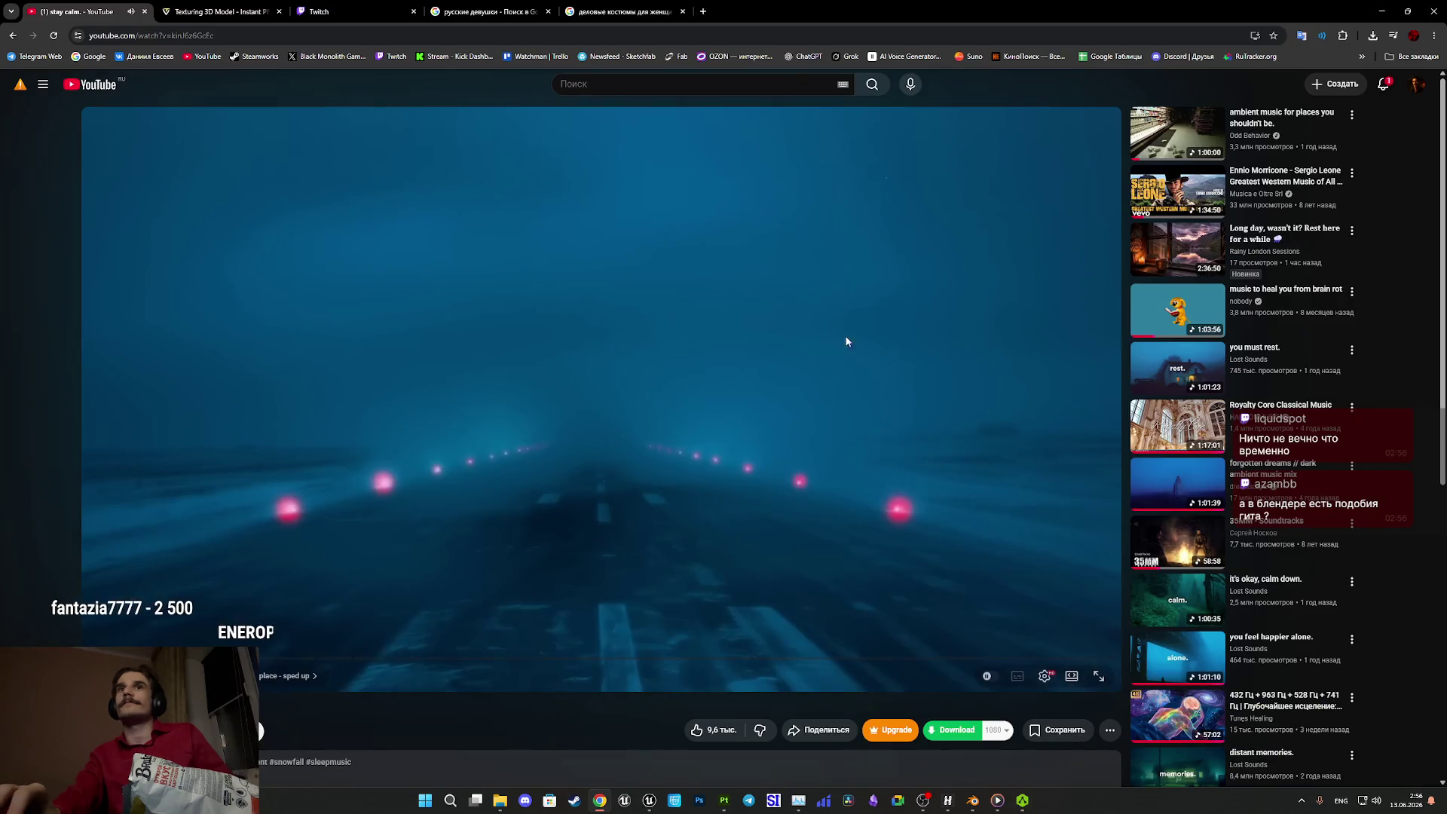
left_click(651, 809)
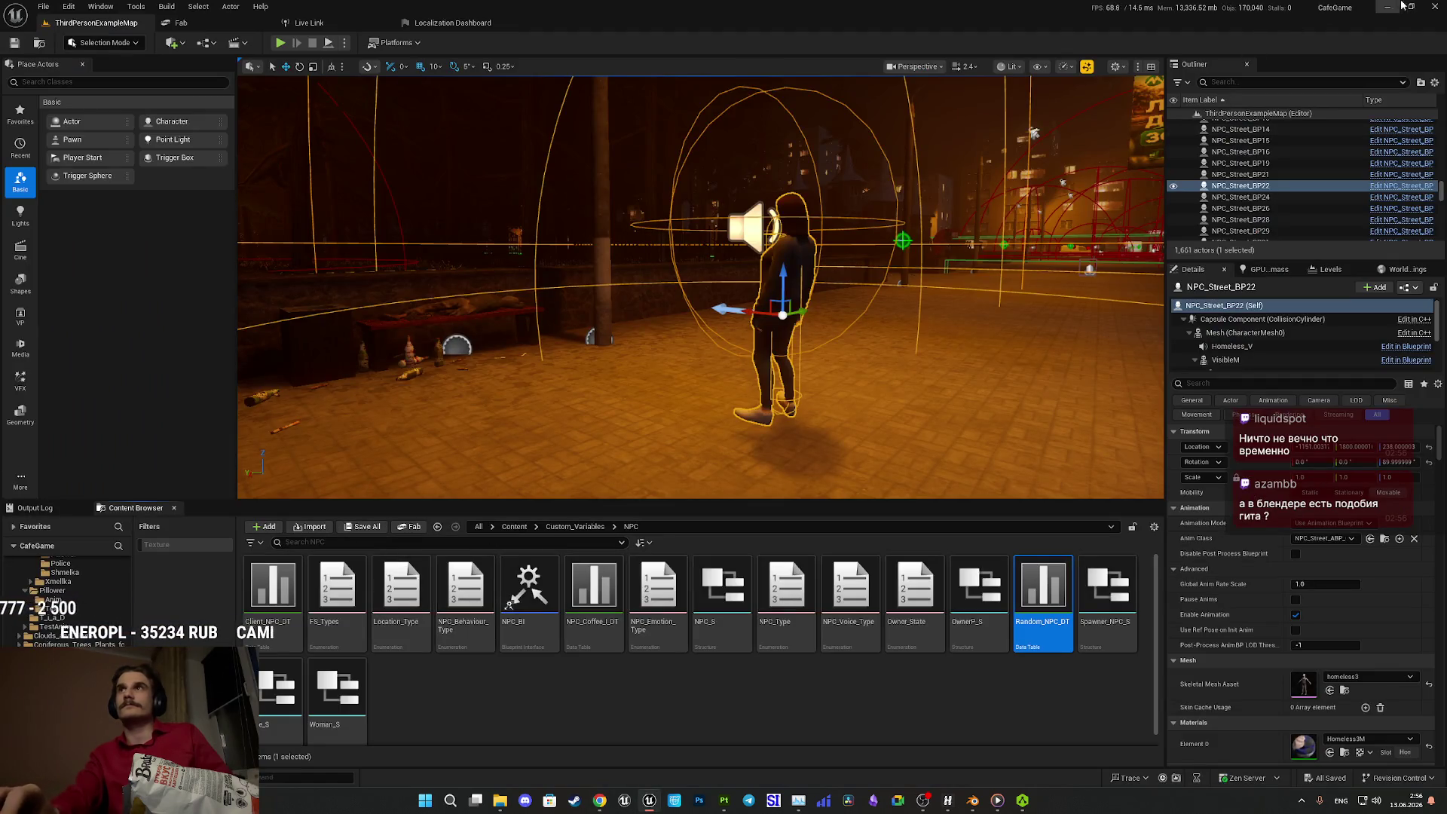
left_click(1393, 6)
left_click(1383, 11)
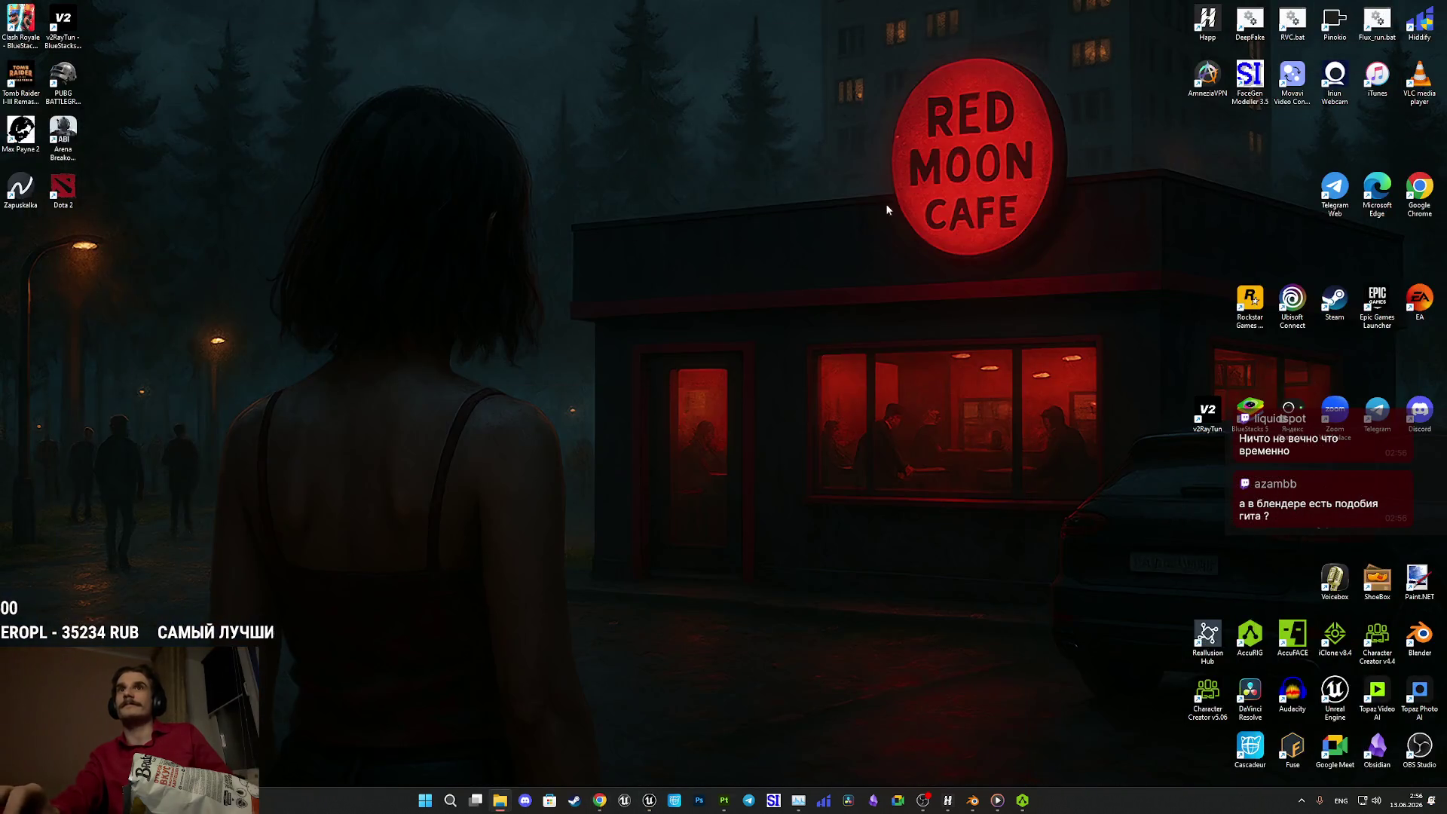
mouse_move(1021, 802)
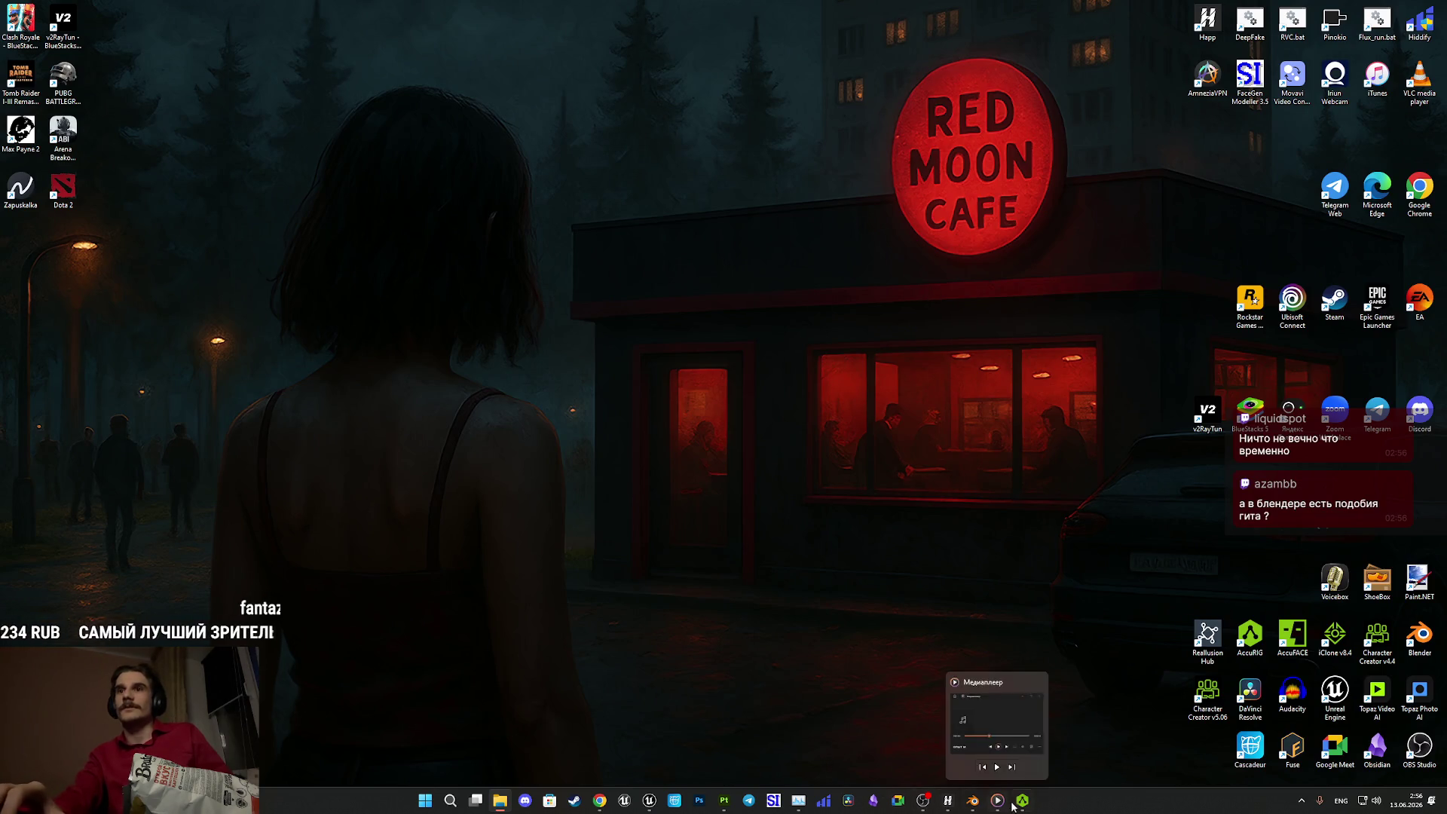
left_click(723, 802)
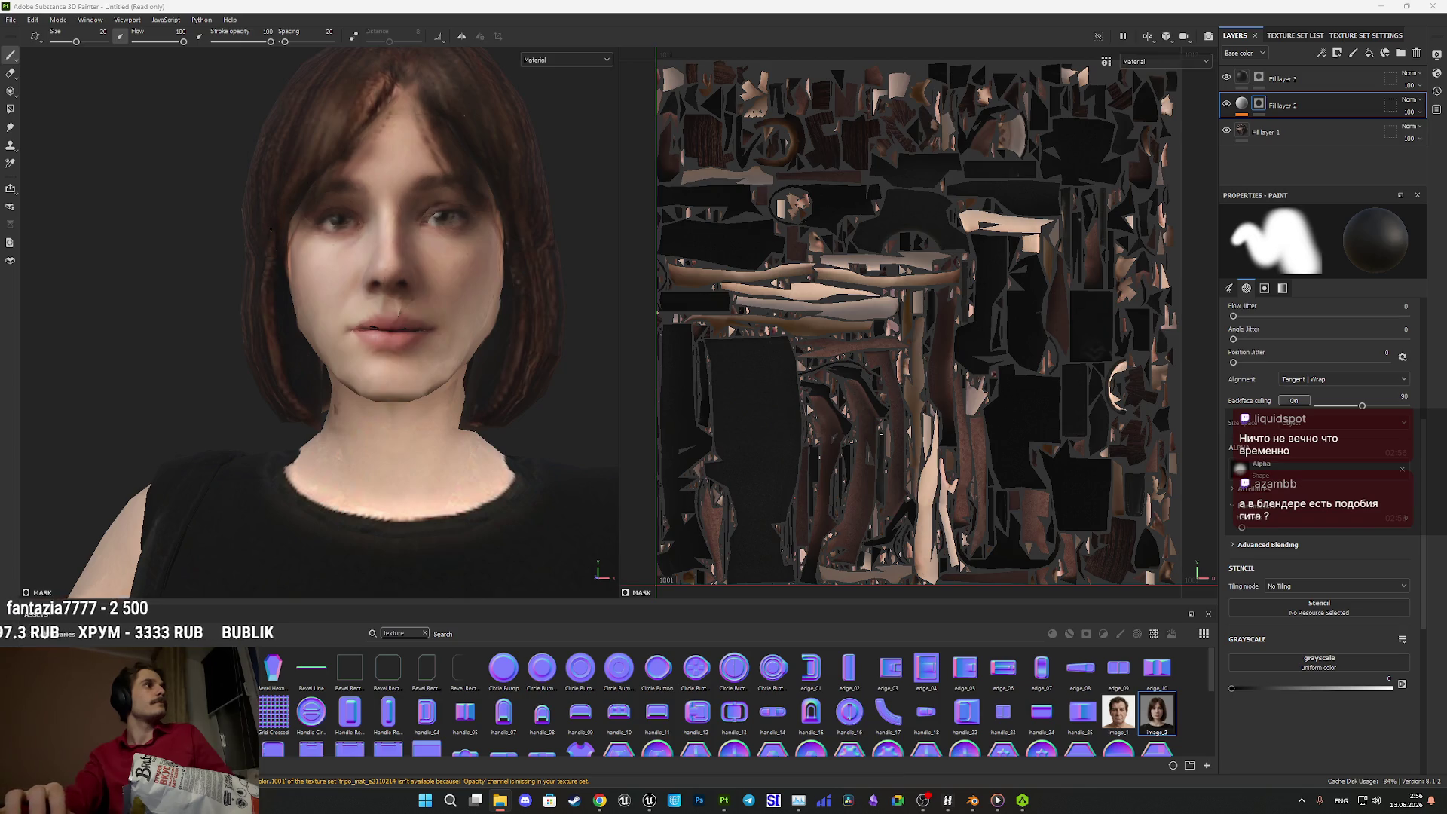
- Load NGirl2_M.fbx with default project settings, view her from the front, and drag in the basecolor image
mouse_move(227, 452)
left_mouse_down()
mouse_move(497, 633)
mouse_move(542, 603)
left_mouse_up()
left_click(756, 496)
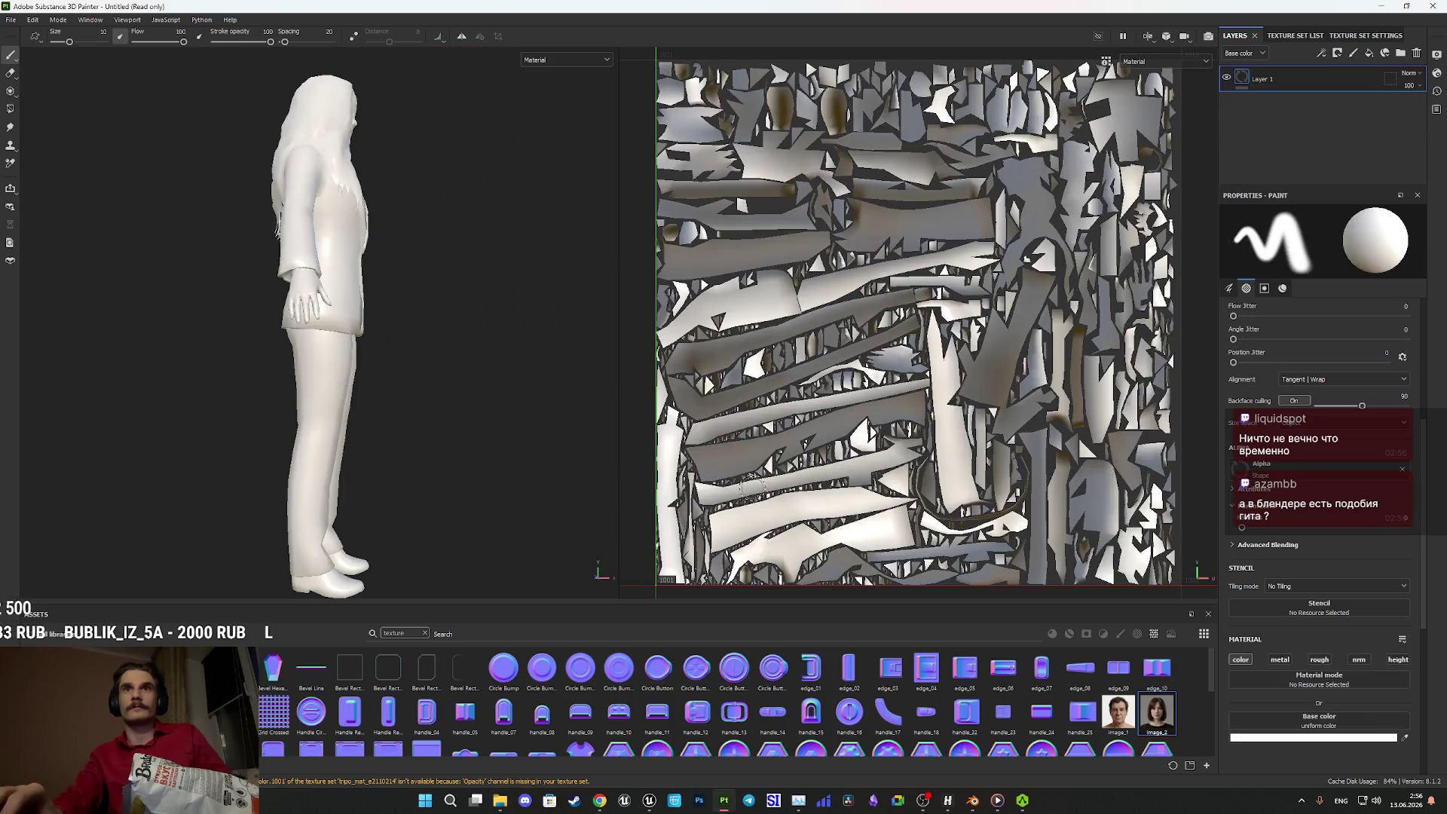
left_click_drag(432, 365, 258, 326)
scroll(371, 443, "up", 5)
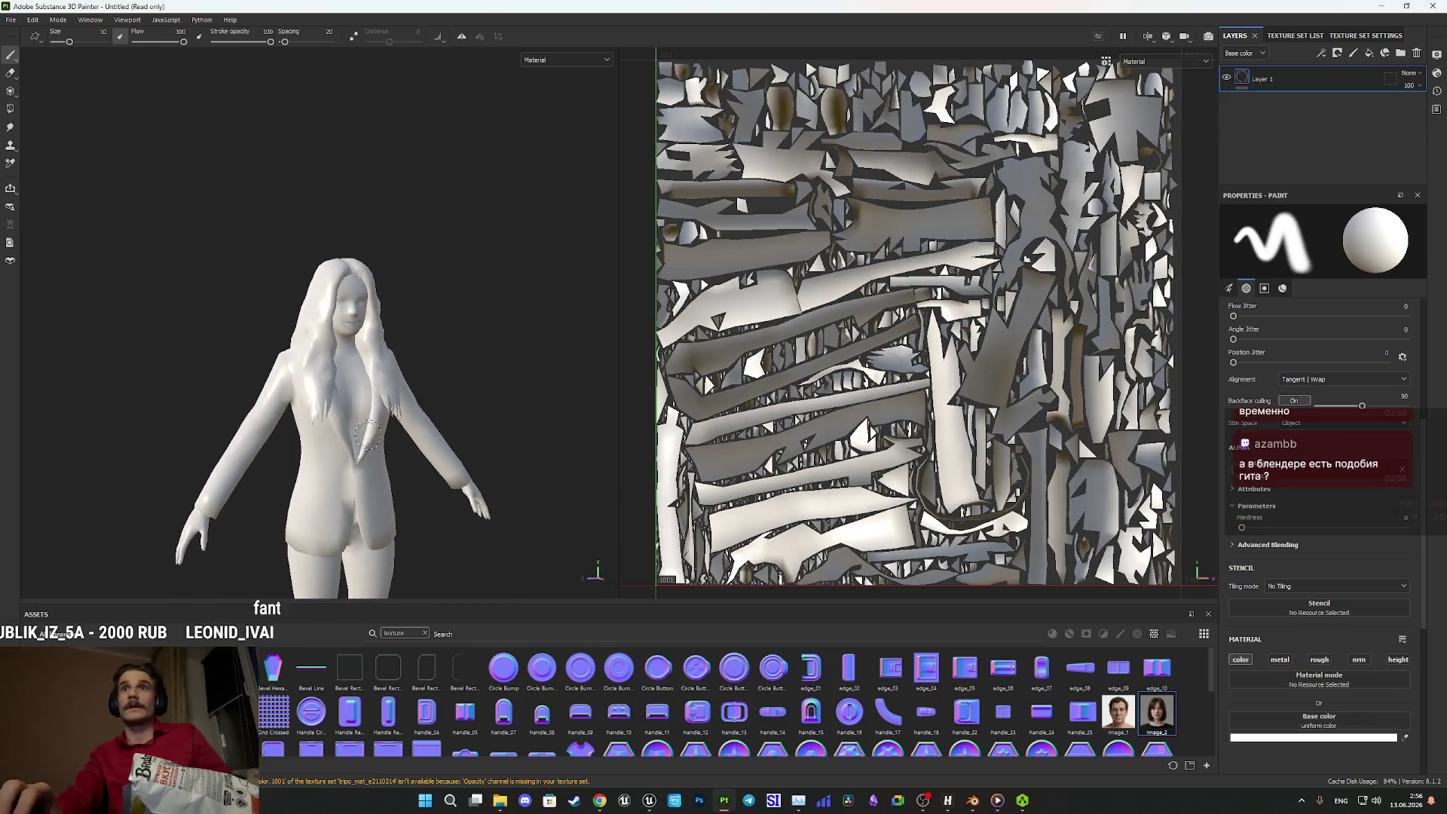
left_click_drag(372, 443, 324, 444)
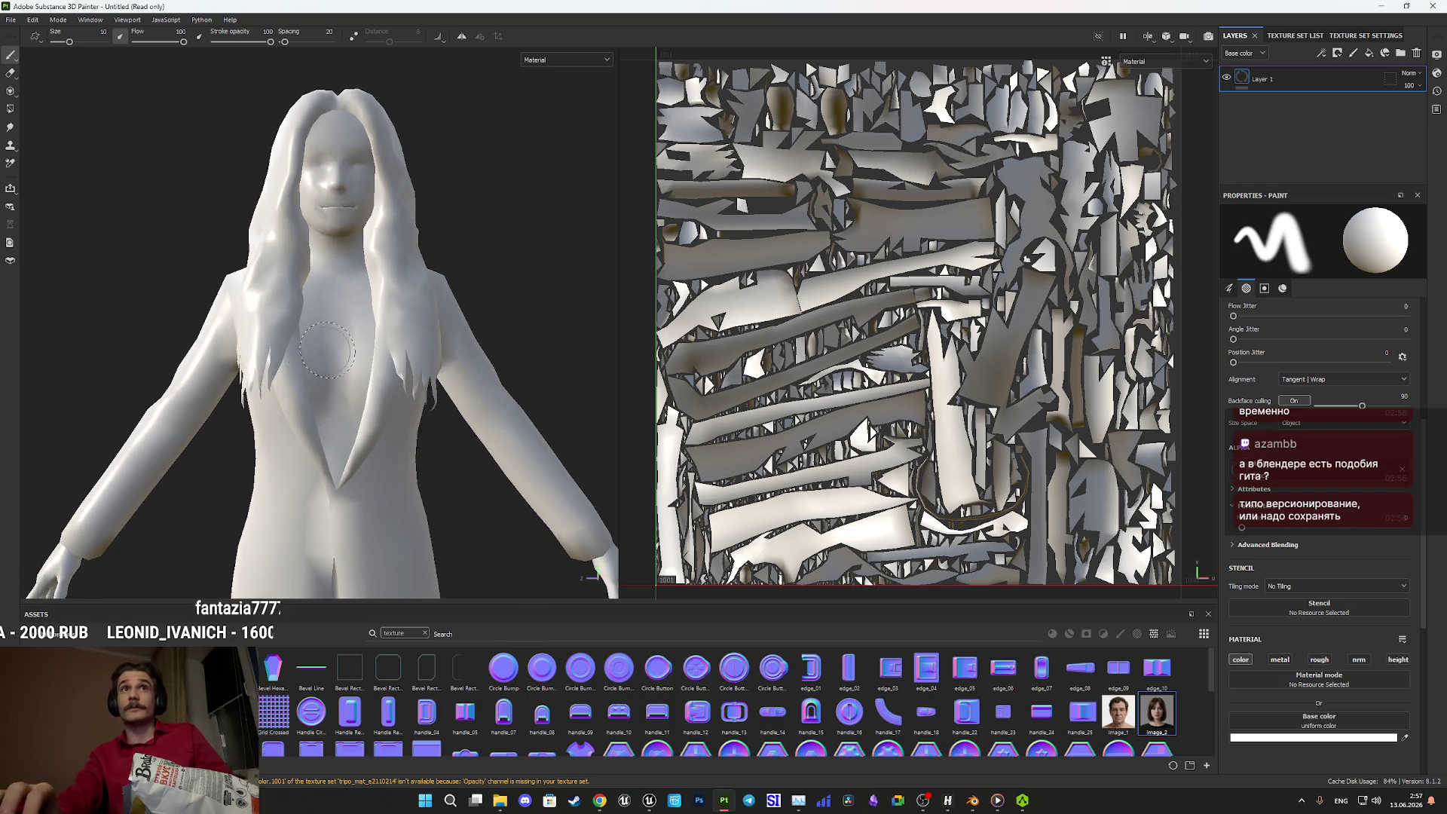
scroll(308, 449, "up", 2)
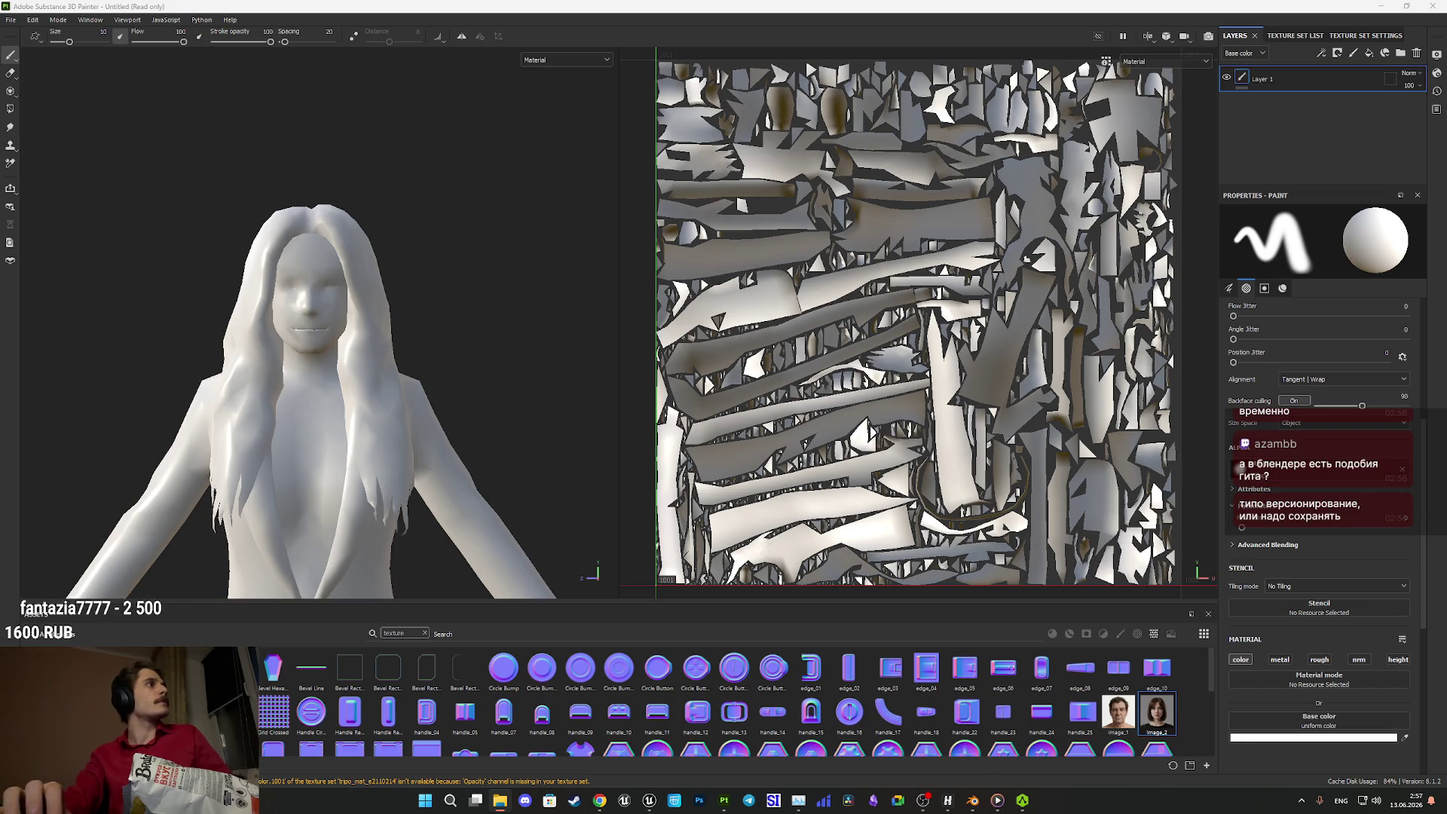
mouse_move(873, 435)
left_mouse_down()
mouse_move(370, 572)
mouse_move(560, 663)
left_mouse_up()
- Import businesswoman3dmodel_basecolor.JPEG as a texture into the current project
left_click(866, 287)
left_click(879, 326)
left_click(856, 536)
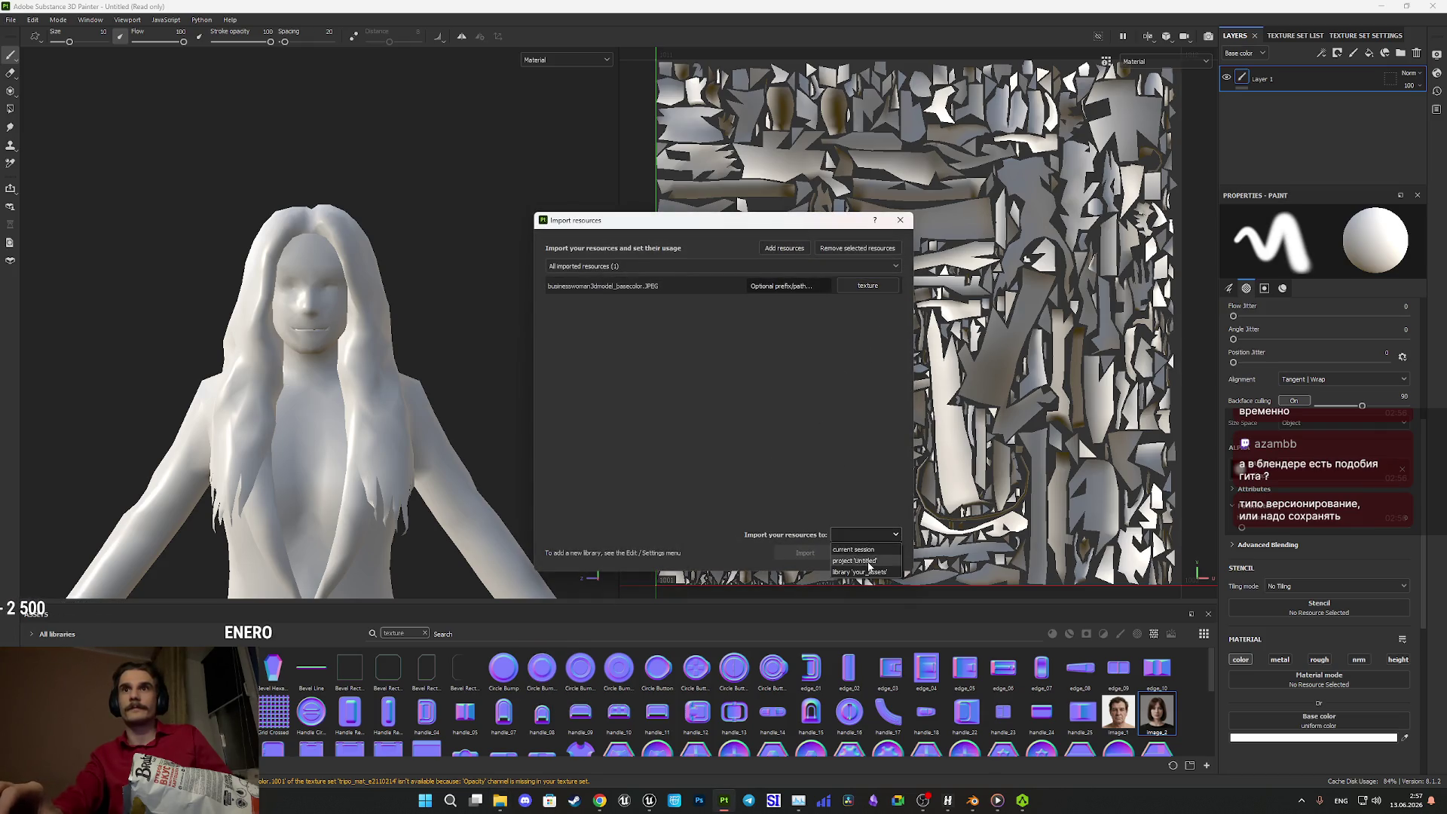
left_click(863, 561)
left_click(805, 552)
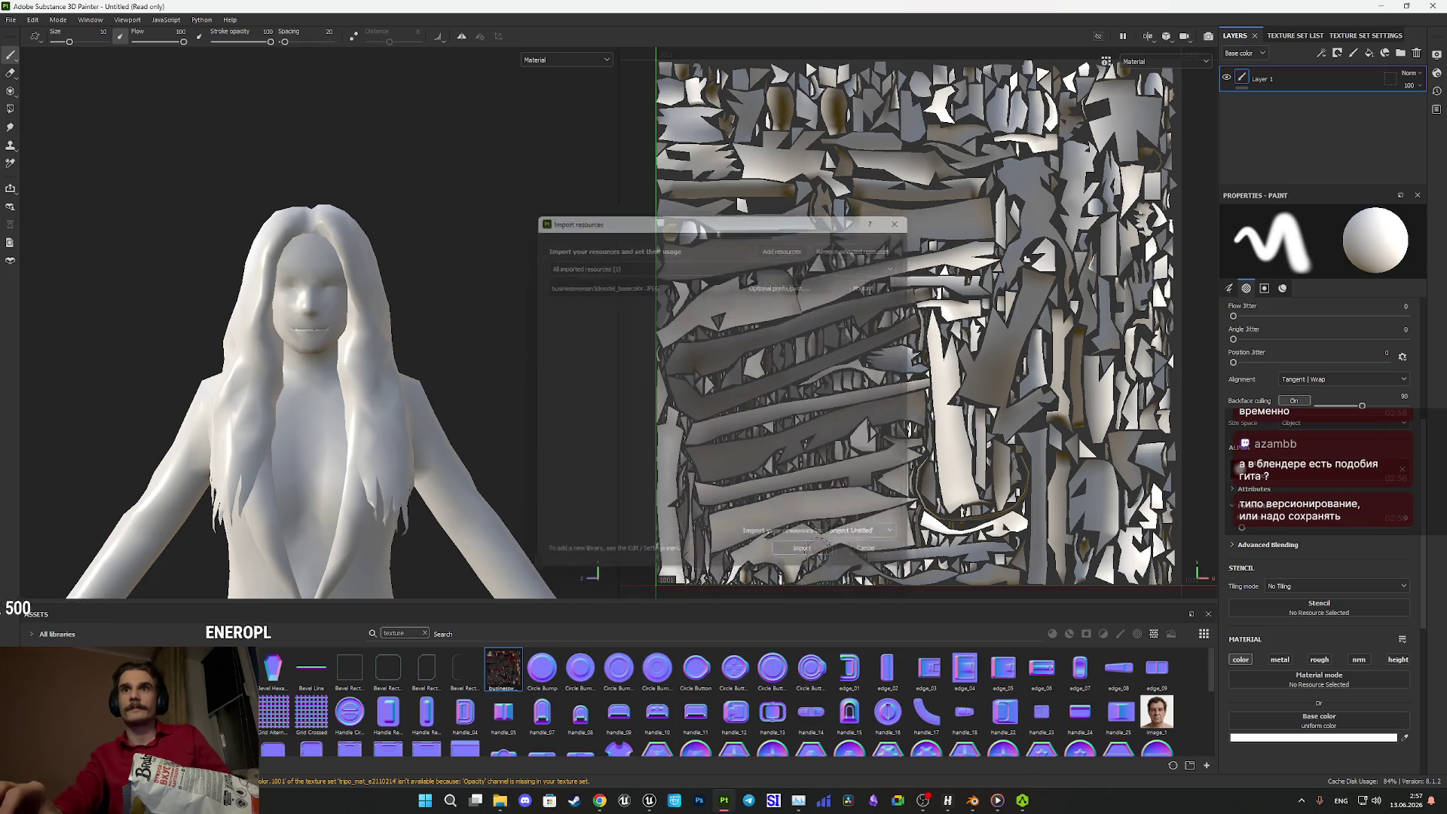
- Replace Layer 1 with a fill layer using the basecolor texture, with metal, nrm and height off
left_click(1416, 54)
left_click(1369, 54)
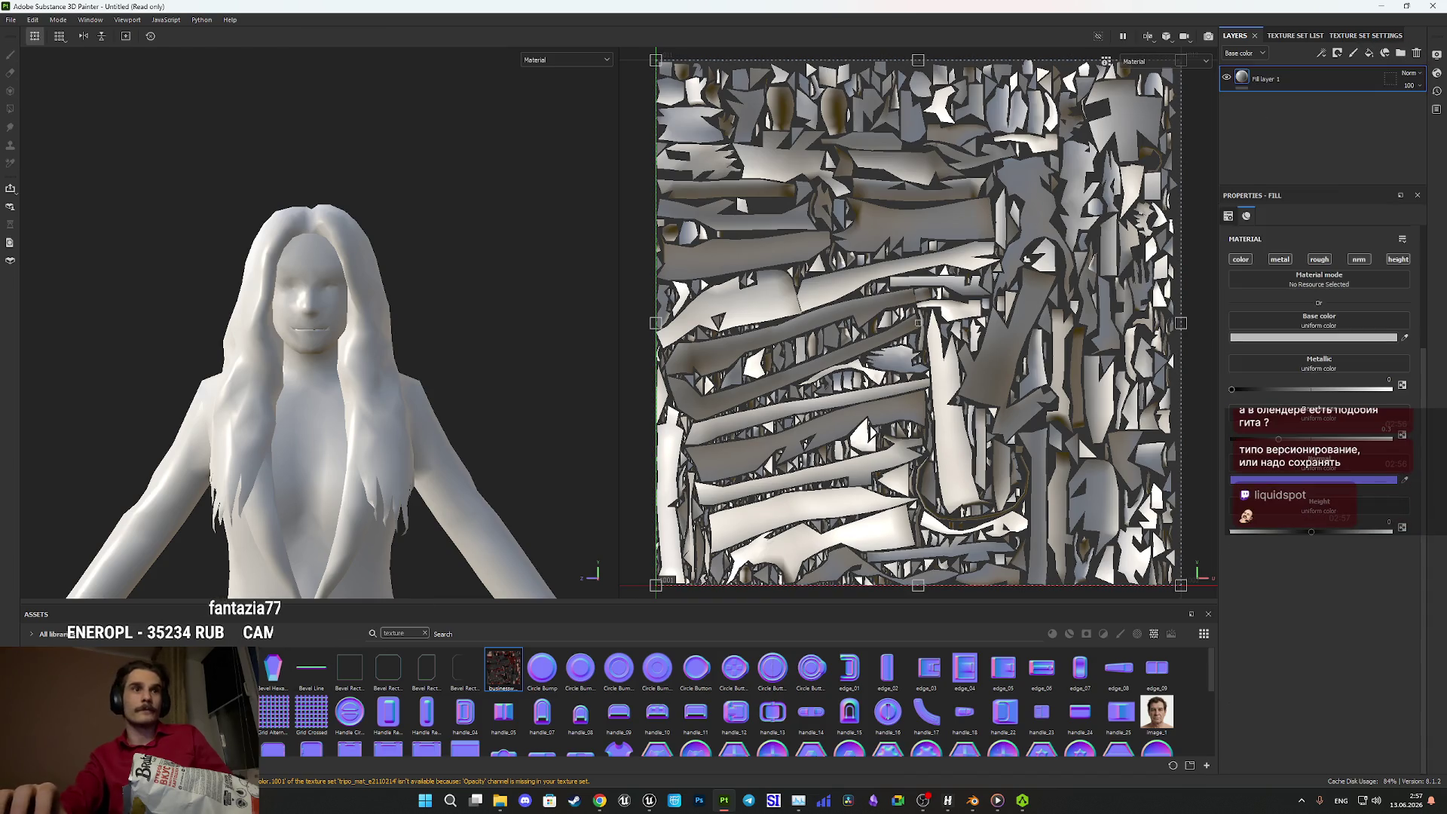
left_click_drag(505, 676, 1302, 324)
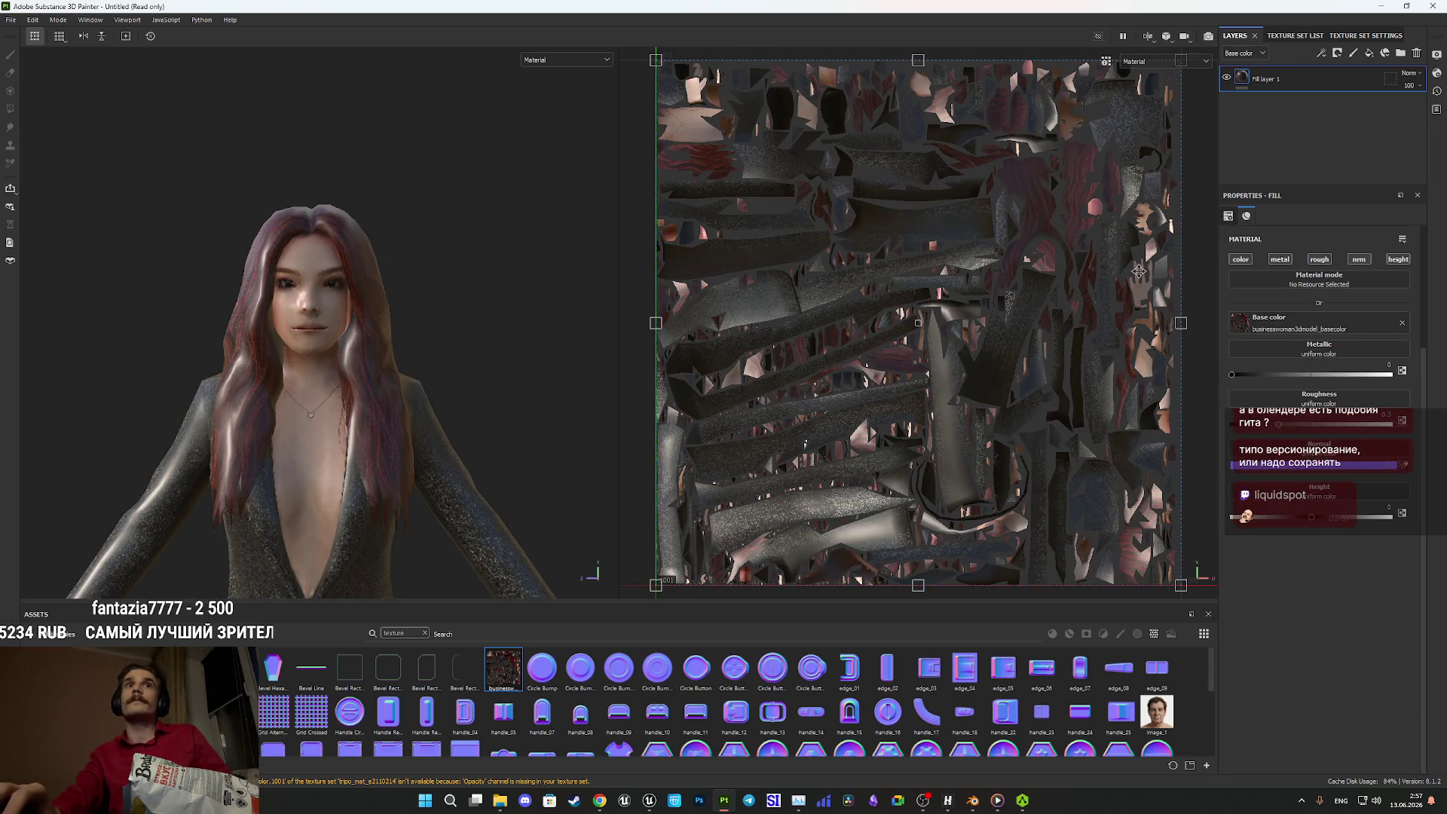
left_click(1279, 259)
left_click(1358, 260)
left_click(1398, 259)
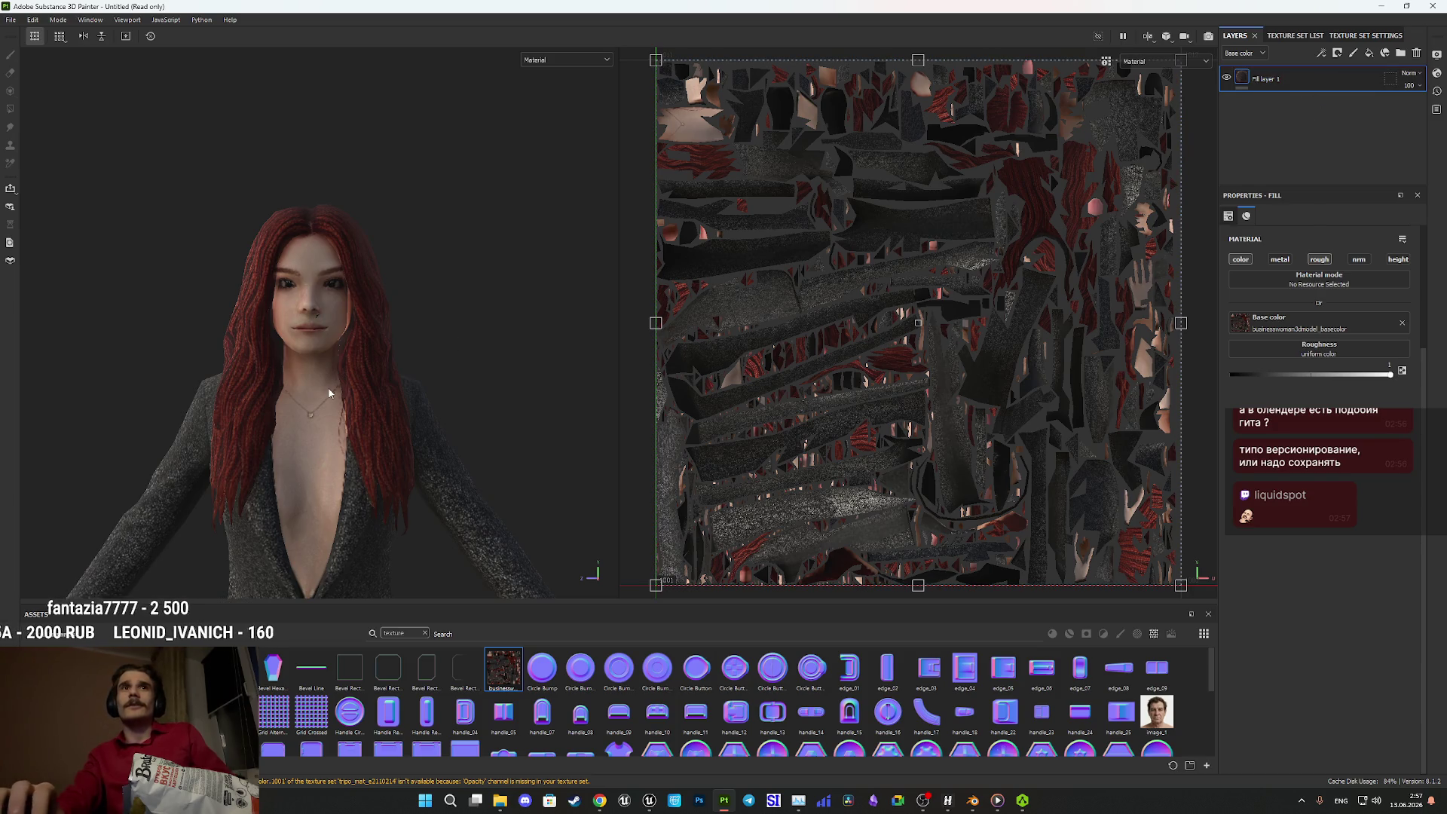
scroll(324, 414, "up", 5)
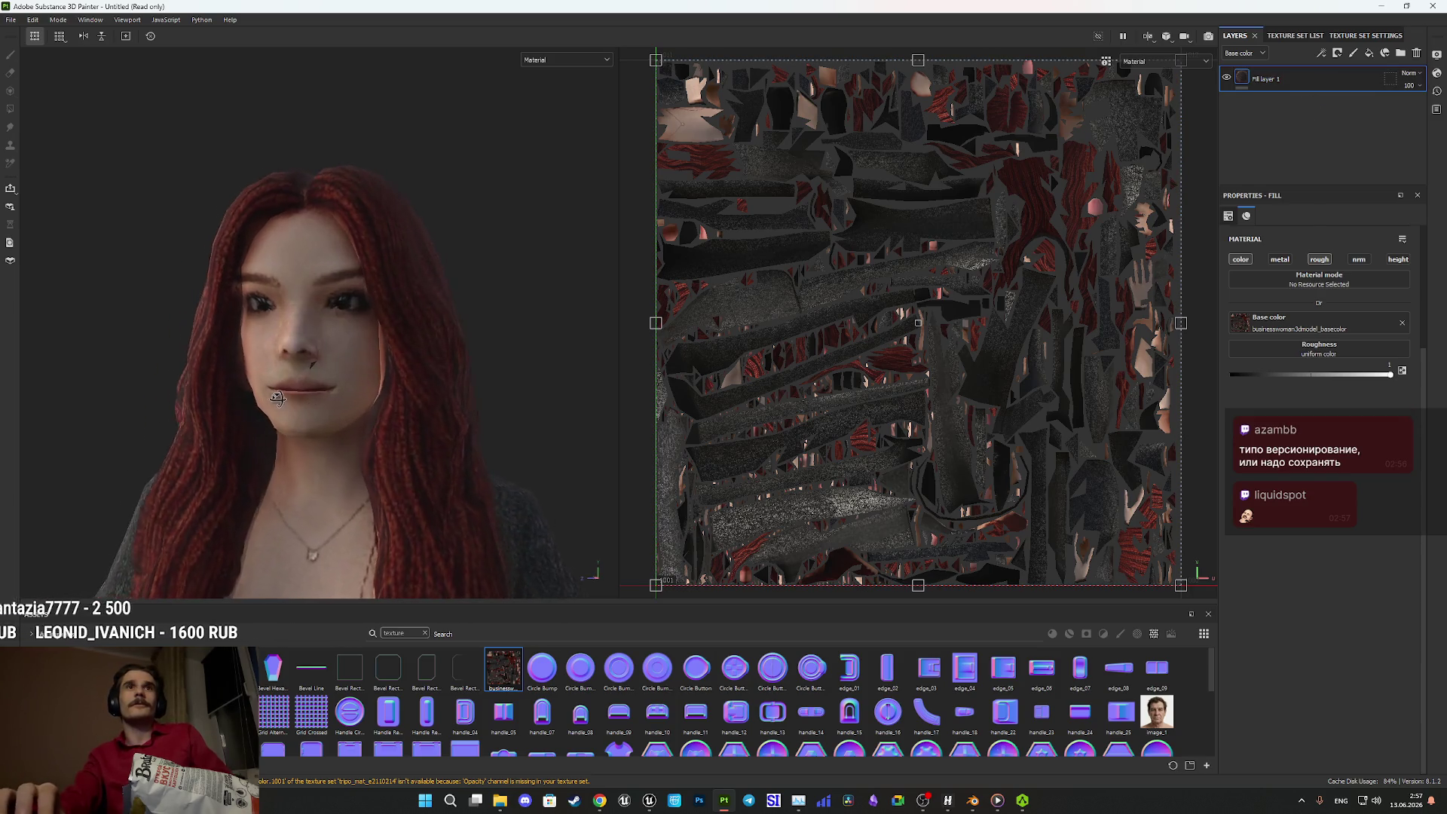
left_click_drag(278, 399, 335, 430)
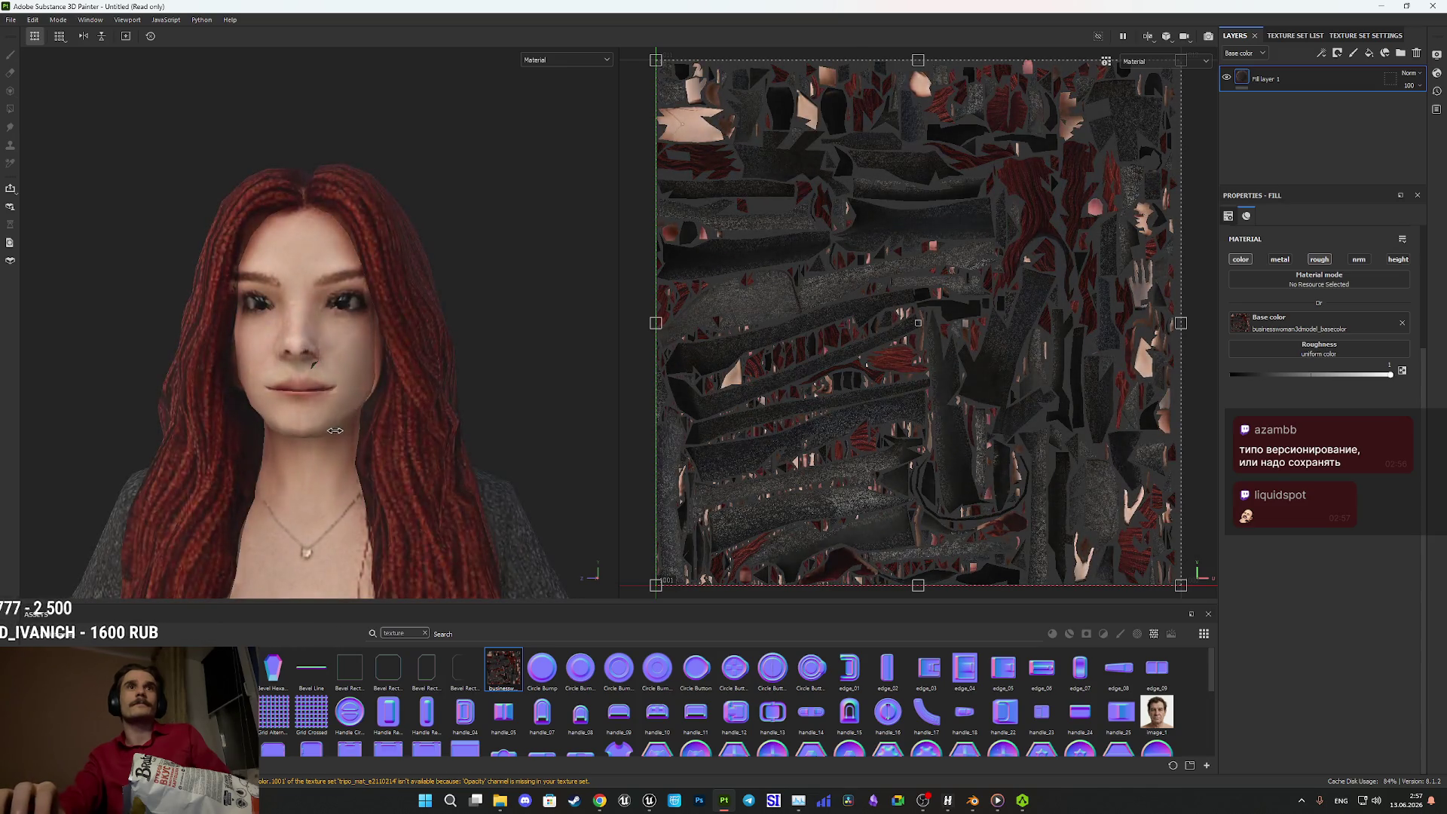
- In Chrome, glance at the Twitch dashboard, then open Tripo's generated-image gallery
mouse_move(599, 800)
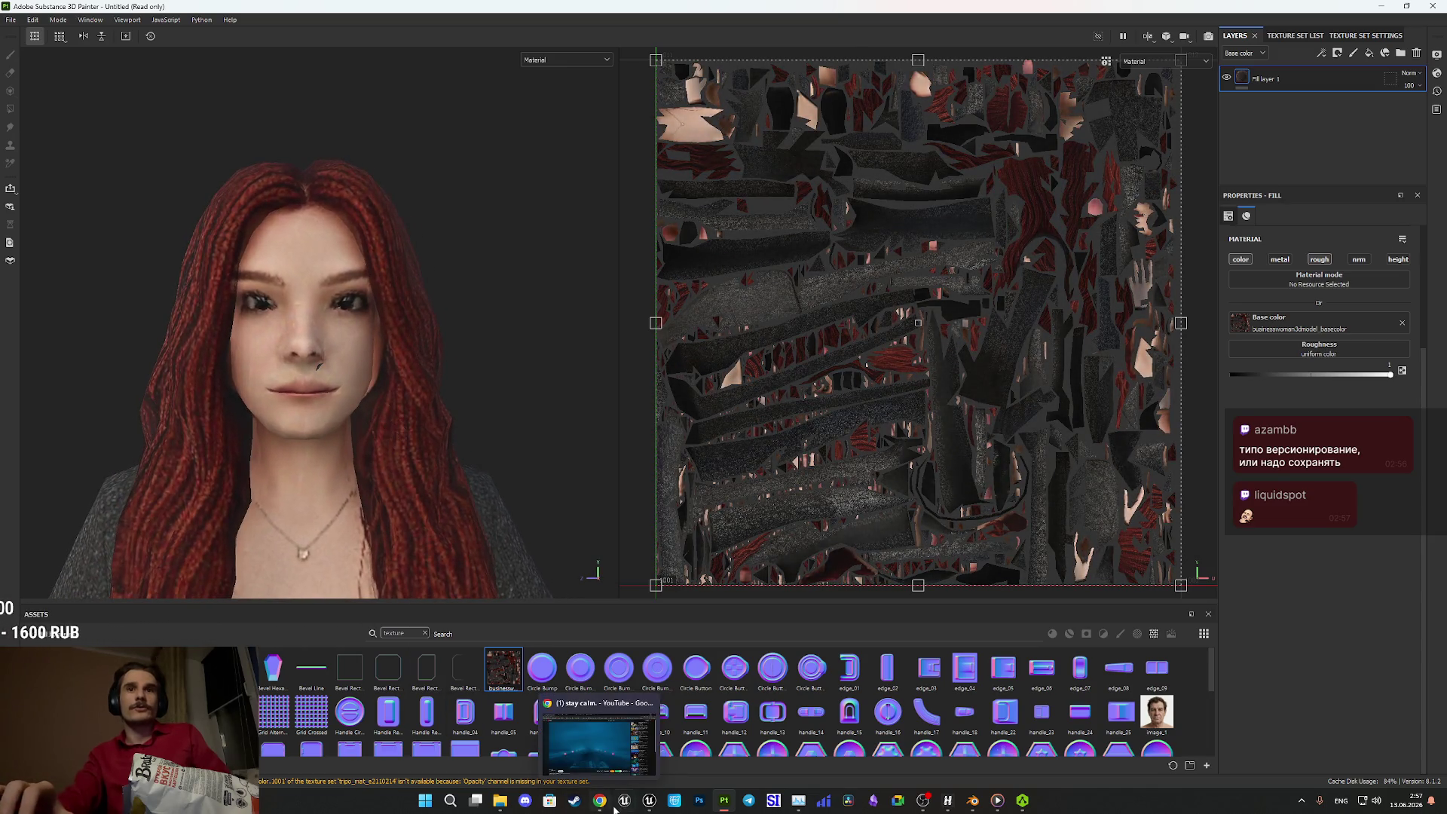
left_click(567, 751)
left_click(361, 11)
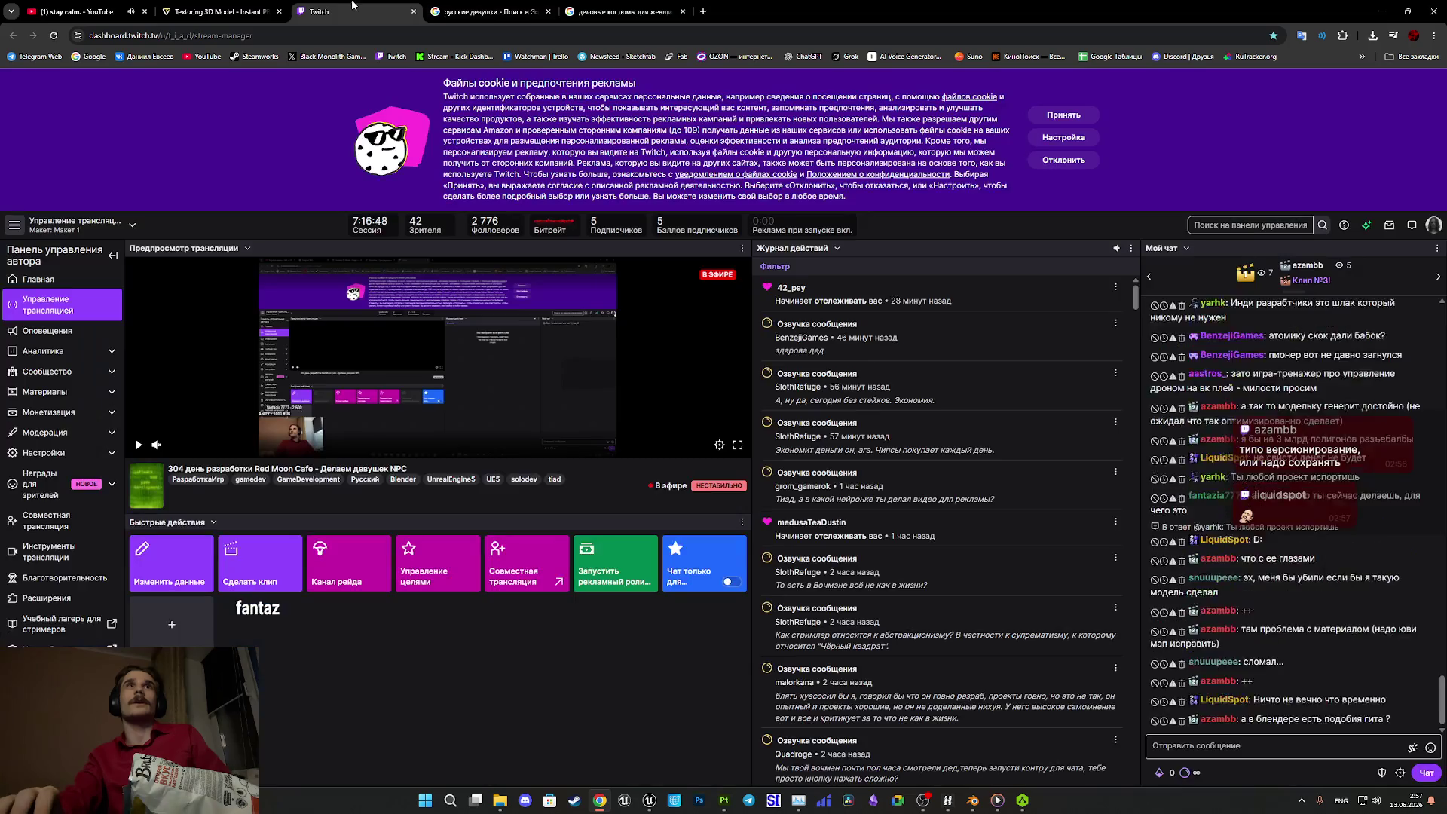
left_click(230, 6)
left_click(25, 164)
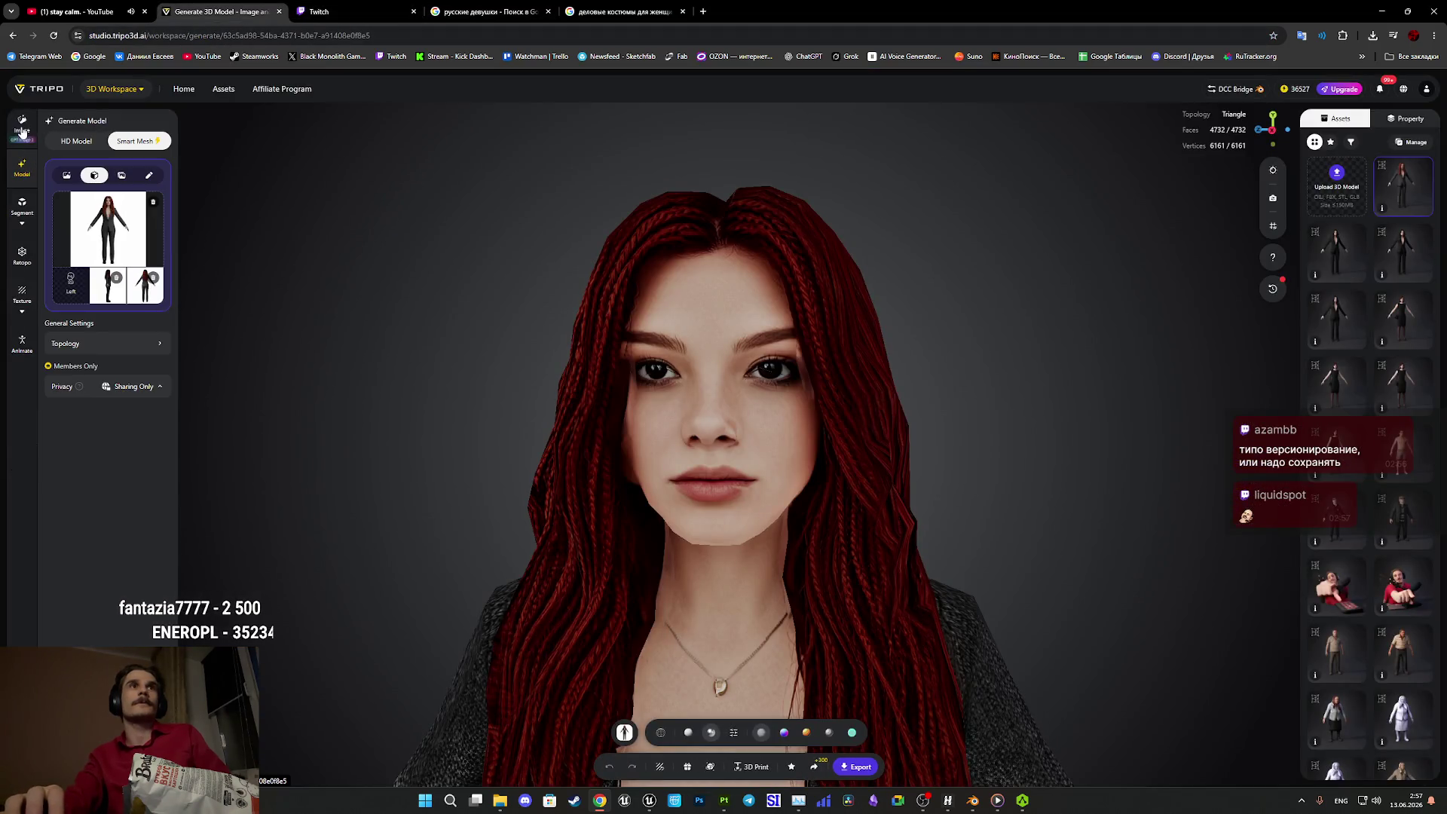
left_click(22, 128)
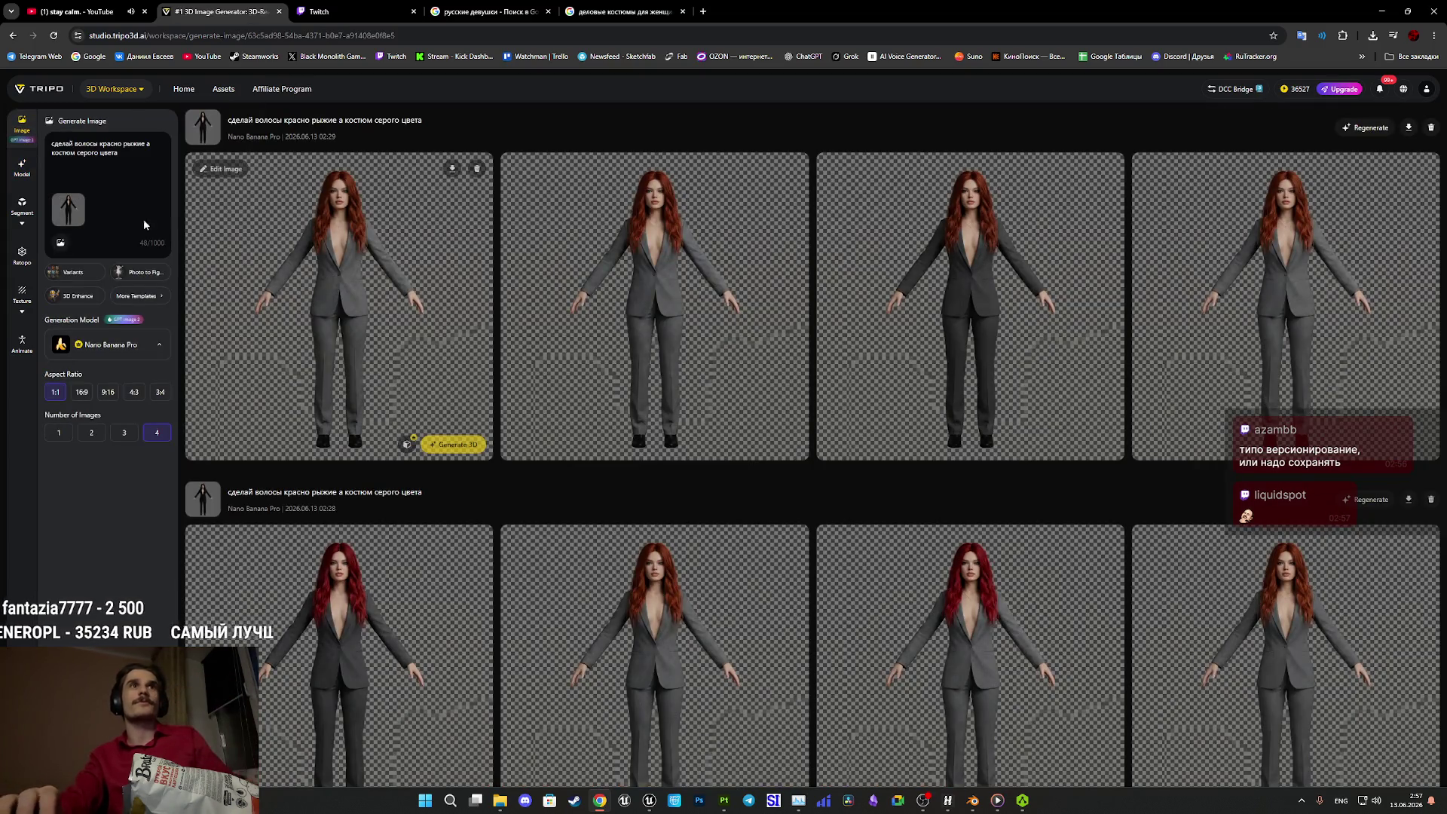
- Clear Tripo's reference image and old prompt, then copy a red-haired result image
left_click(79, 201)
left_click_drag(130, 155, 49, 134)
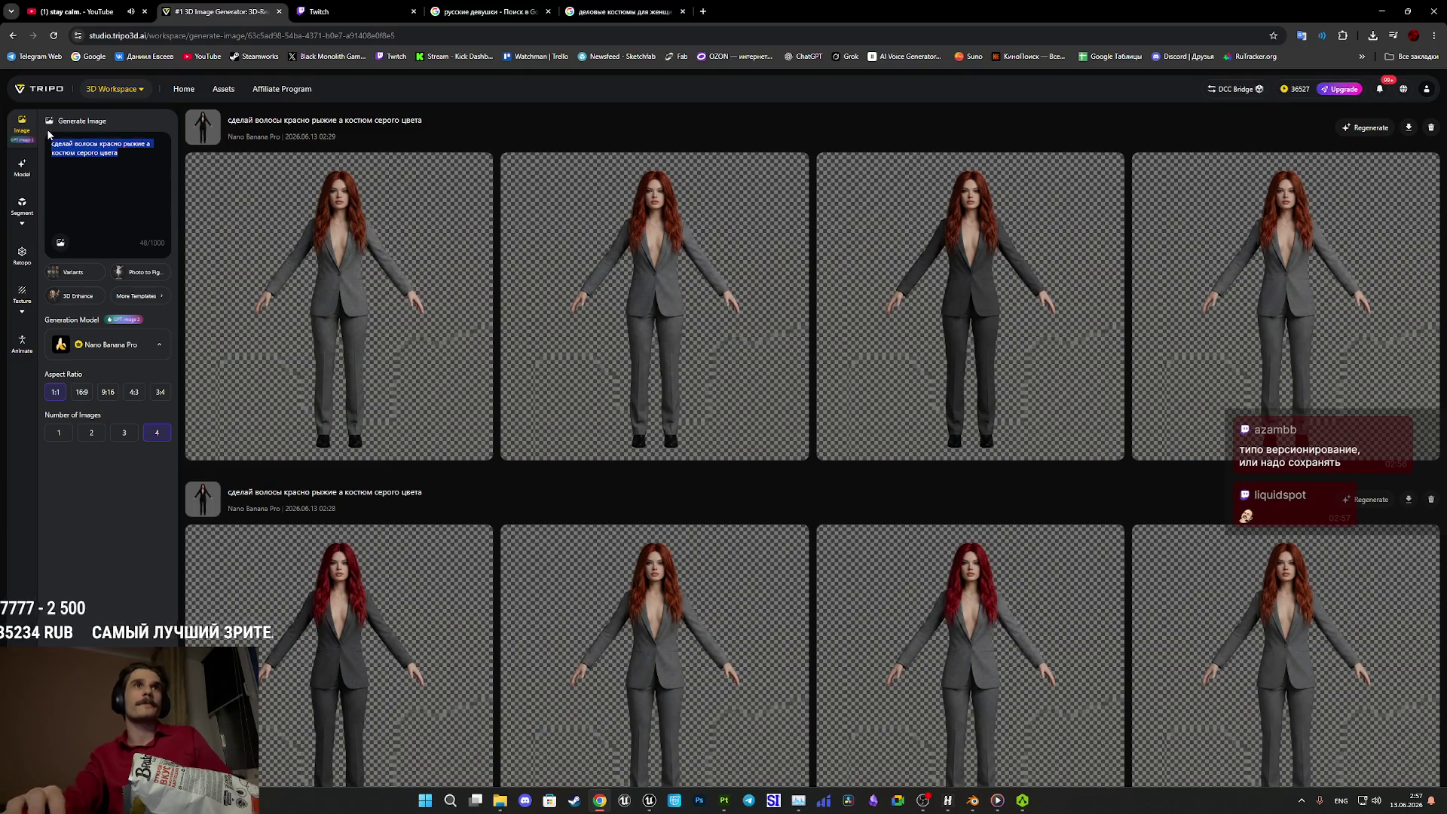
key("BackSpace")
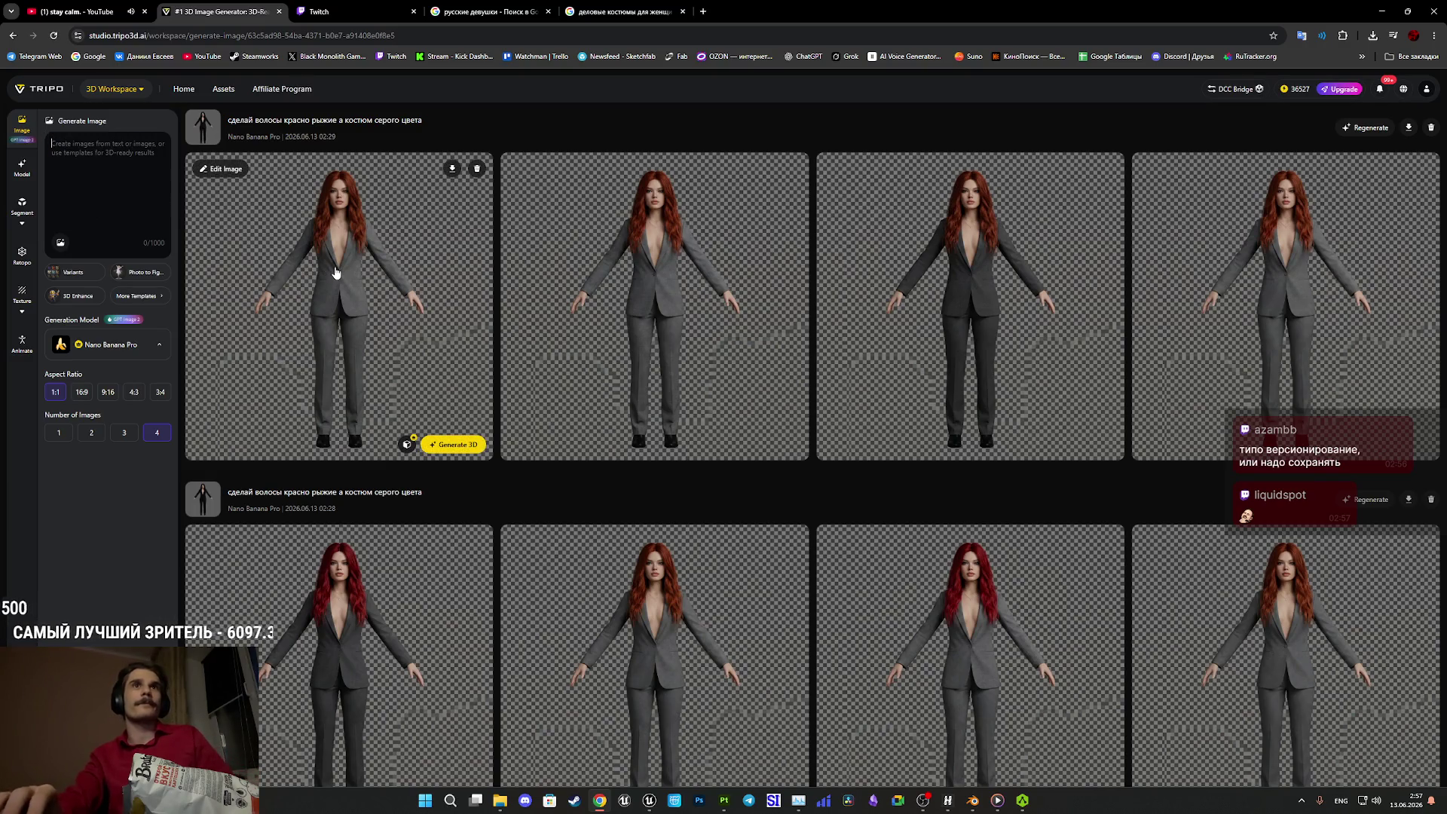
left_click(957, 260)
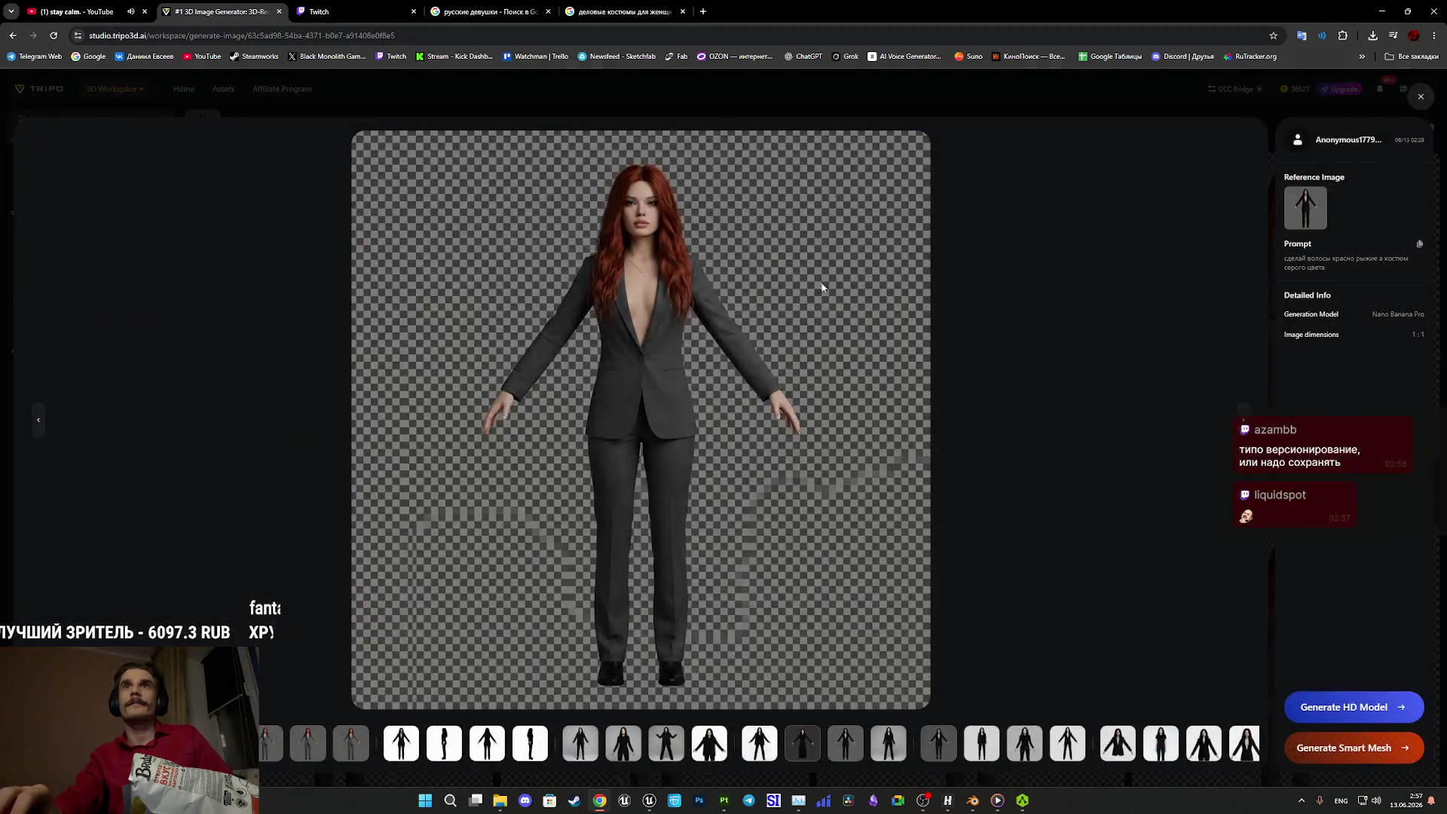
right_click(659, 345)
left_click(717, 393)
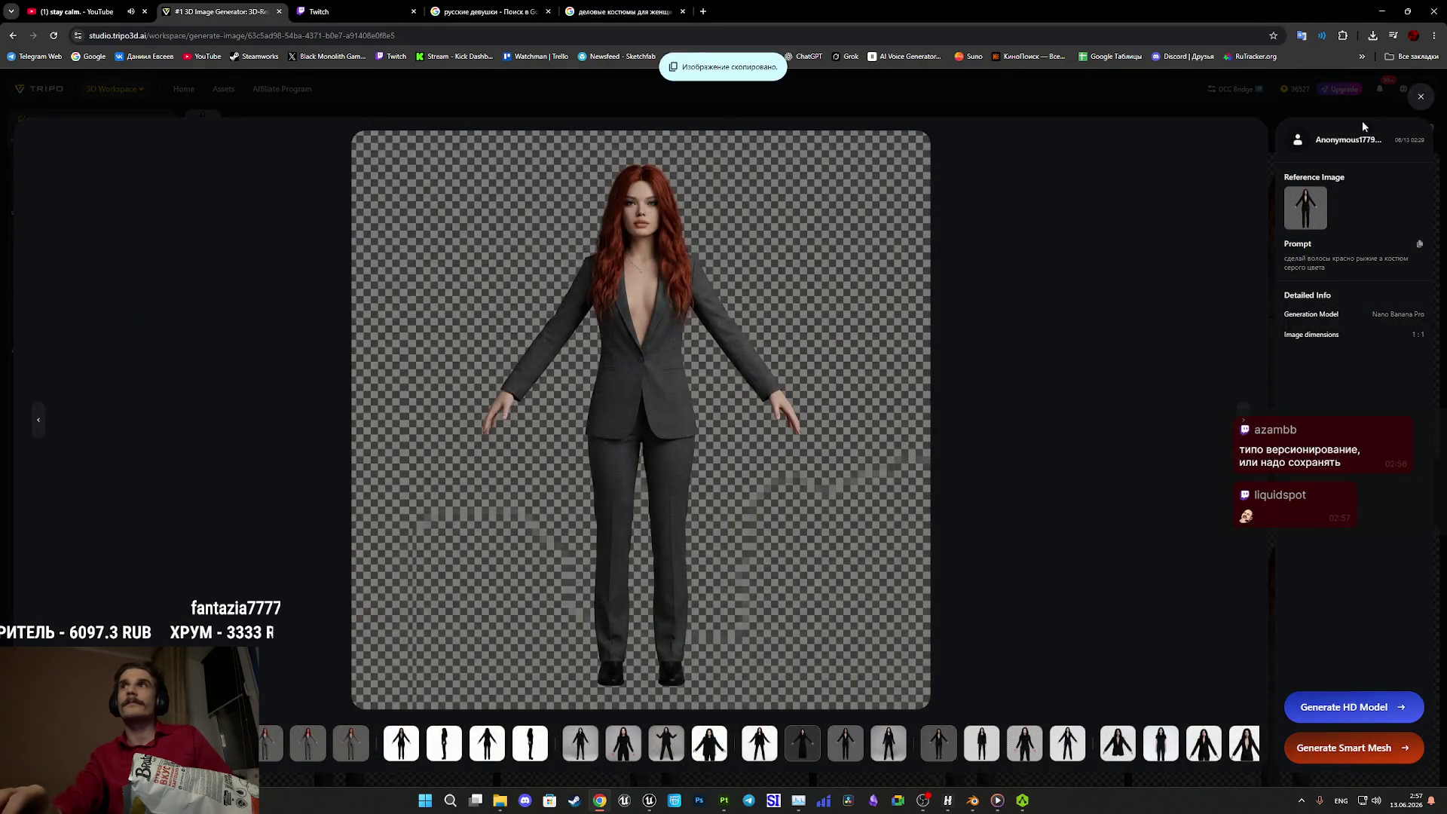
left_click(110, 225)
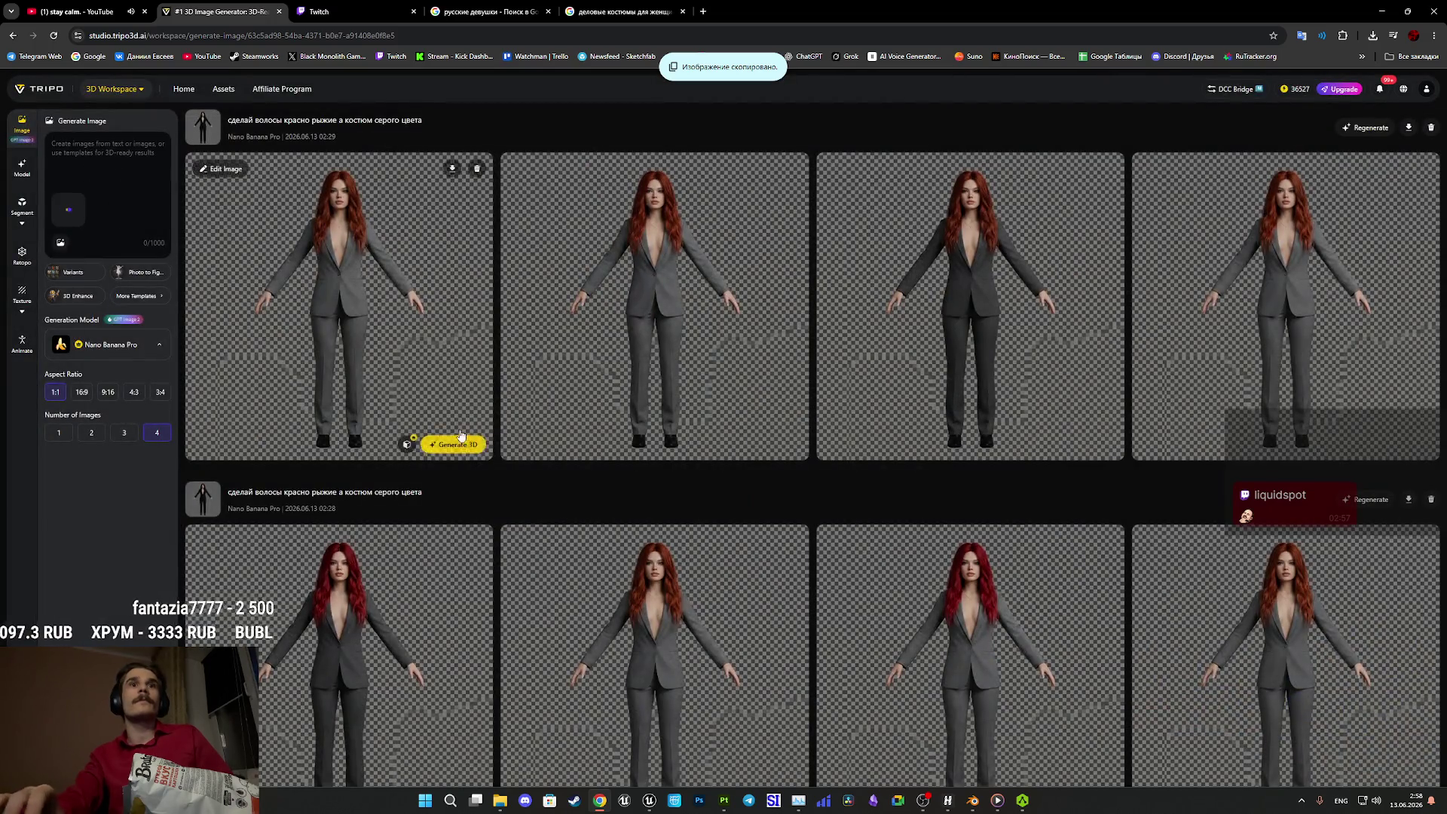
- Copy the face close-up prompt and paste it into Tripo's prompt box
scroll(466, 426, "down", 15)
scroll(463, 422, "down", 8)
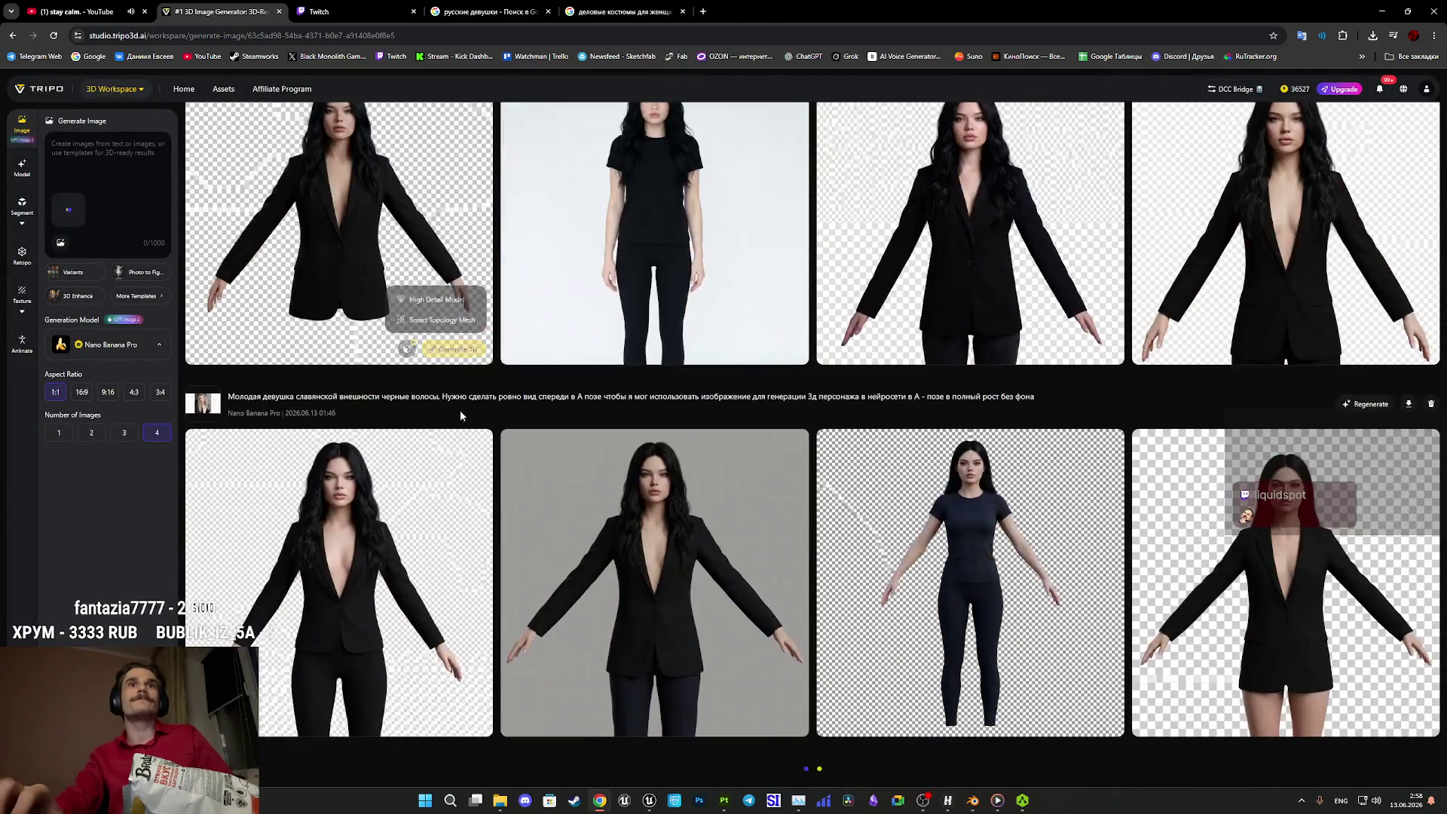
scroll(443, 407, "down", 10)
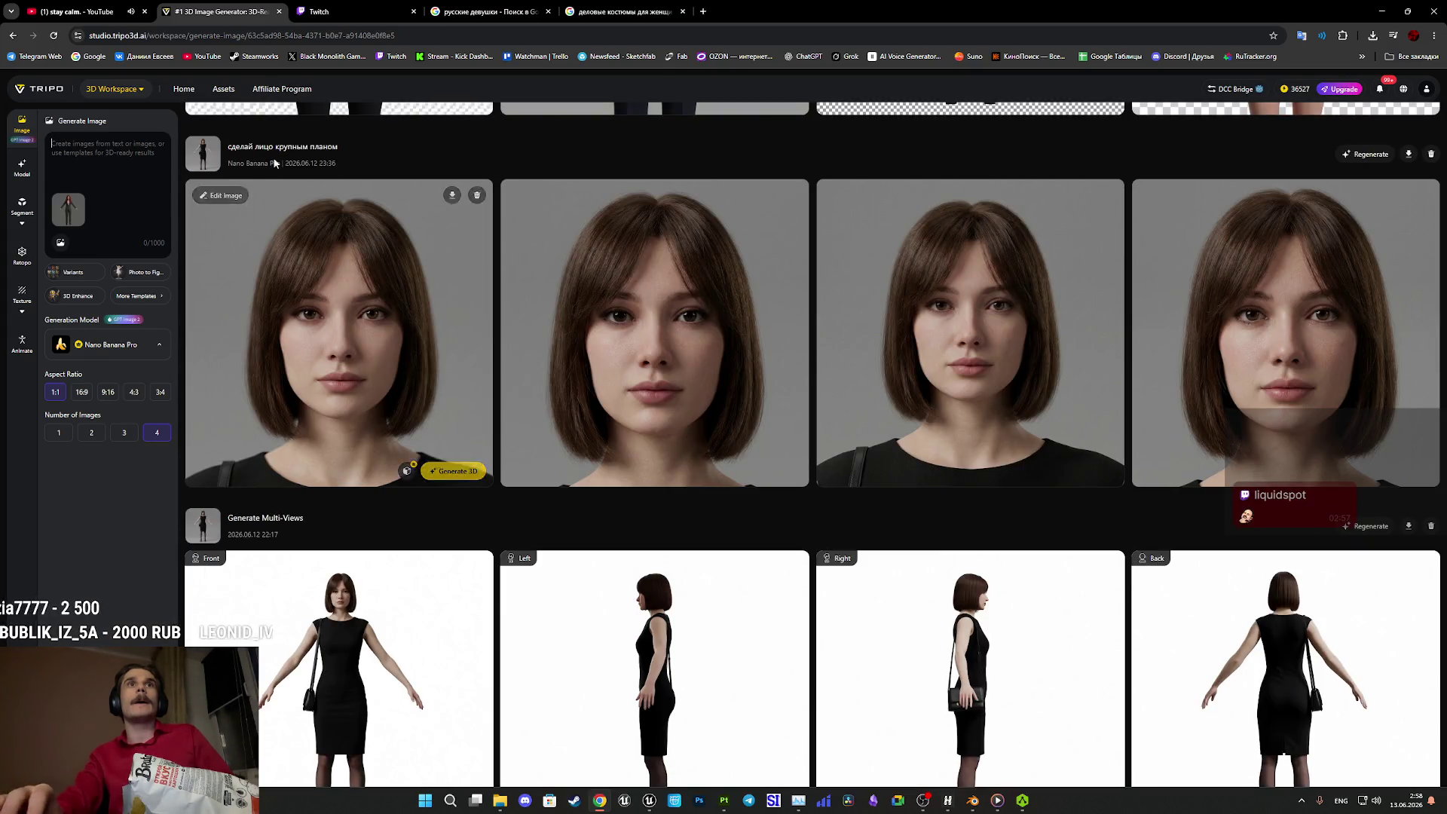
left_click(270, 148)
type("сделай лицо крупным планом")
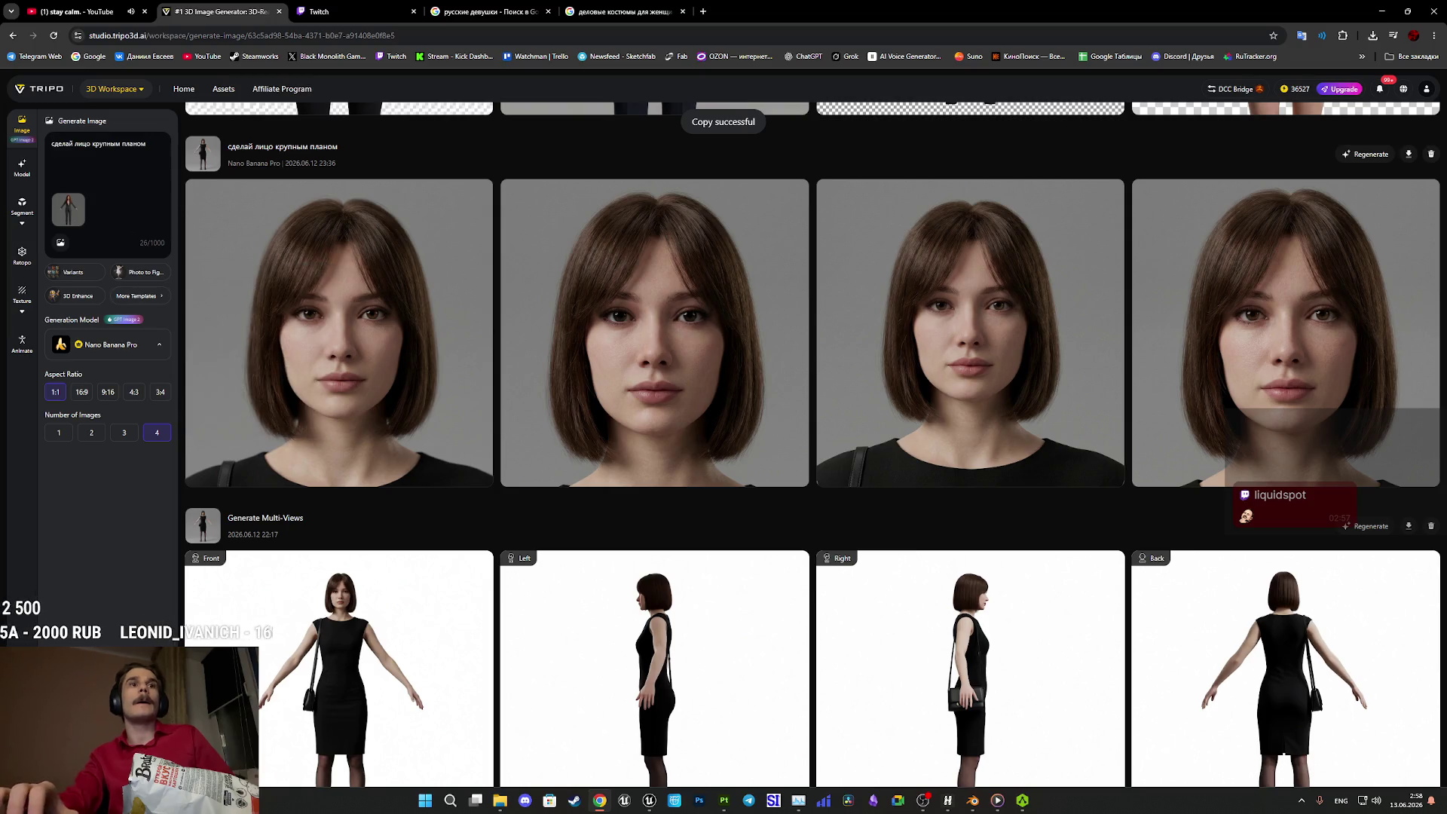
scroll(486, 543, "up", 15)
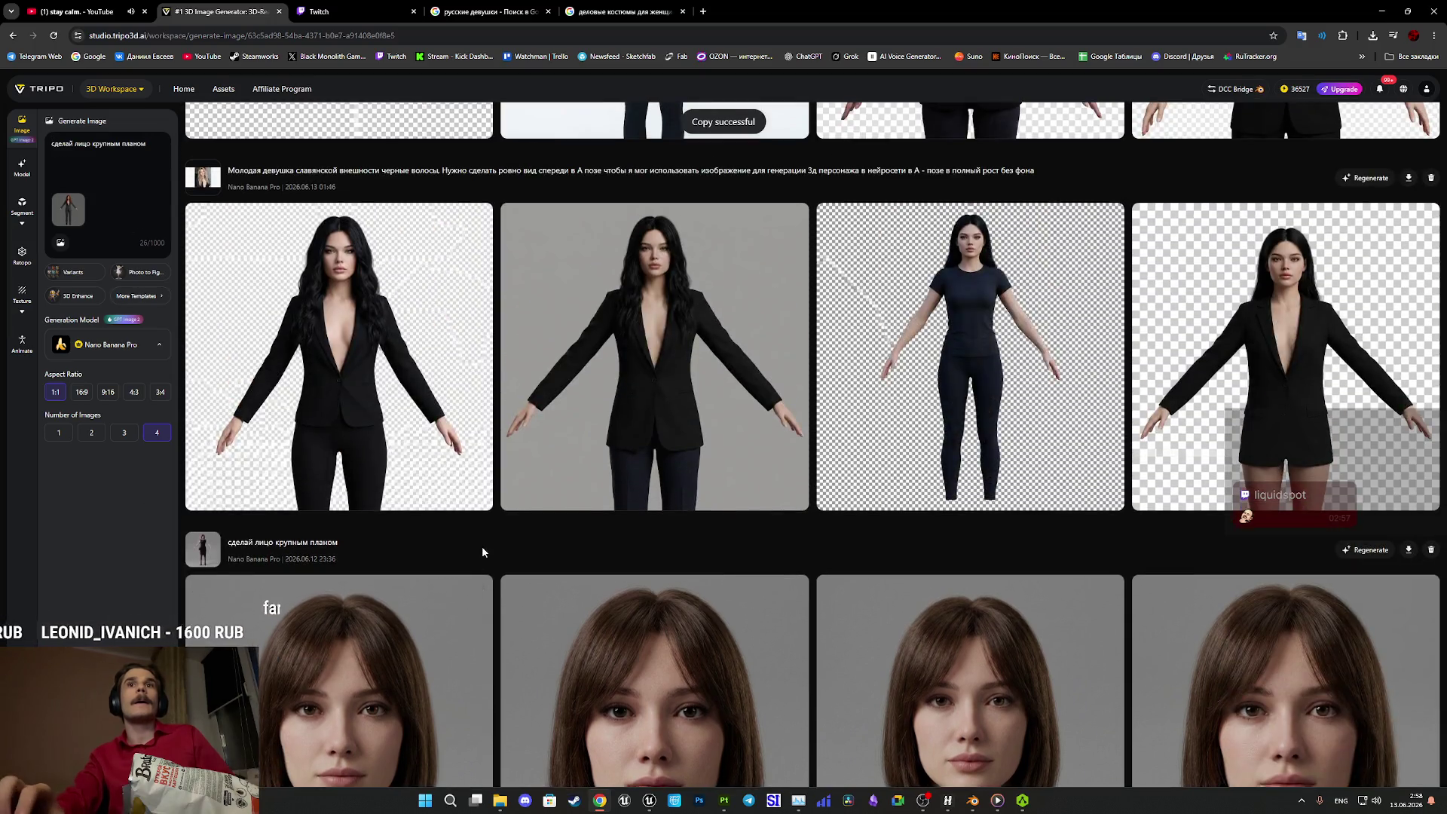
scroll(490, 523, "up", 10)
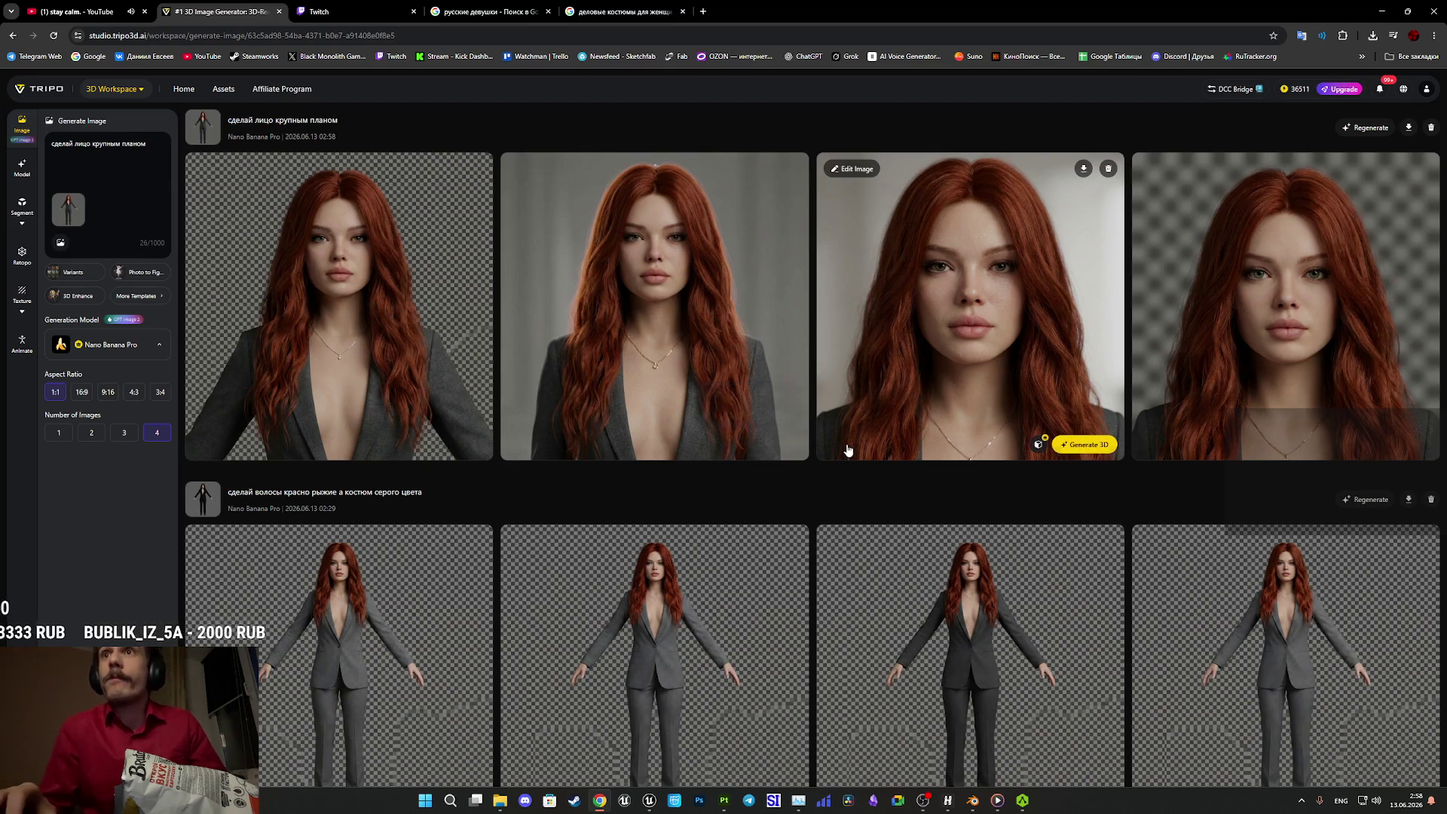
- Save the close-up red-haired face image to Downloads and return to Substance Painter
left_click(971, 344)
right_click(805, 371)
left_click(863, 401)
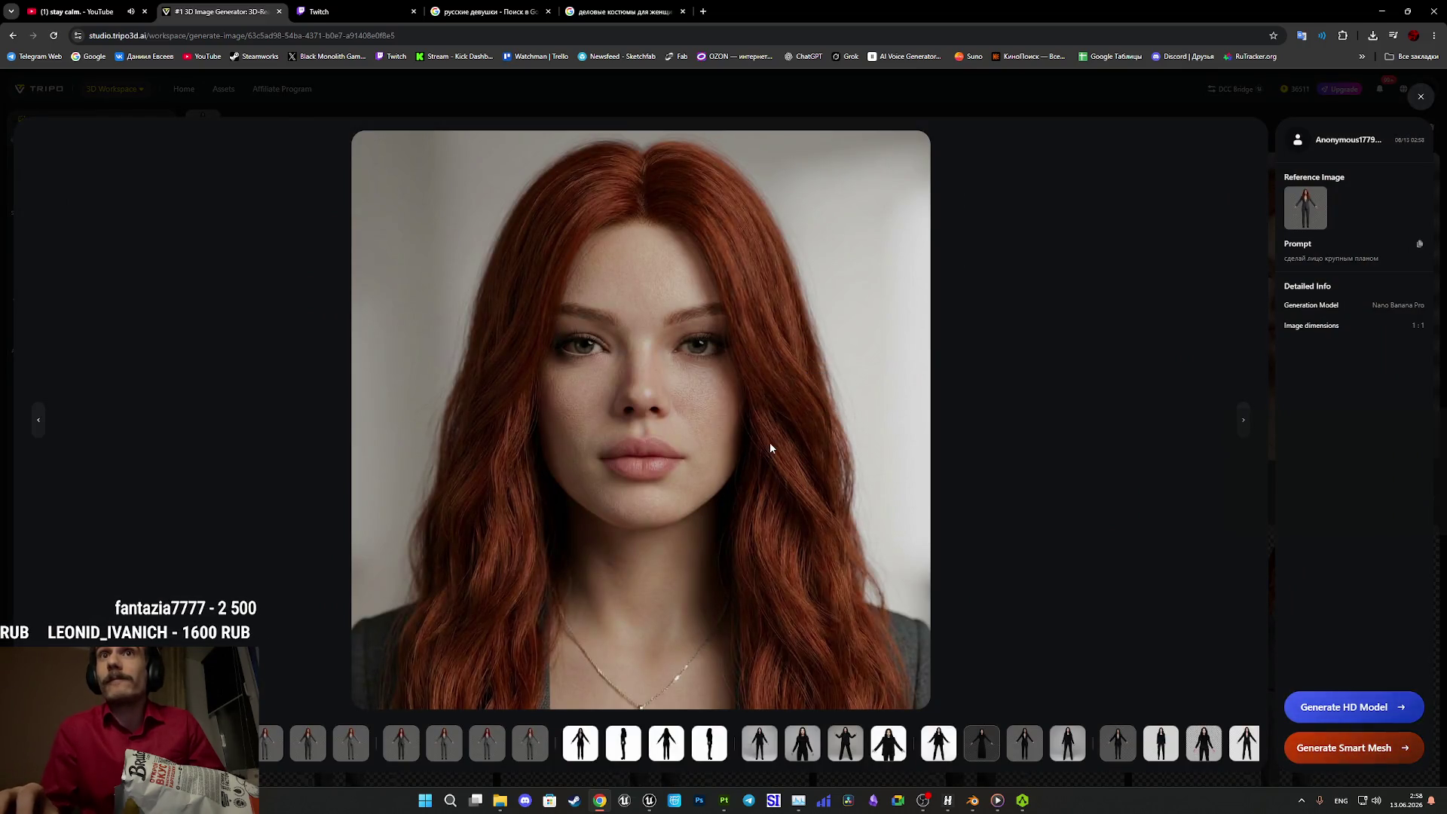
right_click(689, 430)
key("v")
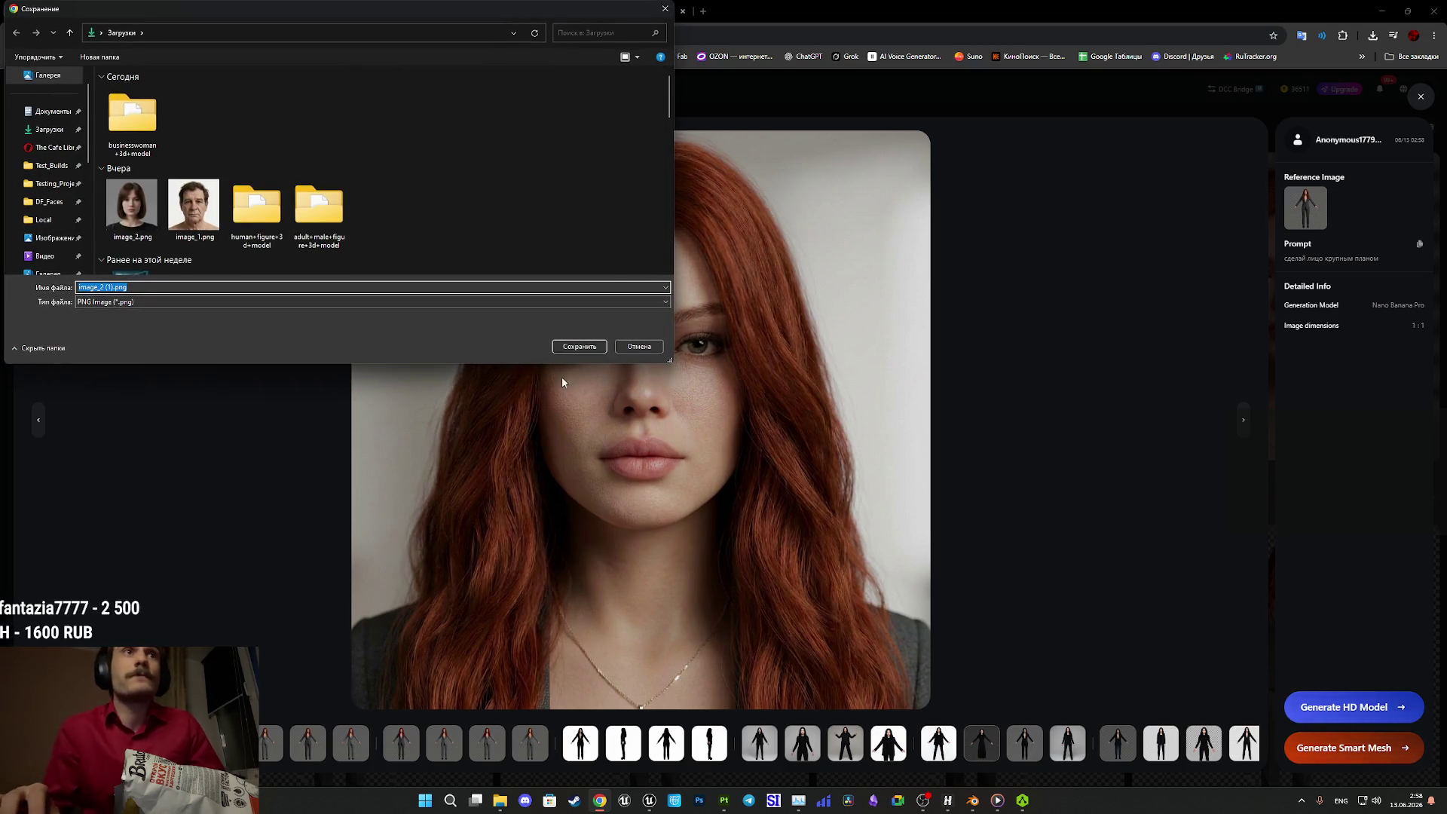
left_click(579, 346)
left_click(723, 800)
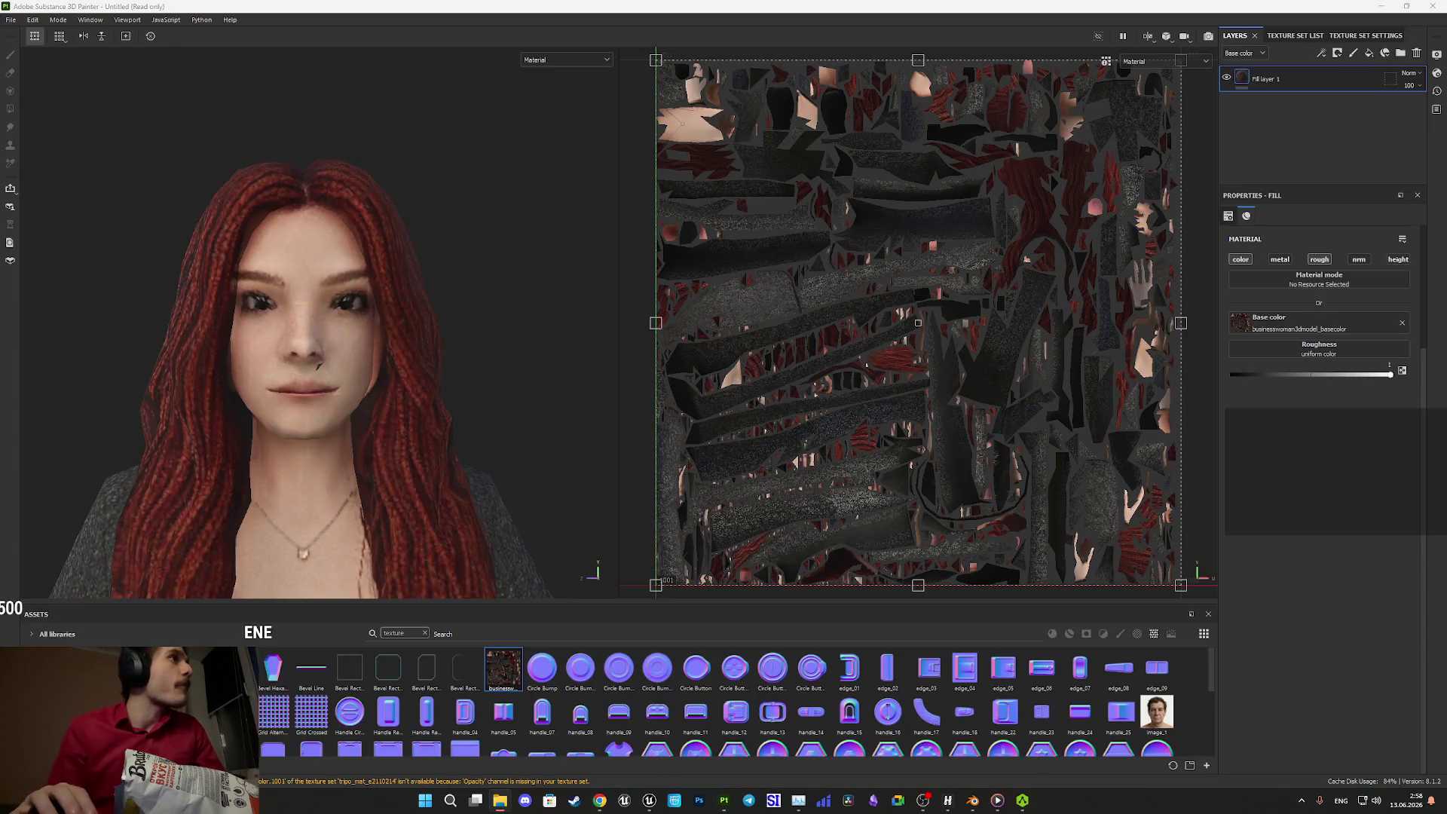
- Import the downloaded image_2 face picture as a texture into the current project
mouse_move(724, 800)
left_mouse_down()
mouse_move(287, 716)
mouse_move(780, 482)
left_mouse_up()
left_click(866, 286)
left_click(890, 330)
left_click(866, 537)
left_click(857, 562)
left_click(805, 552)
- Add a fill layer with the face image as base color, height off, using Warp projection
left_click(1369, 53)
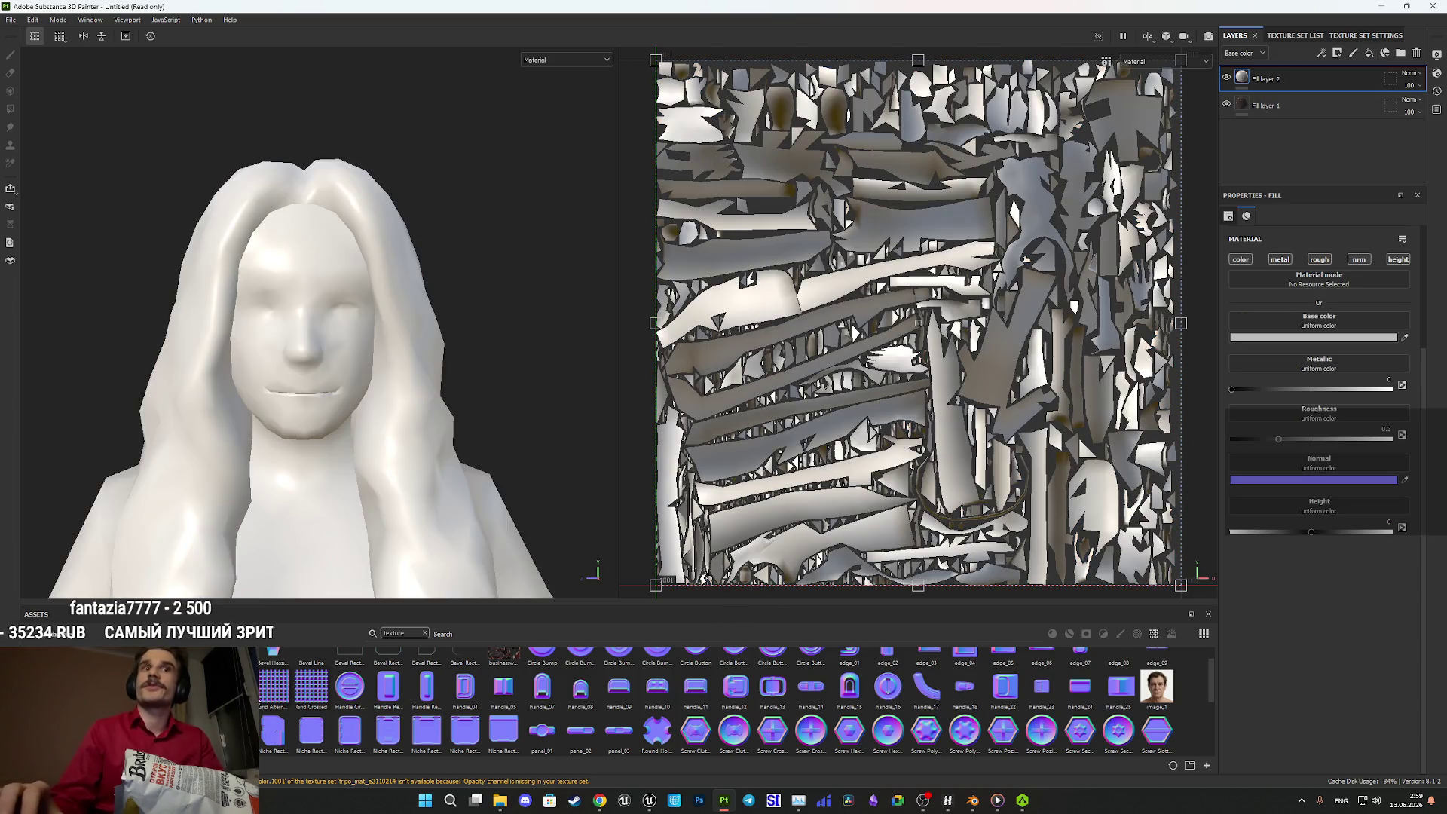
mouse_move(597, 645)
left_mouse_down()
mouse_move(1322, 385)
mouse_move(1324, 331)
left_mouse_up()
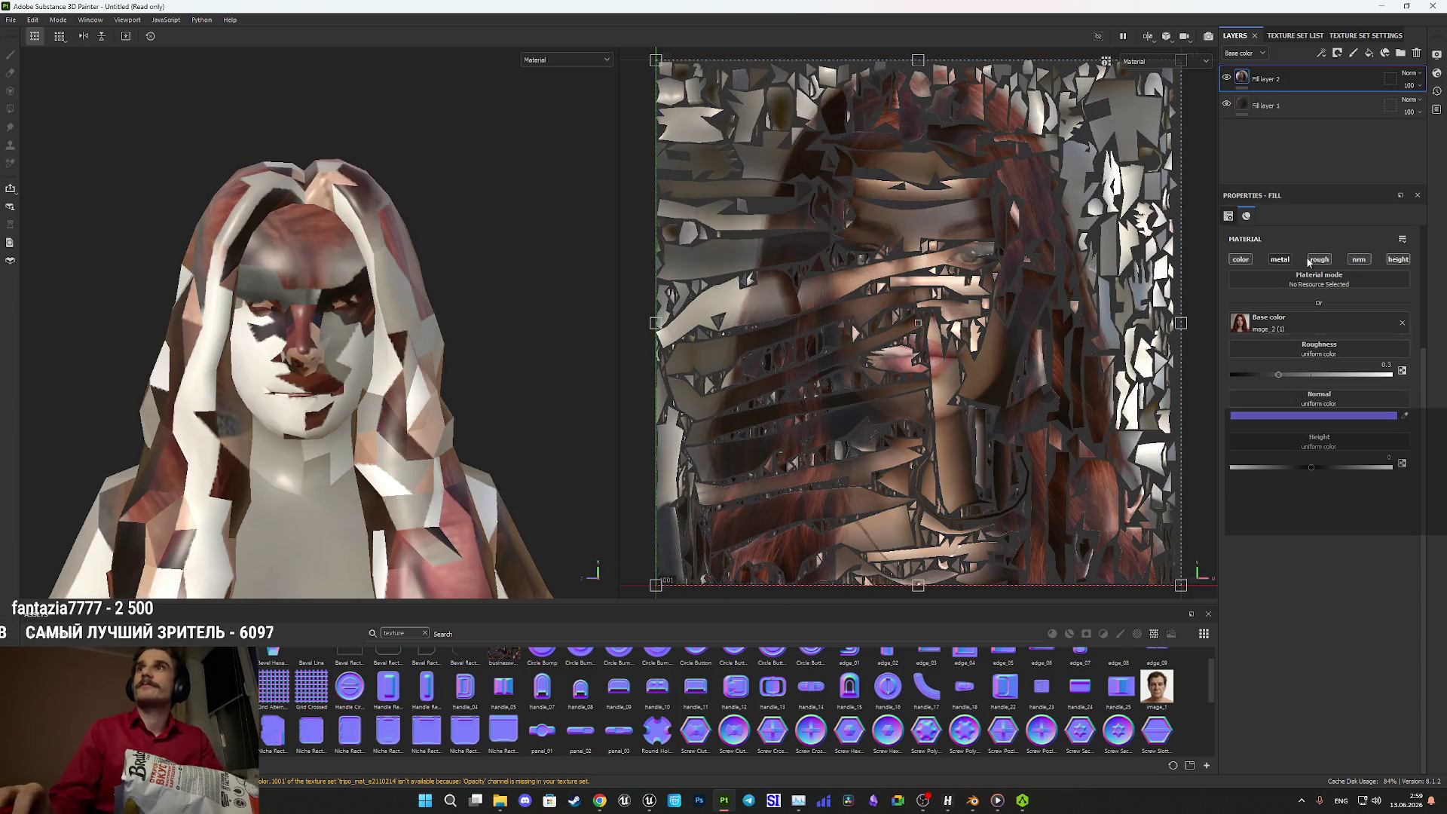
left_click(1398, 259)
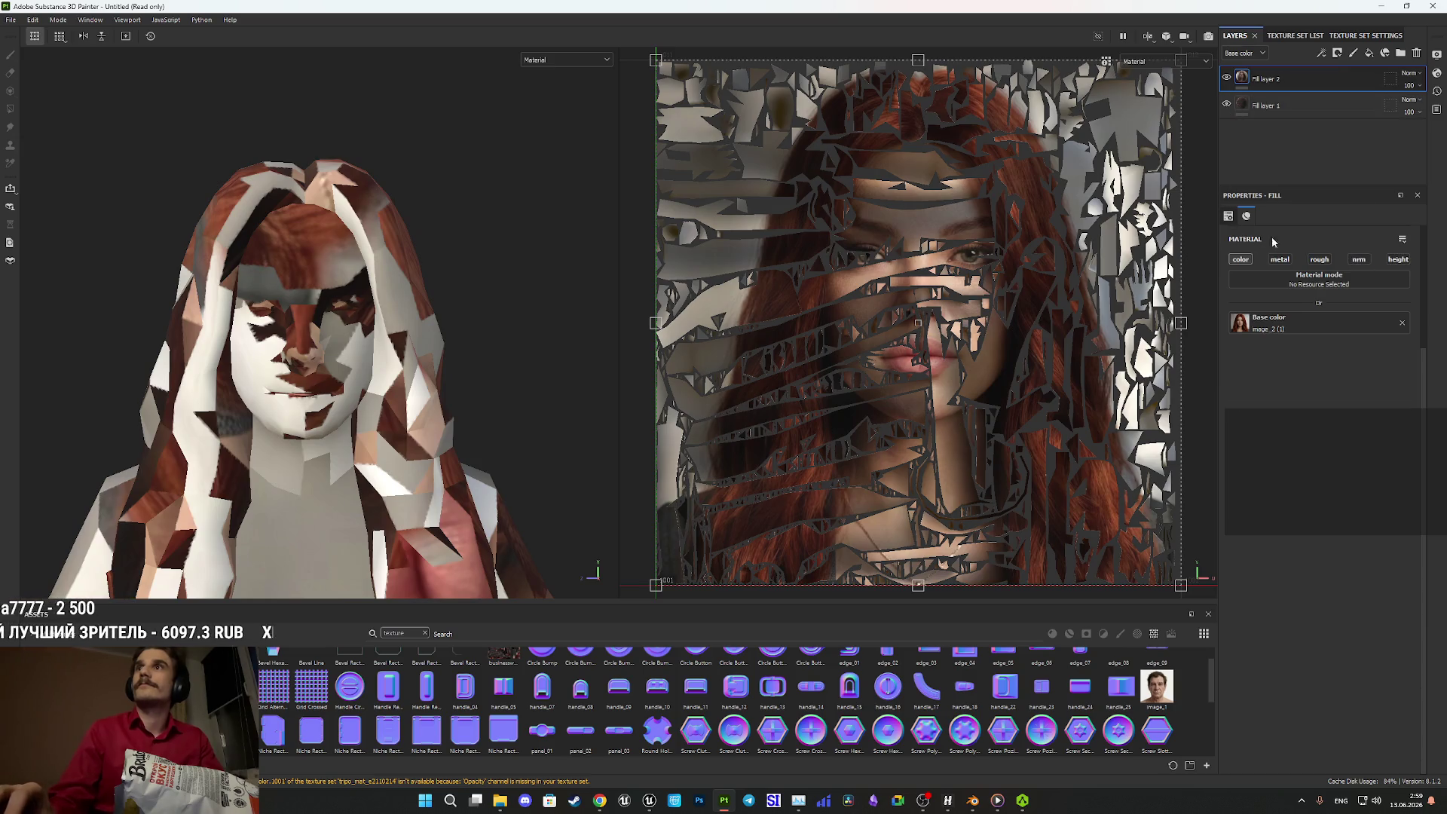
scroll(1272, 241, "up", 3)
left_click(1297, 257)
left_click(1296, 329)
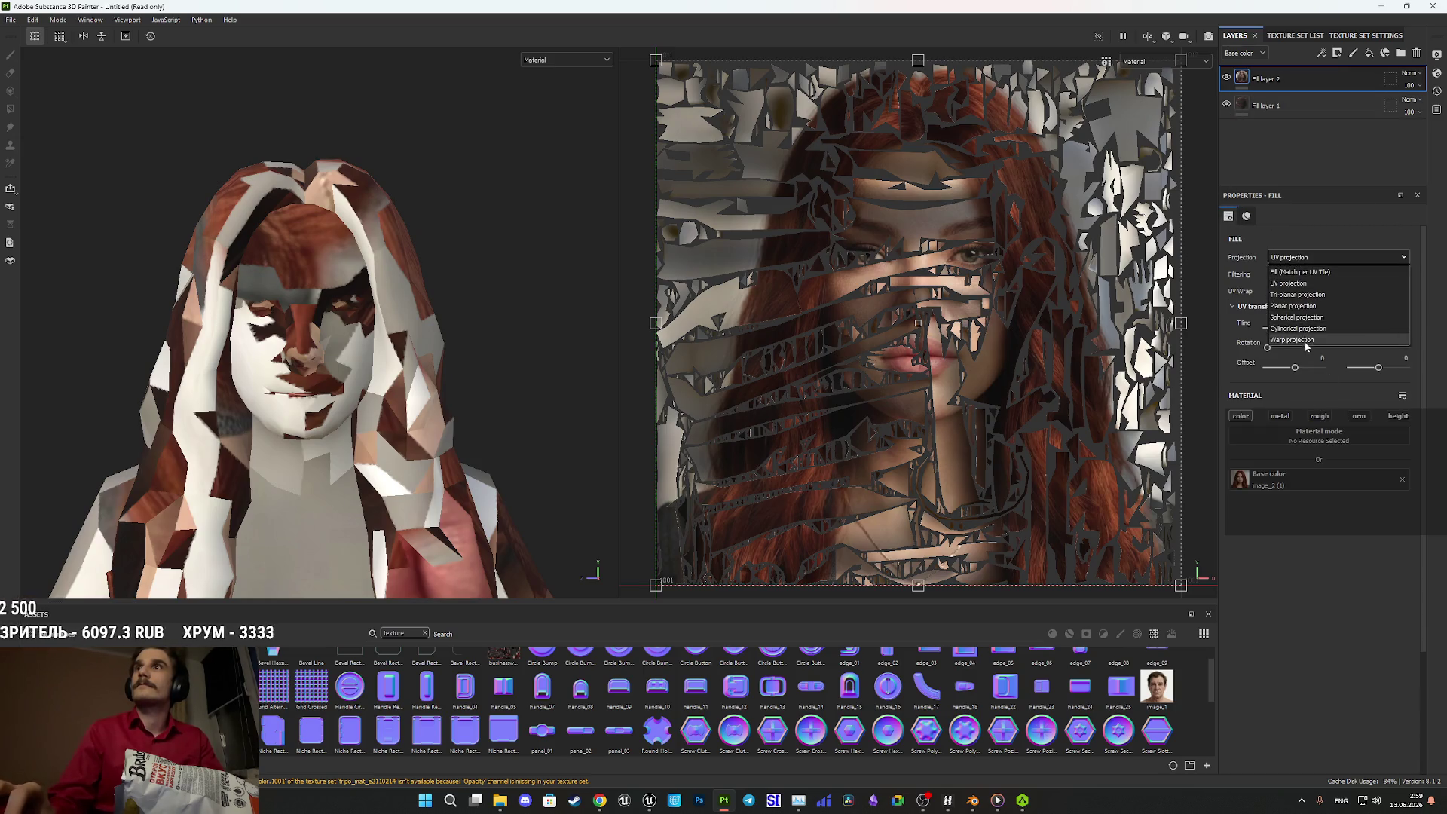
scroll(423, 354, "down", 5)
key("e")
scroll(506, 392, "up", 3)
- Rotate the projection box to Y 90 and raise it up to the head
left_click_drag(507, 392, 495, 491)
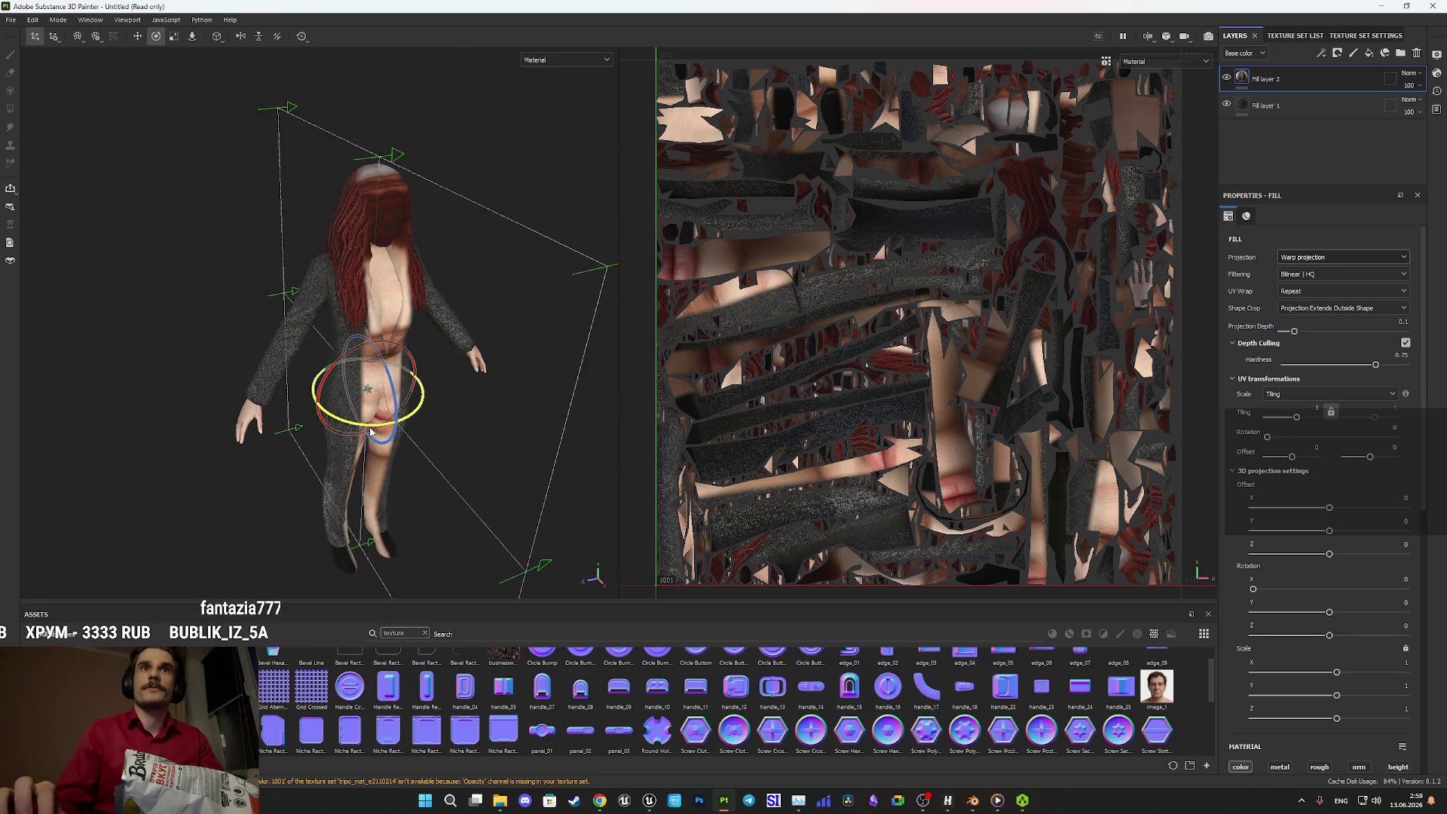
left_click_drag(370, 430, 463, 397)
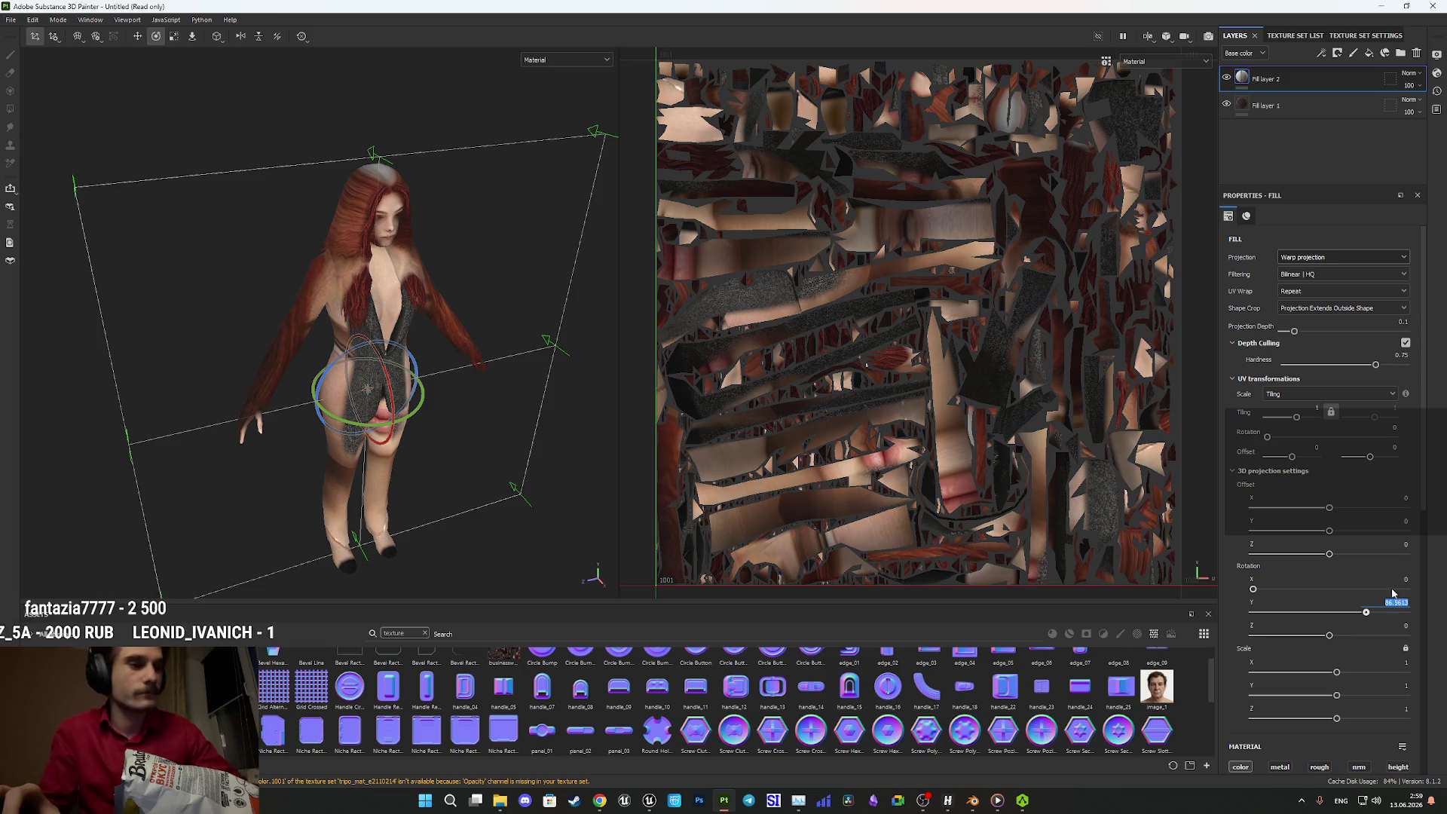
key("Return")
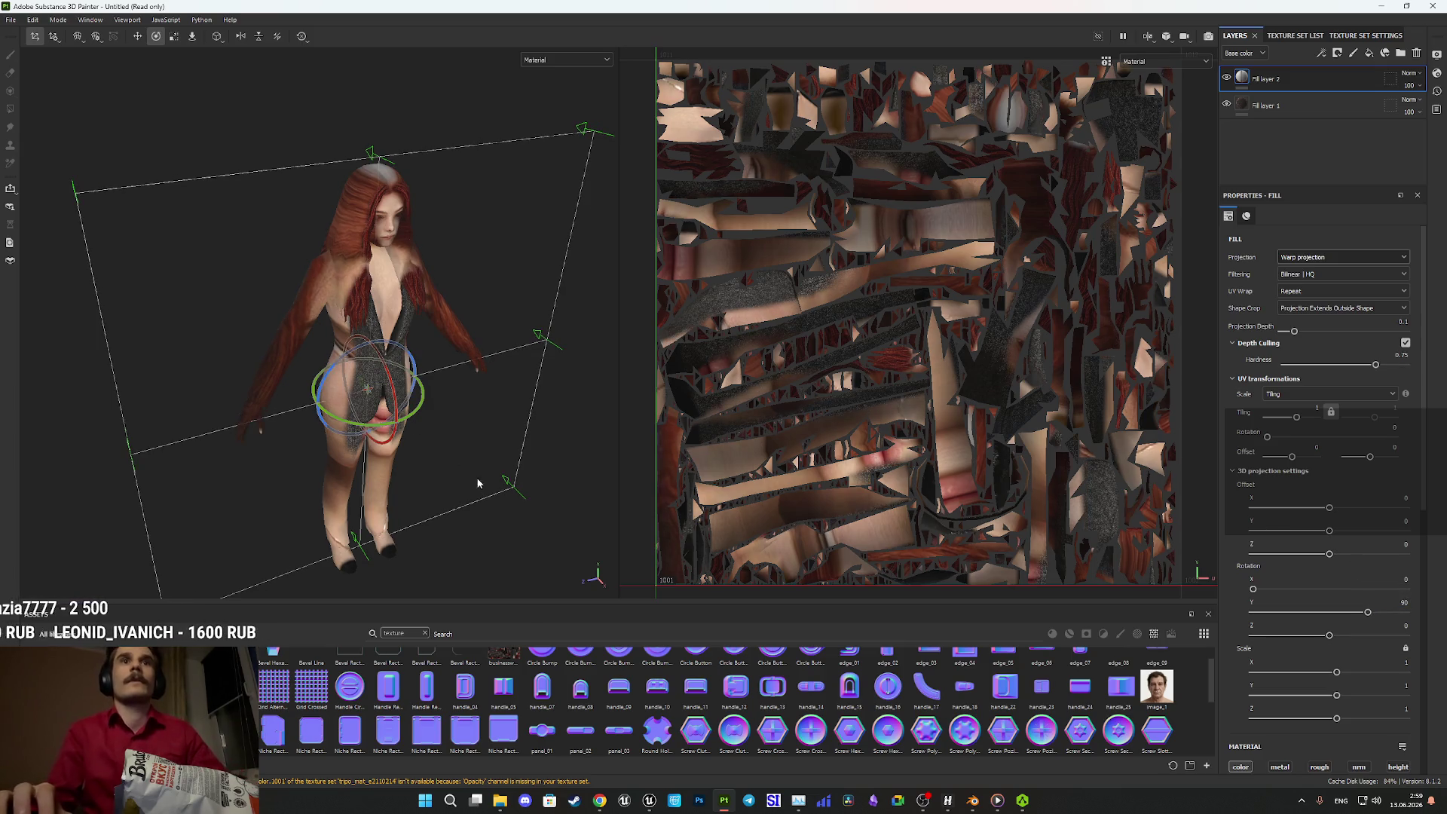
left_click_drag(478, 478, 543, 407)
key("w")
left_click_drag(435, 432, 465, 452)
mouse_move(404, 416)
left_mouse_down()
mouse_move(446, 313)
mouse_move(445, 198)
mouse_move(392, 241)
left_mouse_up()
scroll(392, 241, "up", 10)
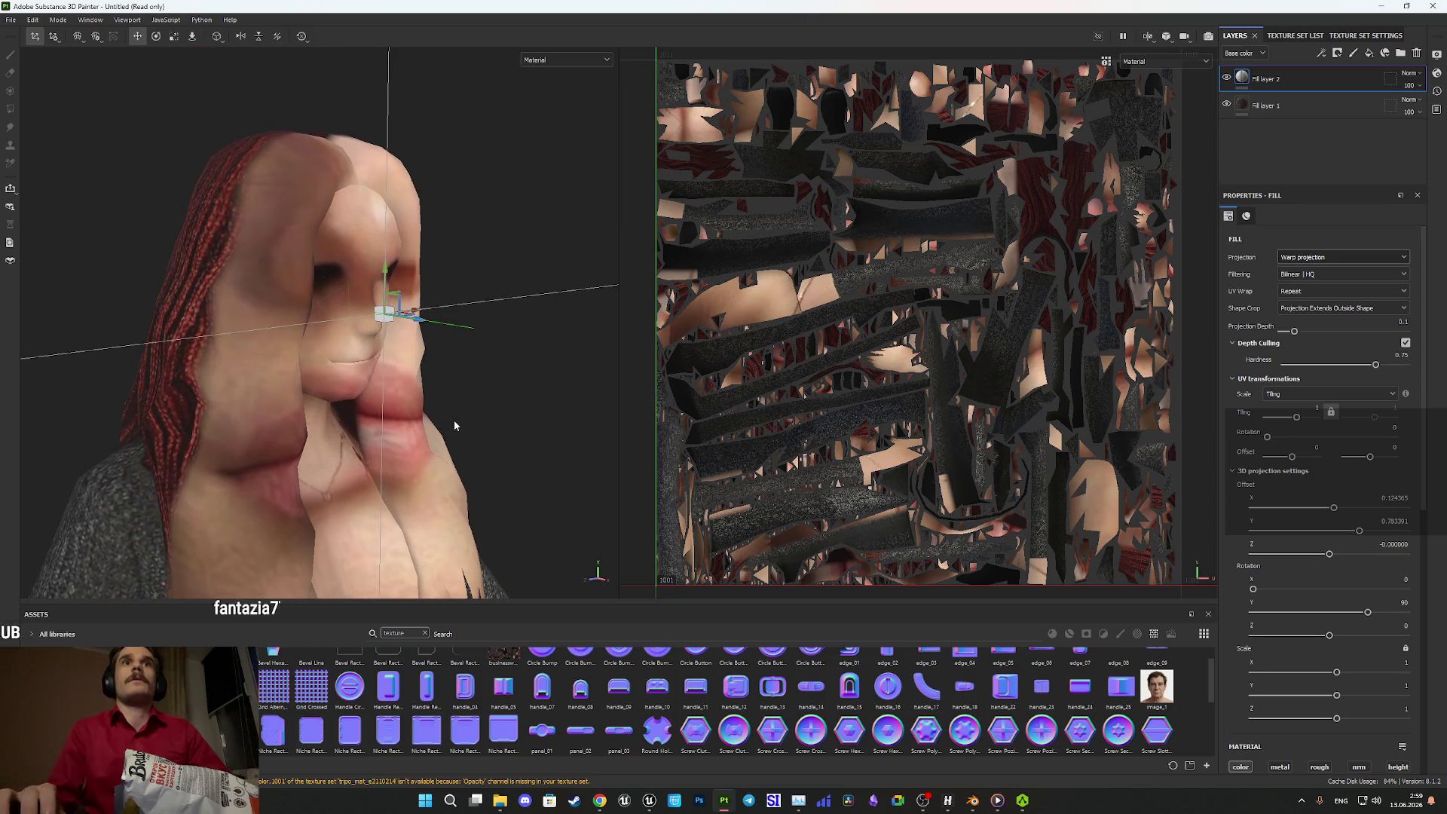
- Lower and shrink the projected face, and set Projection Depth to 0.87
mouse_move(454, 425)
left_mouse_down()
mouse_move(452, 414)
mouse_move(404, 449)
mouse_move(305, 438)
left_mouse_up()
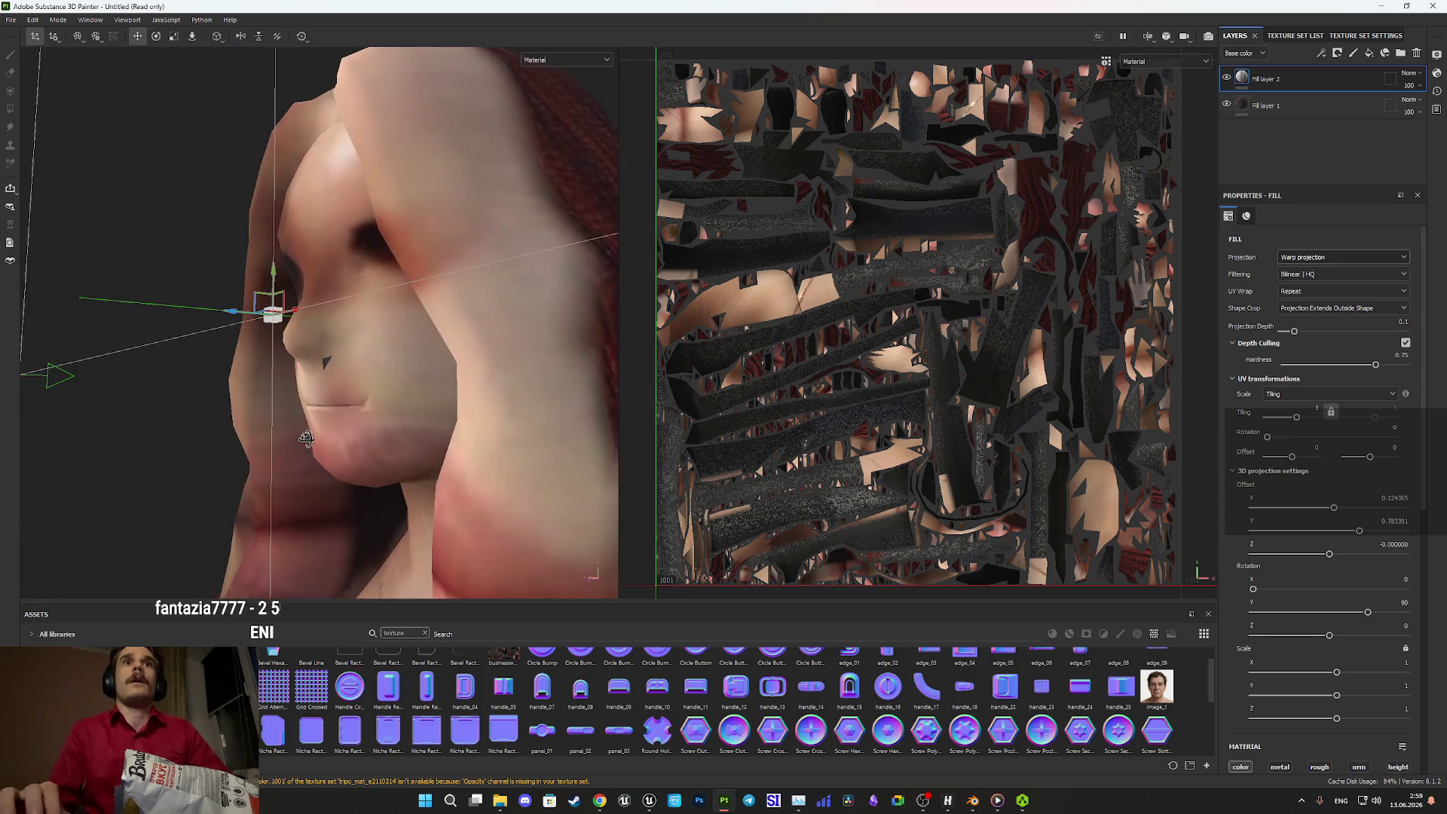
mouse_move(279, 282)
left_mouse_down()
mouse_move(282, 305)
mouse_move(142, 517)
mouse_move(53, 595)
left_mouse_up()
left_click(174, 36)
key("f")
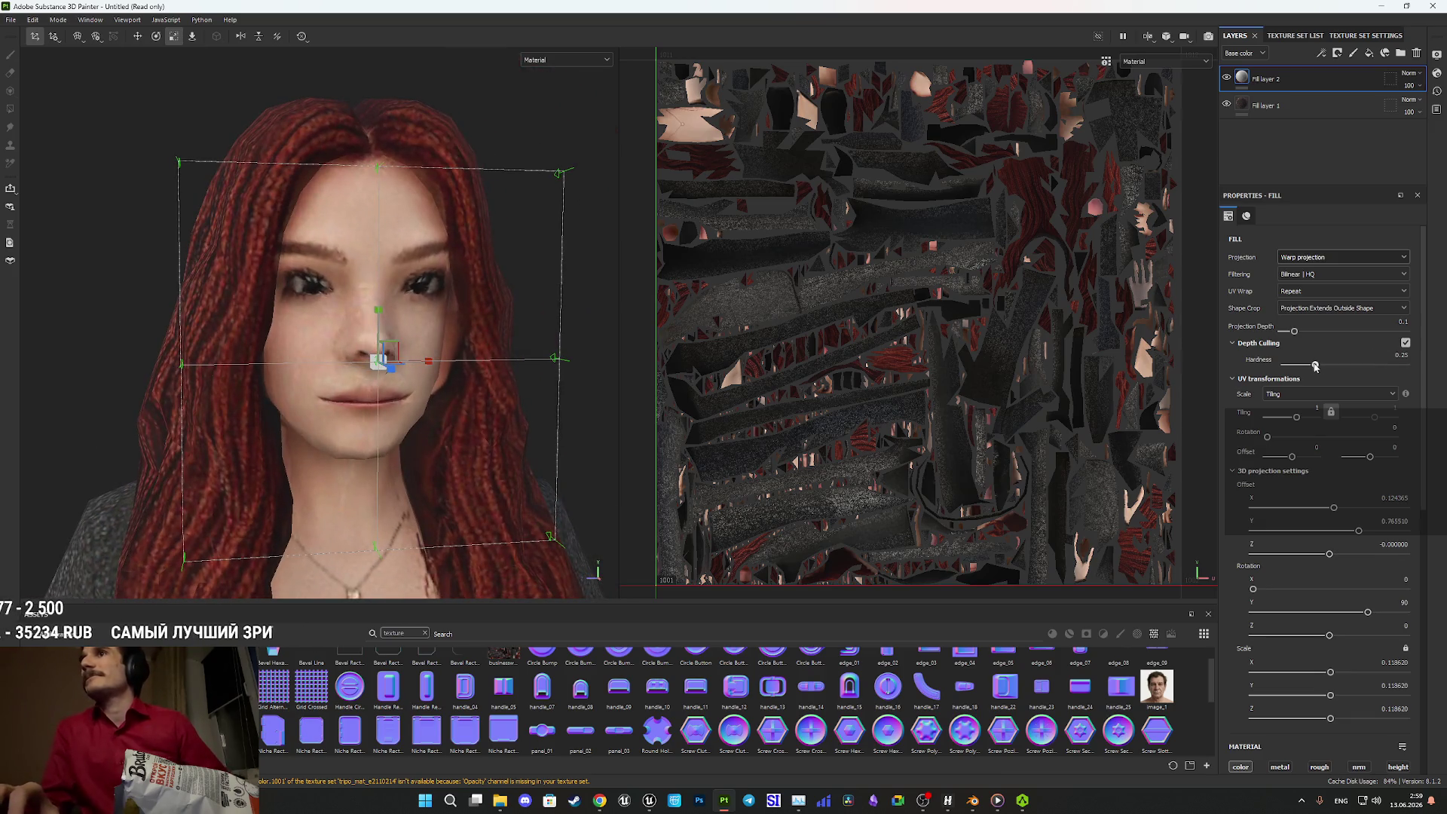
left_click_drag(1293, 331, 1389, 331)
left_click_drag(610, 346, 527, 346)
- Scale the projected face to about 0.19, lower it slightly, and toggle the layer to compare
key("w")
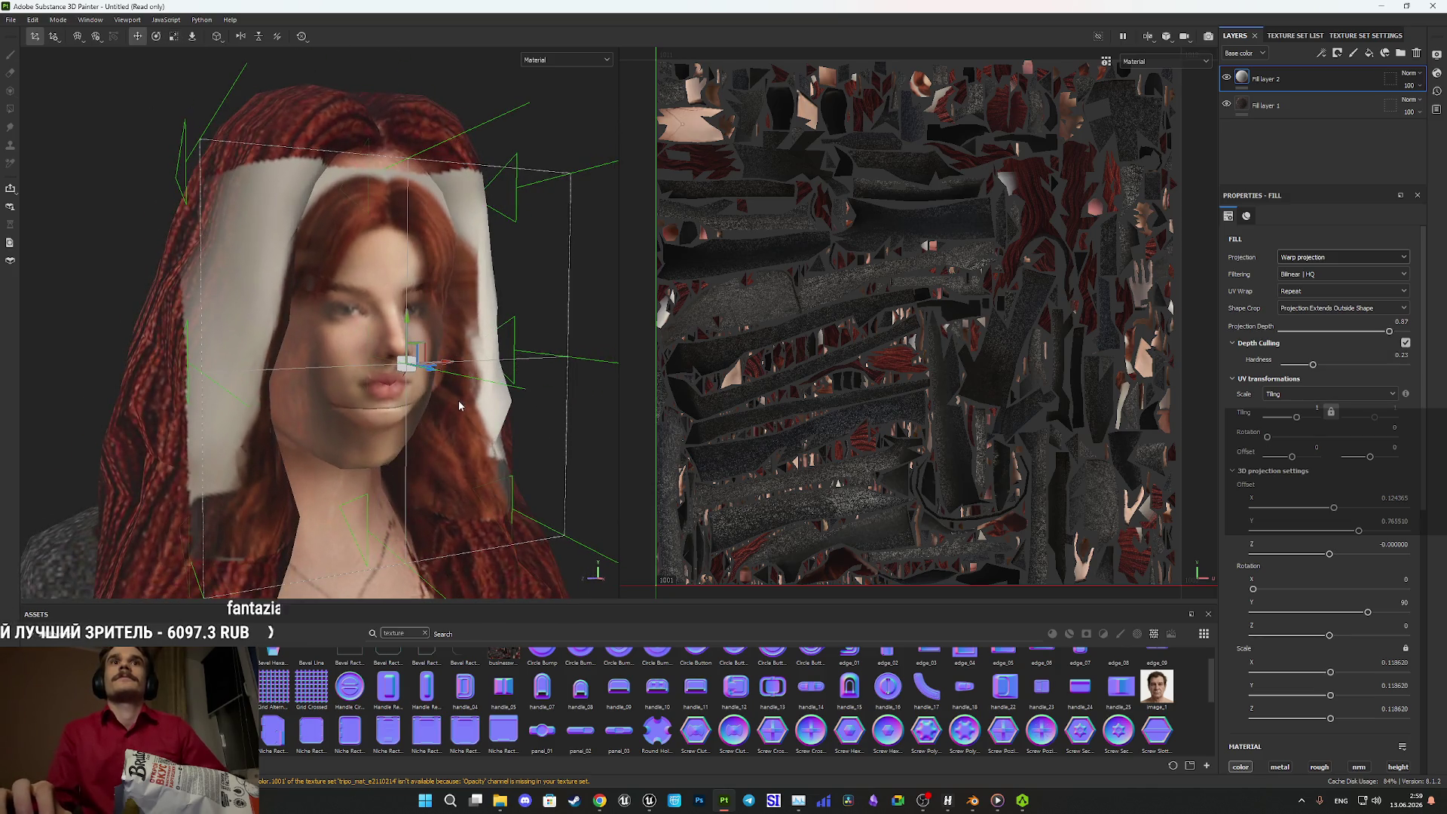
left_click(172, 38)
mouse_move(452, 416)
left_mouse_down()
mouse_move(397, 423)
mouse_move(336, 339)
left_mouse_up()
left_click(329, 347)
mouse_move(336, 346)
left_mouse_down()
mouse_move(373, 324)
mouse_move(480, 308)
mouse_move(407, 362)
left_mouse_up()
key("w")
left_click_drag(345, 302, 345, 319)
mouse_move(467, 330)
left_mouse_down("alt")
mouse_move(381, 346)
mouse_move(460, 339)
left_mouse_up("alt")
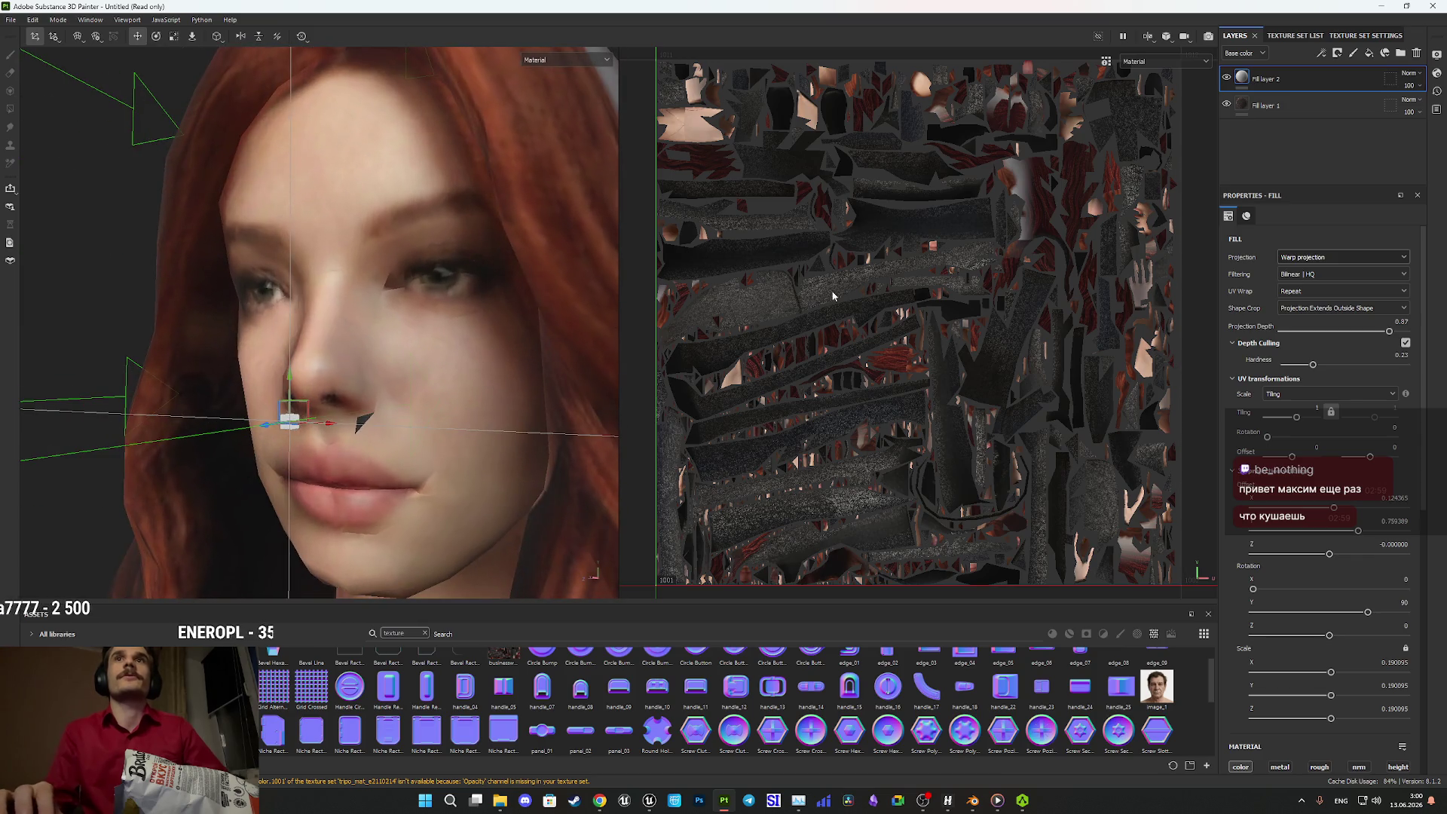
left_click(1227, 79)
left_click(1227, 78)
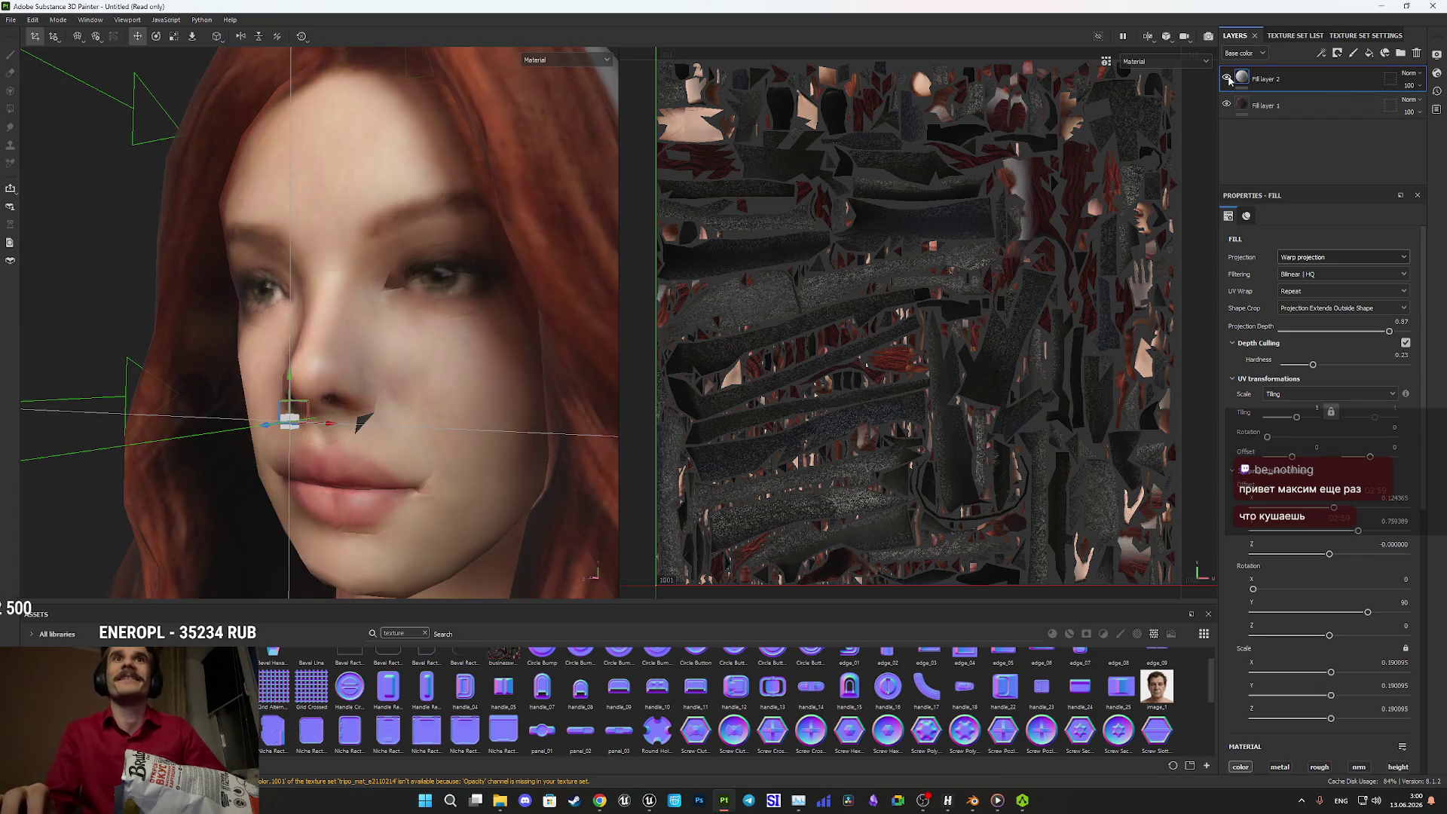
- Orbit around the projected nose and lips, then switch to Blender's close-up of the face
mouse_move(477, 350)
left_mouse_down("alt")
mouse_move(422, 348)
mouse_move(539, 325)
mouse_move(452, 349)
mouse_move(362, 300)
mouse_move(370, 270)
mouse_move(391, 248)
mouse_move(381, 357)
mouse_move(376, 331)
mouse_move(354, 324)
mouse_move(365, 355)
mouse_move(503, 413)
mouse_move(823, 454)
left_mouse_up("alt")
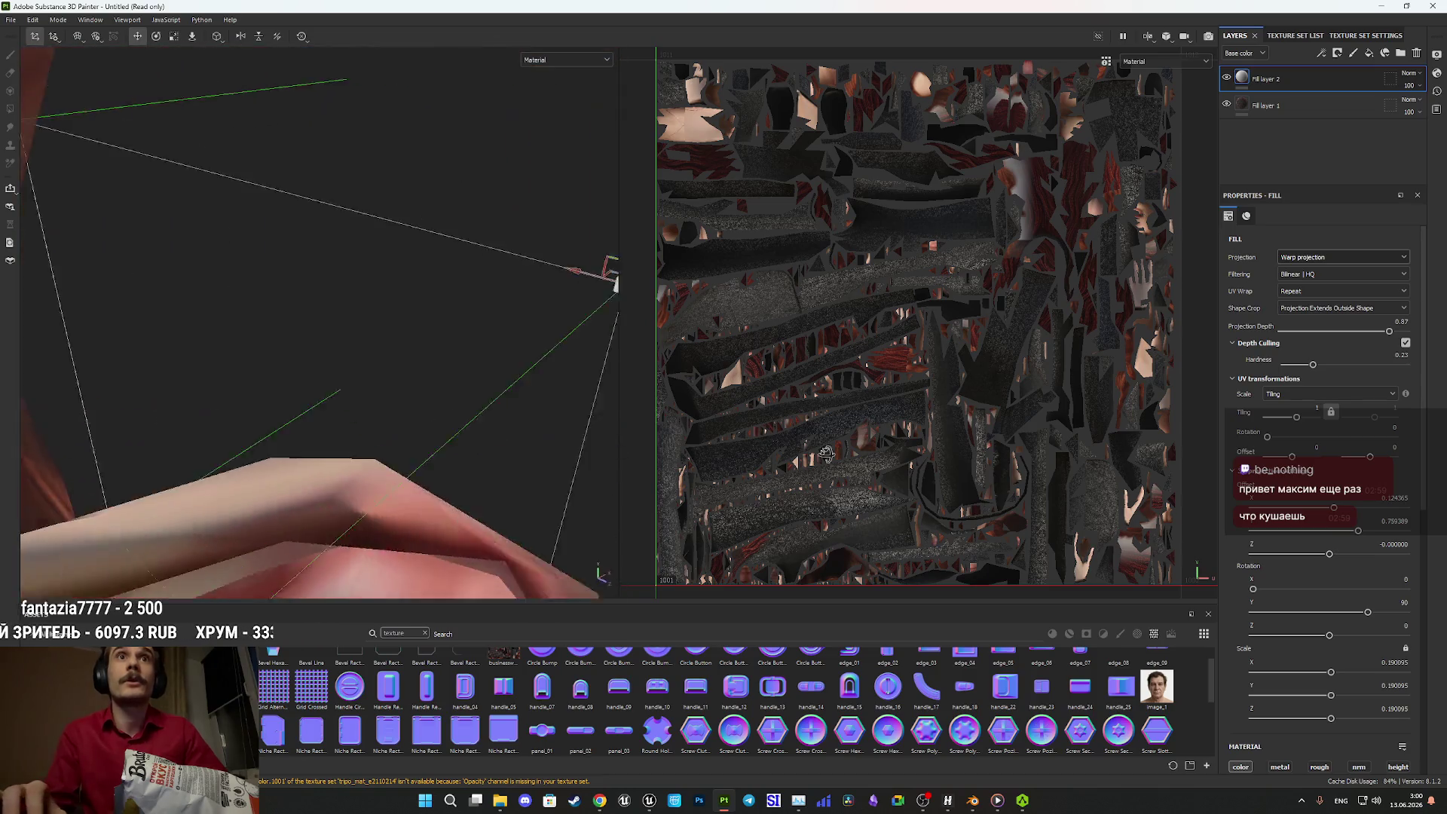
left_click_drag(742, 391, 492, 310, "alt")
mouse_move(337, 282)
left_mouse_down()
mouse_move(365, 365)
mouse_move(414, 281)
mouse_move(547, 512)
left_mouse_up()
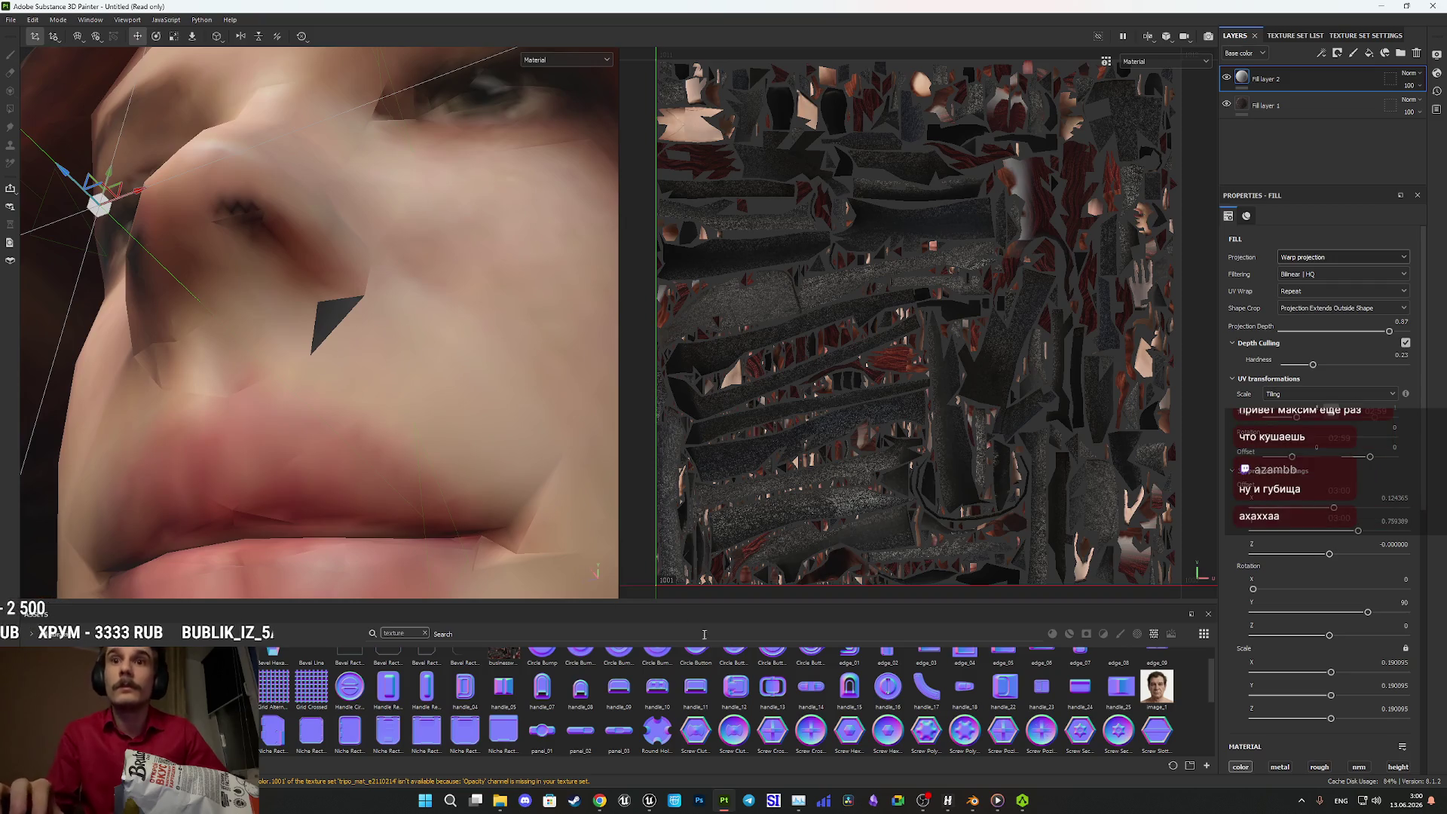
mouse_move(648, 800)
mouse_move(722, 807)
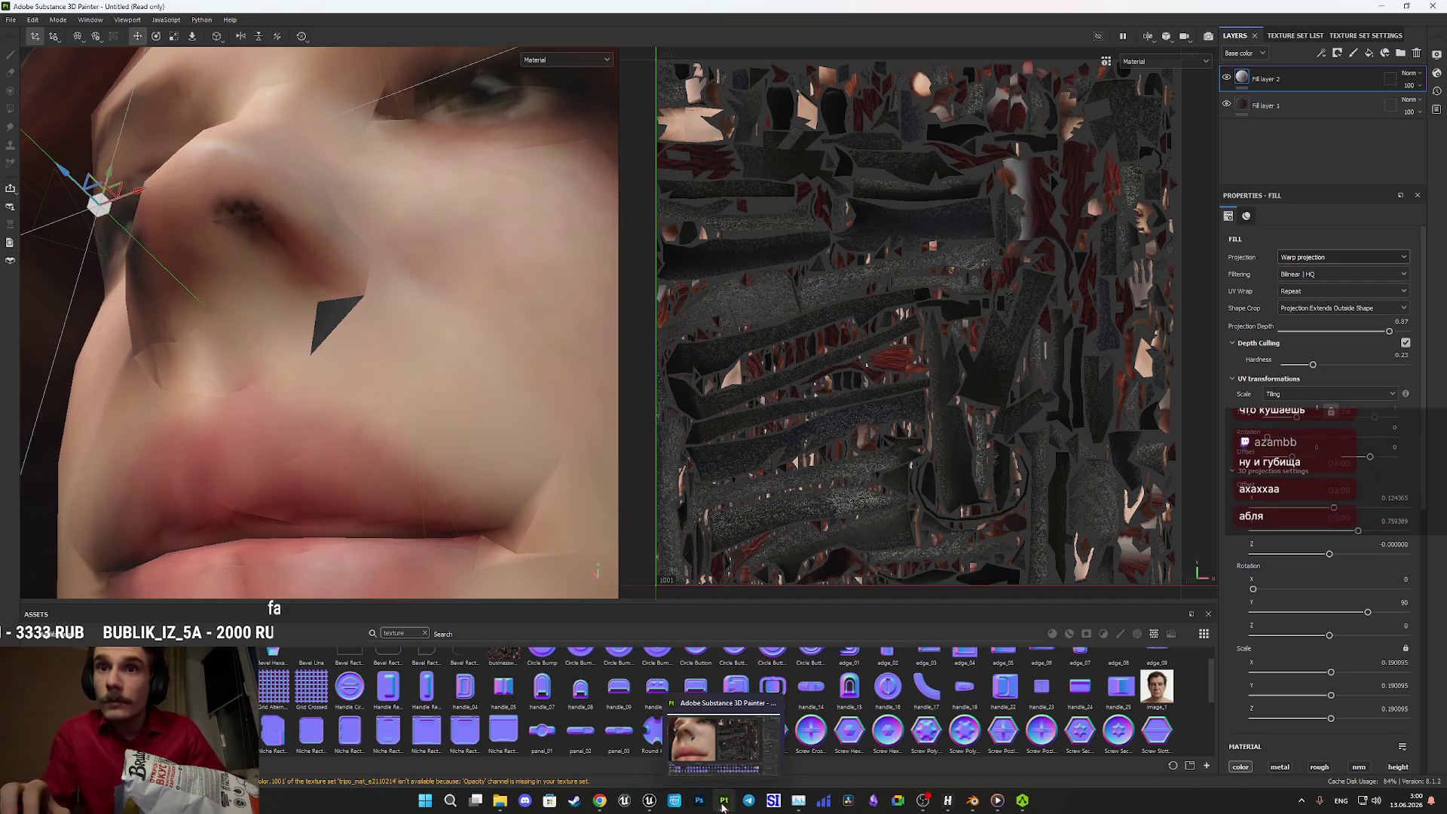
left_click(972, 800)
scroll(467, 308, "up", 5)
- In Edit Mode, select the dark triangle face by the nose and open the UV Editing workspace
scroll(467, 308, "down", 3)
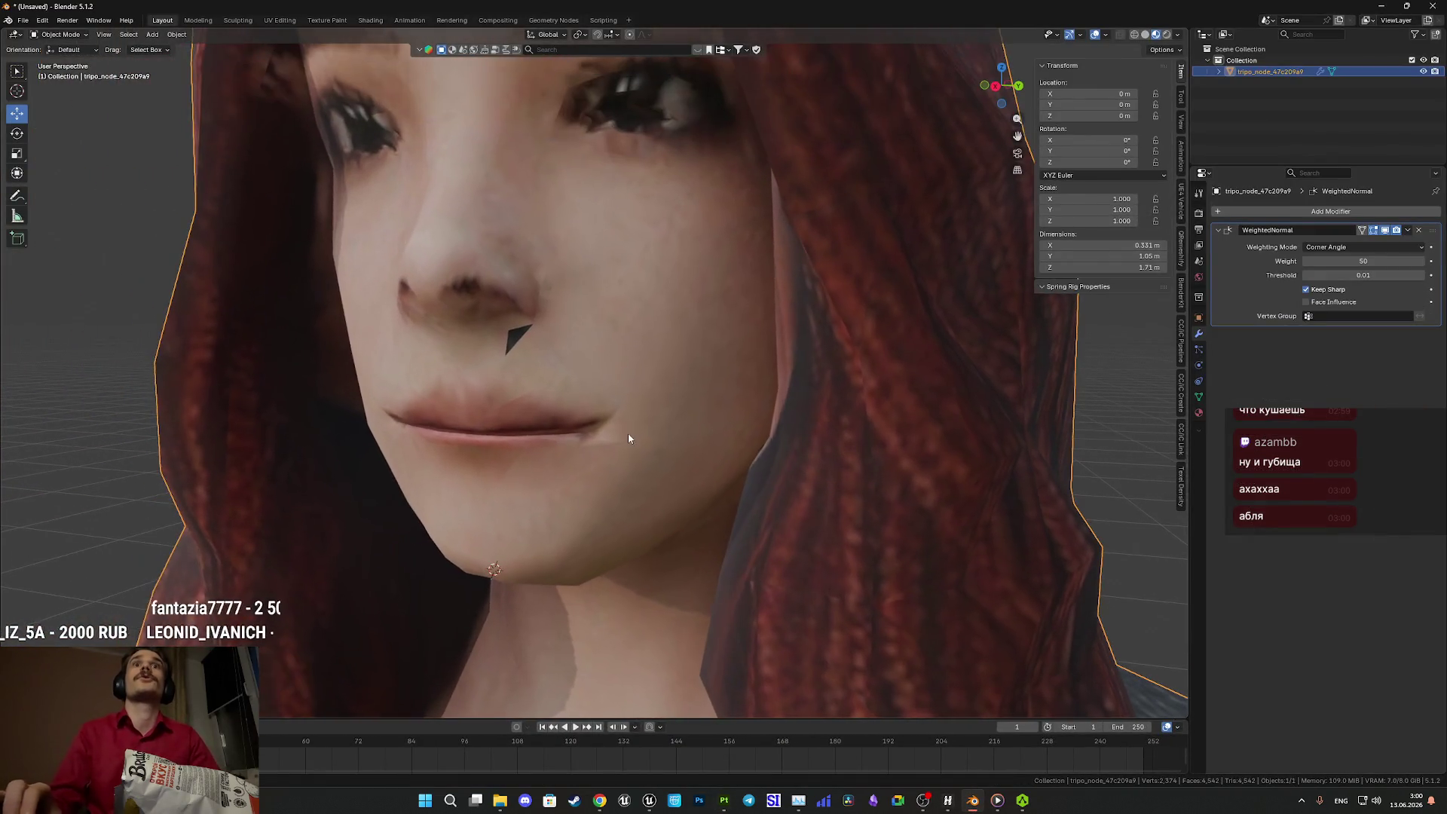
scroll(693, 390, "up", 1)
key("Tab")
scroll(560, 319, "up", 4)
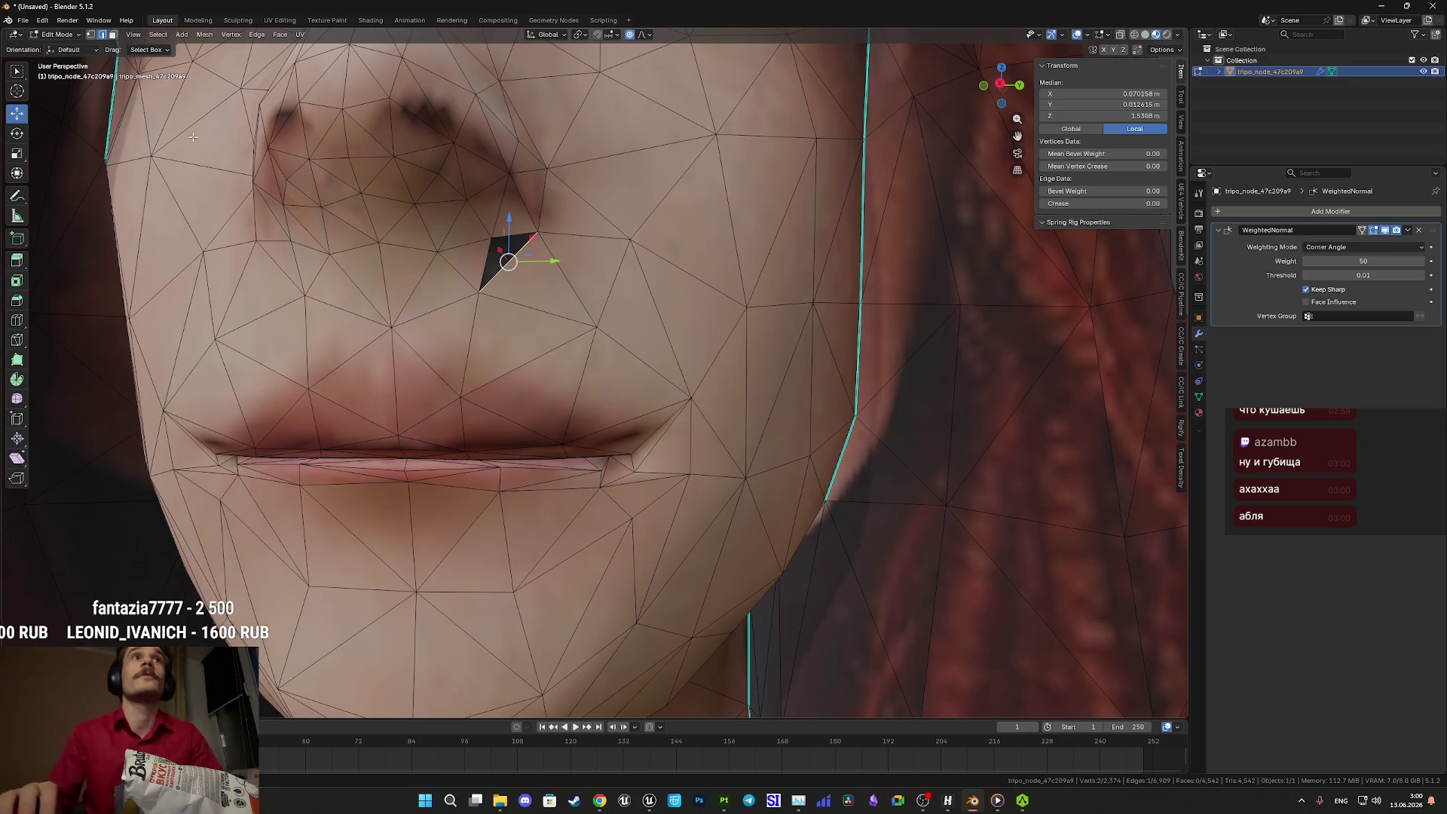
left_click(113, 36)
left_click(505, 253)
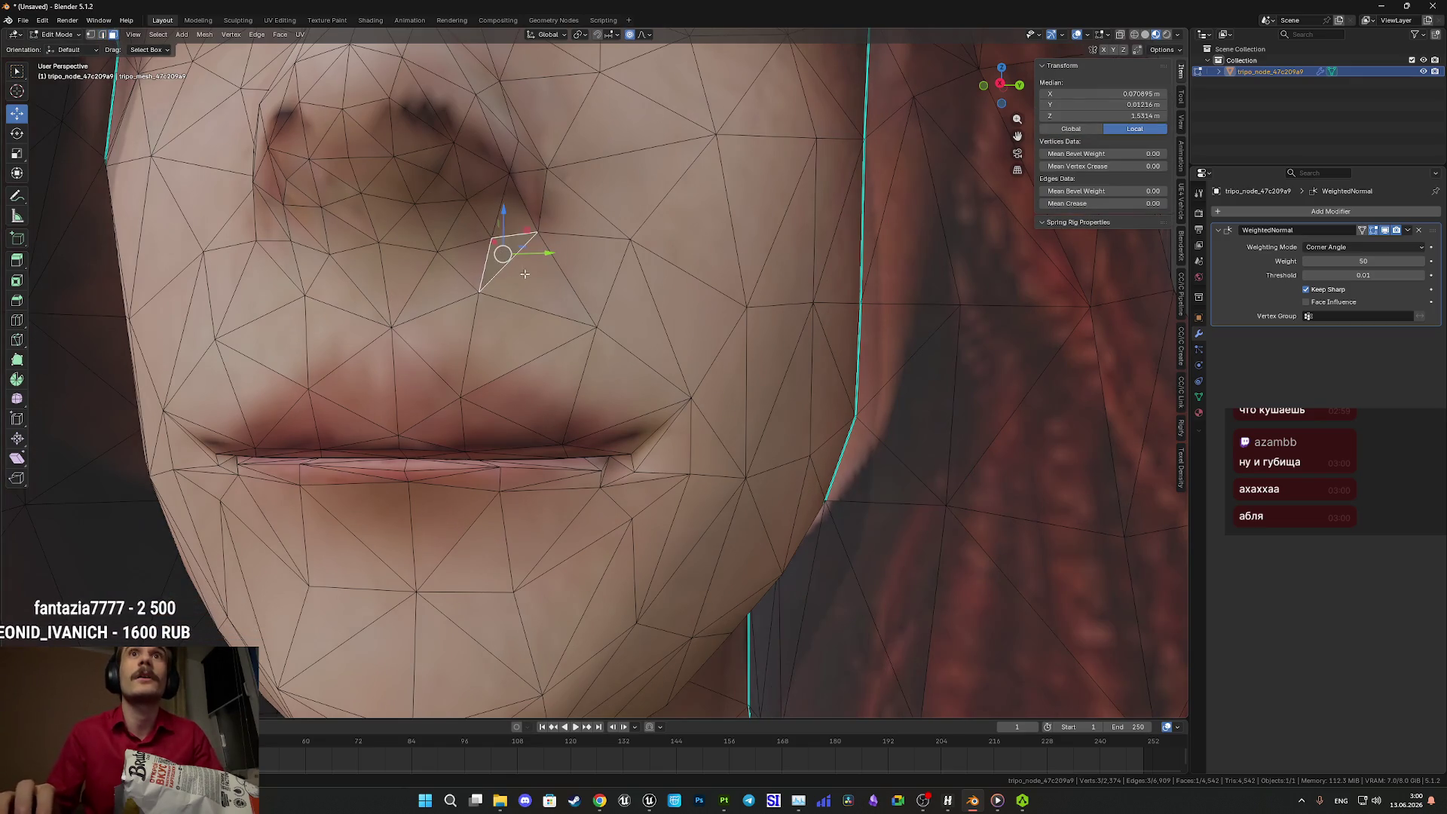
left_click(279, 20)
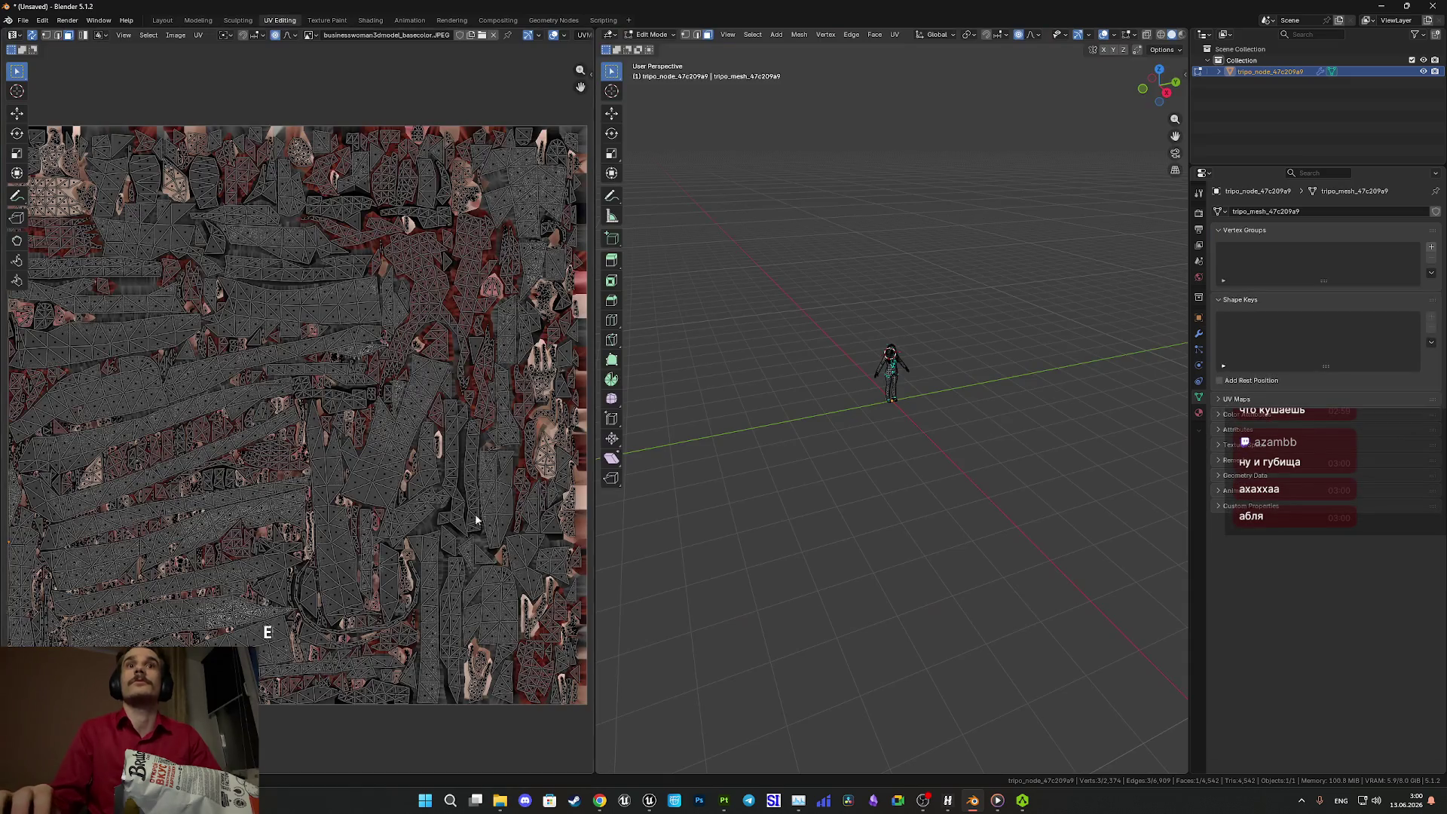
- Unwrap the selected triangle and shrink its UV island in two scaling passes
scroll(324, 526, "down", 3)
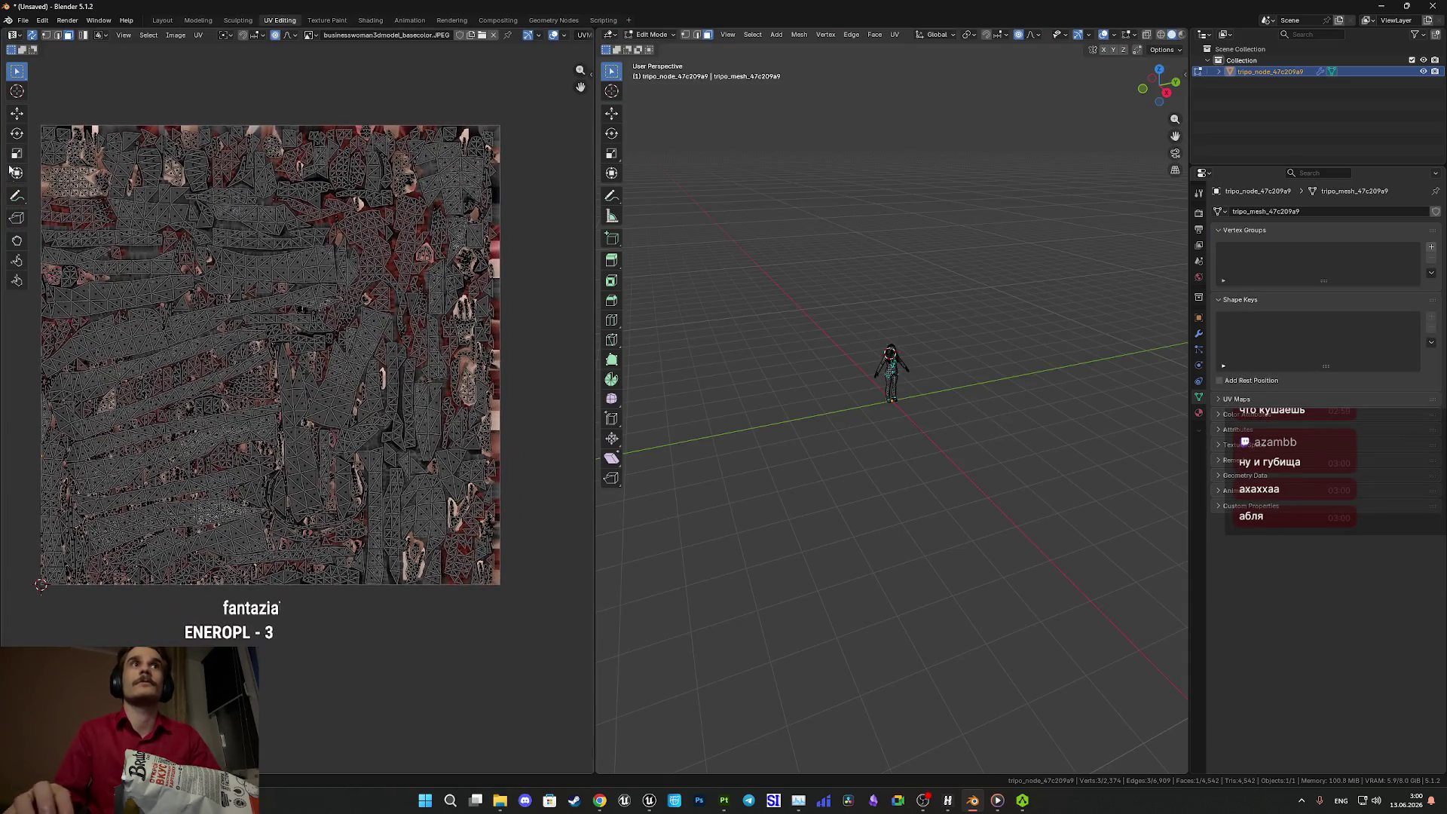
left_click(15, 115)
scroll(100, 446, "up", 10)
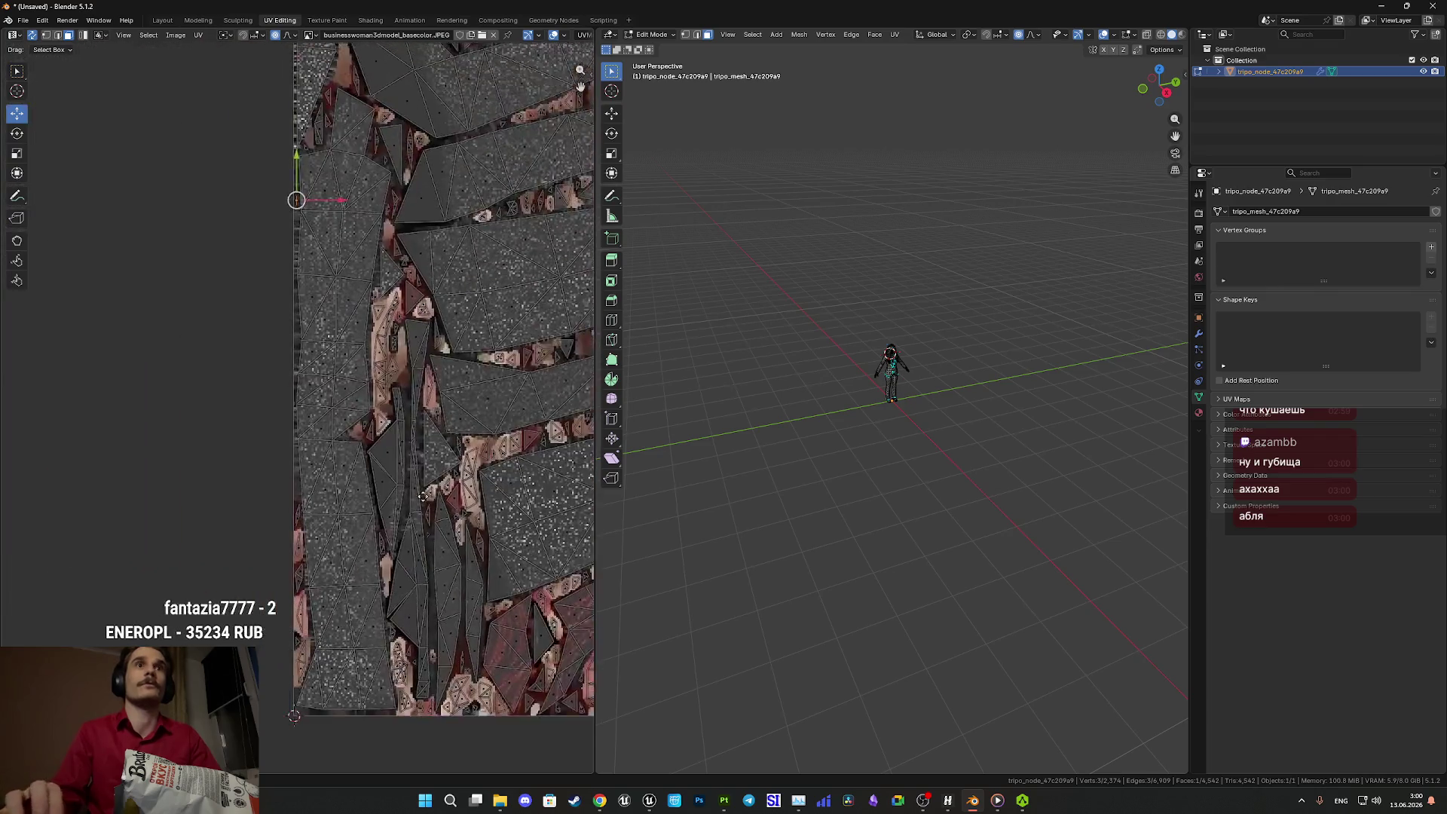
scroll(383, 369, "up", 5)
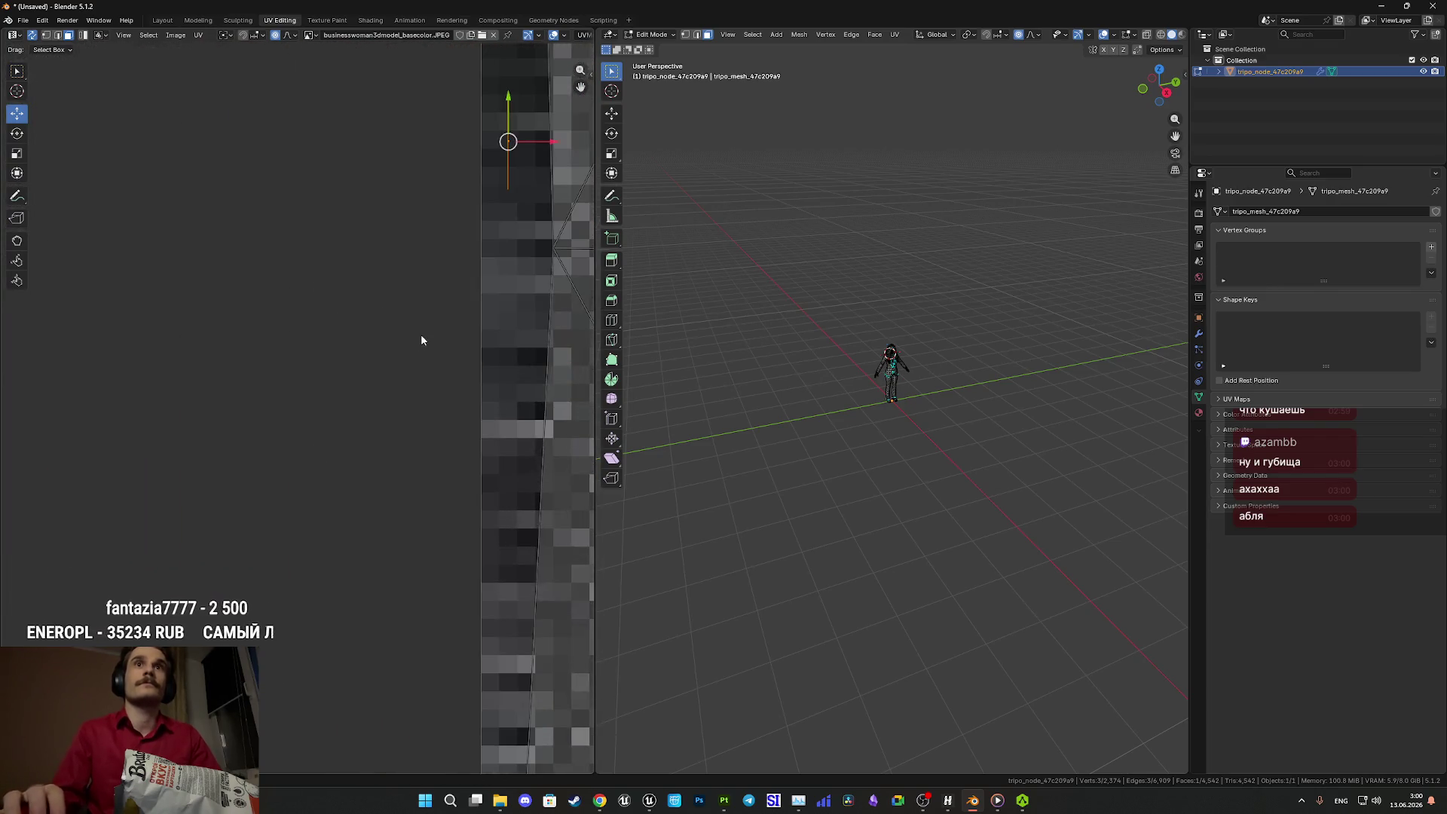
left_click(896, 36)
left_click(938, 47)
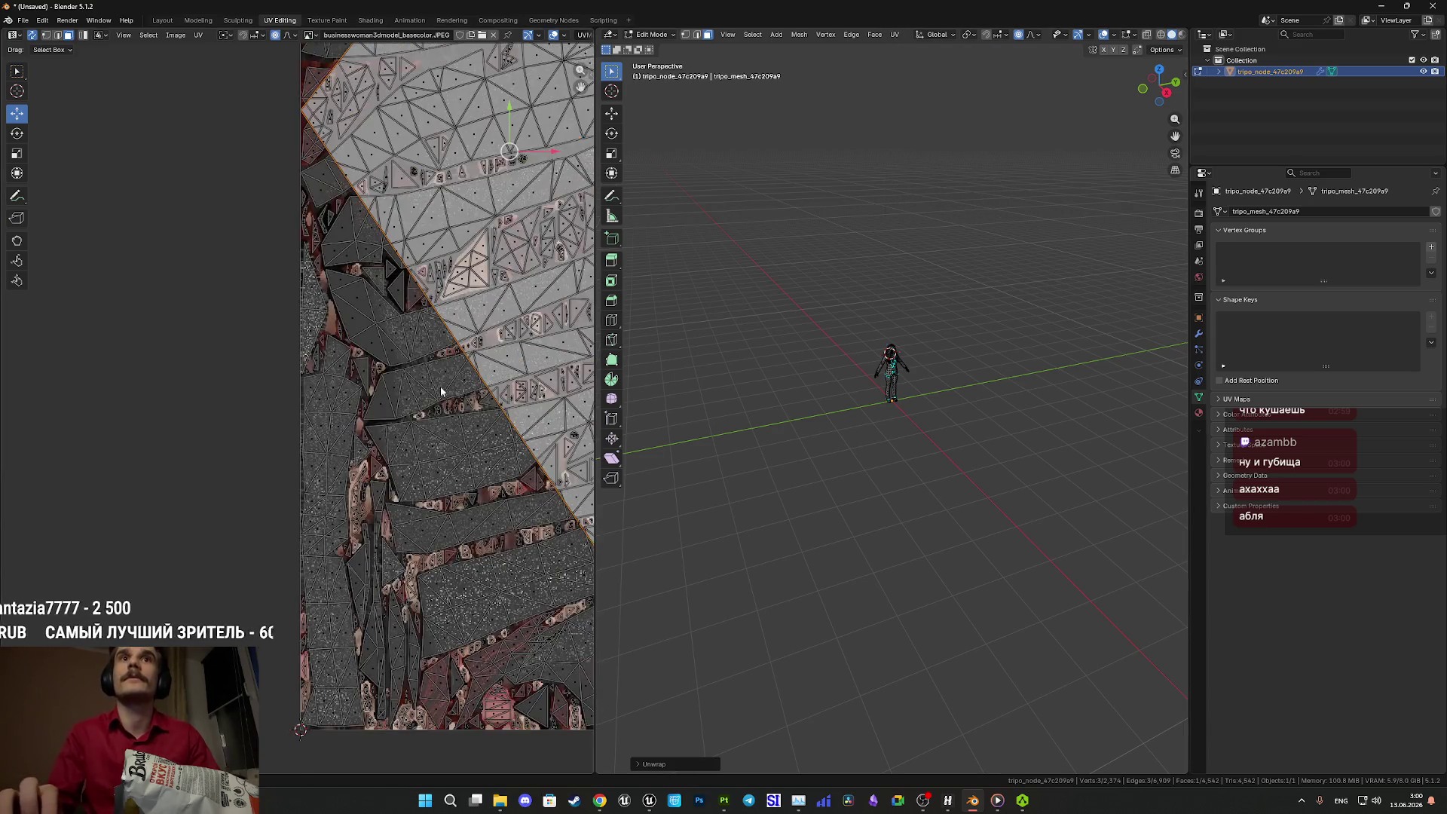
scroll(441, 391, "down", 6)
key("s")
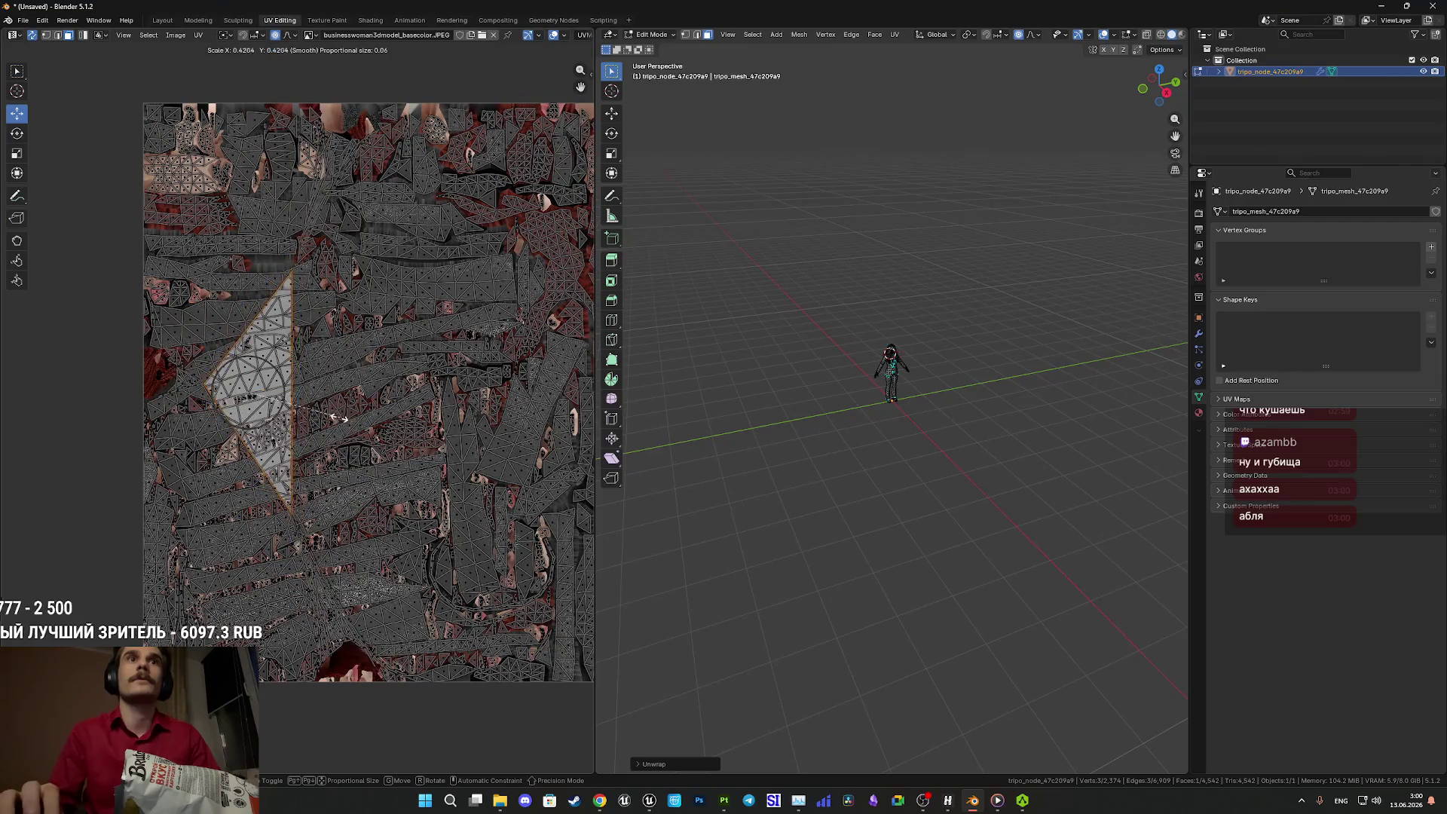
left_click(358, 431)
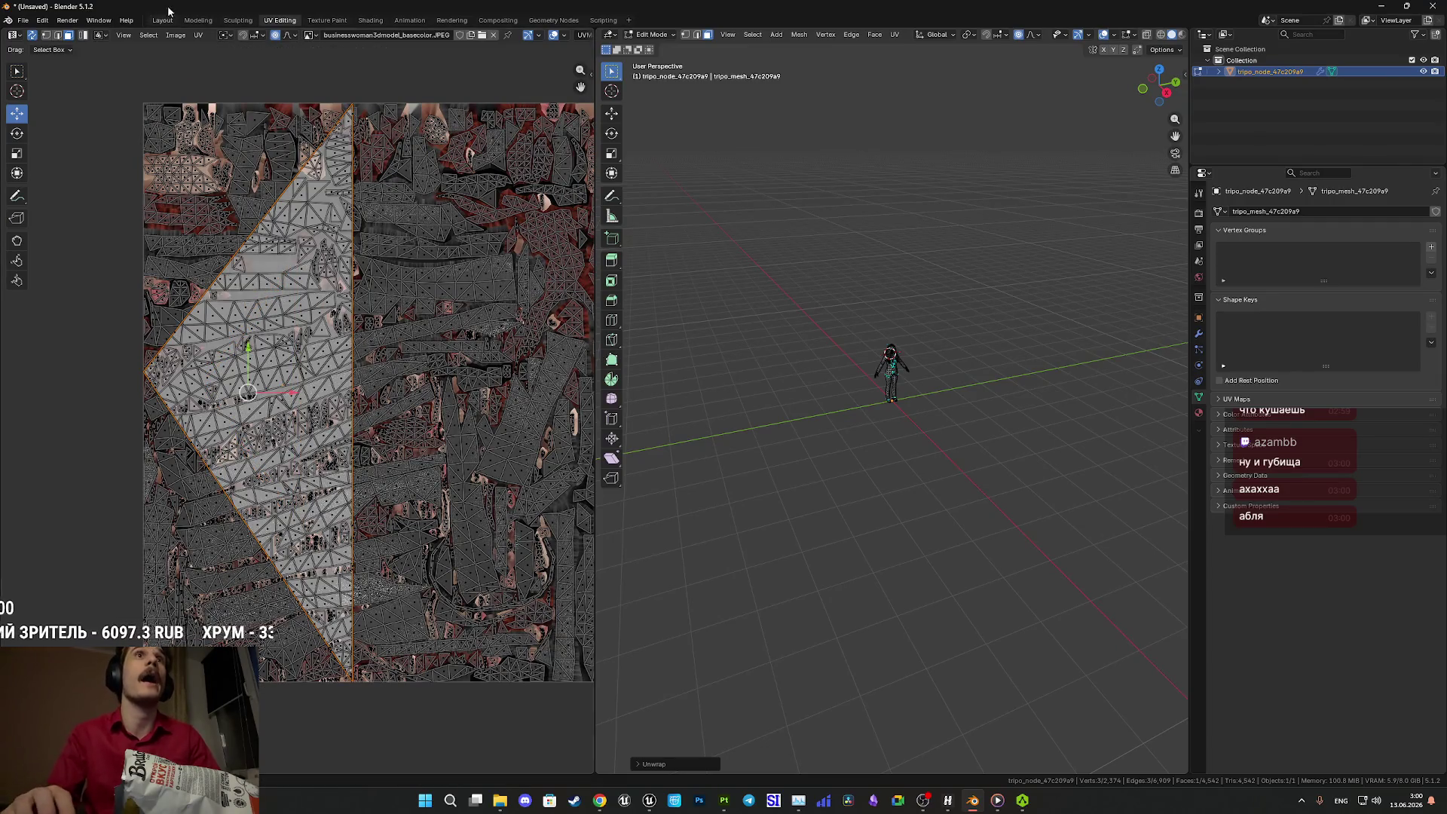
key("s")
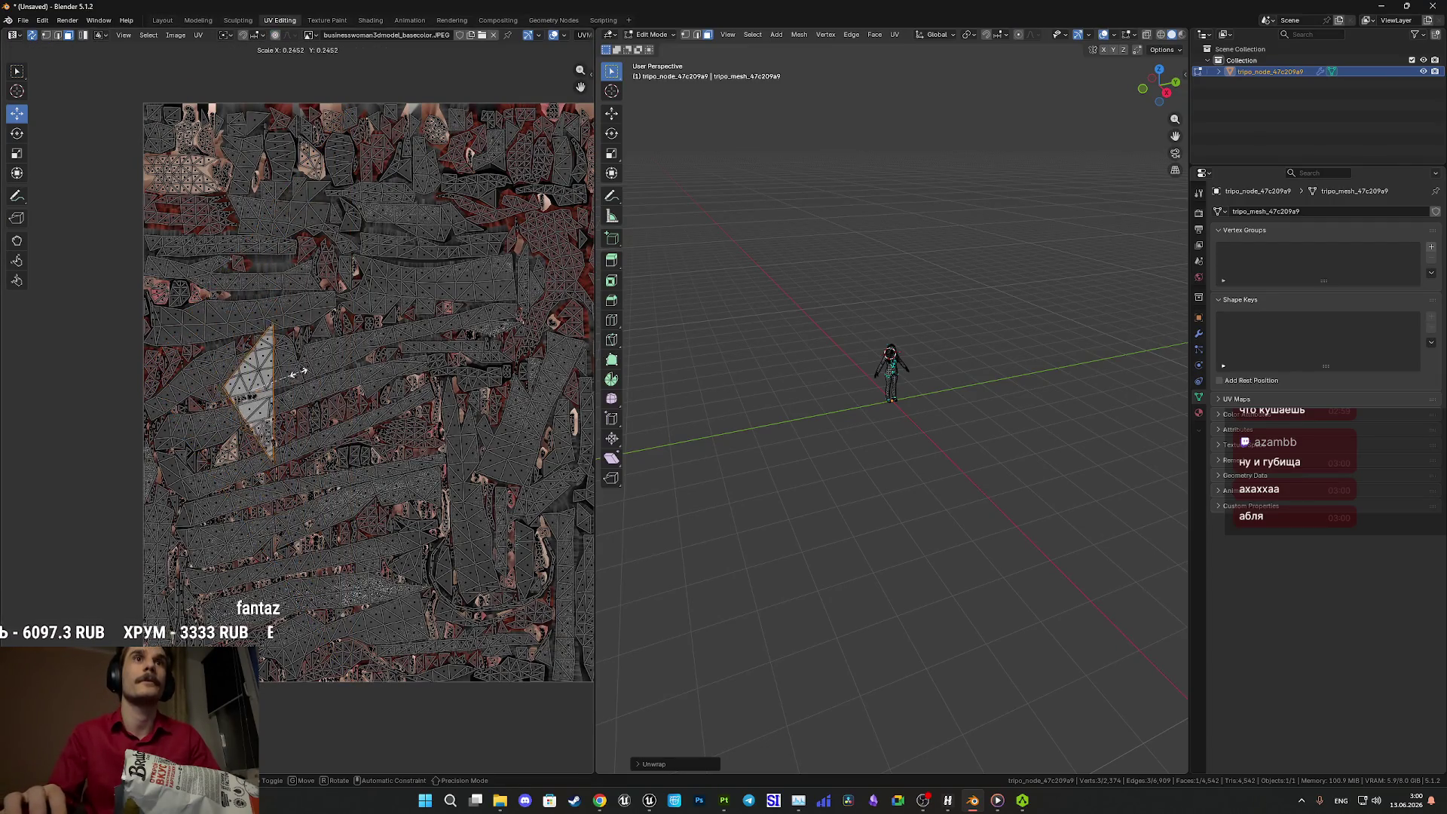
left_click(248, 390)
- Move and rotate the small UV triangle, dropping it onto the cheek area of the texture
scroll(242, 394, "up", 2)
key("g")
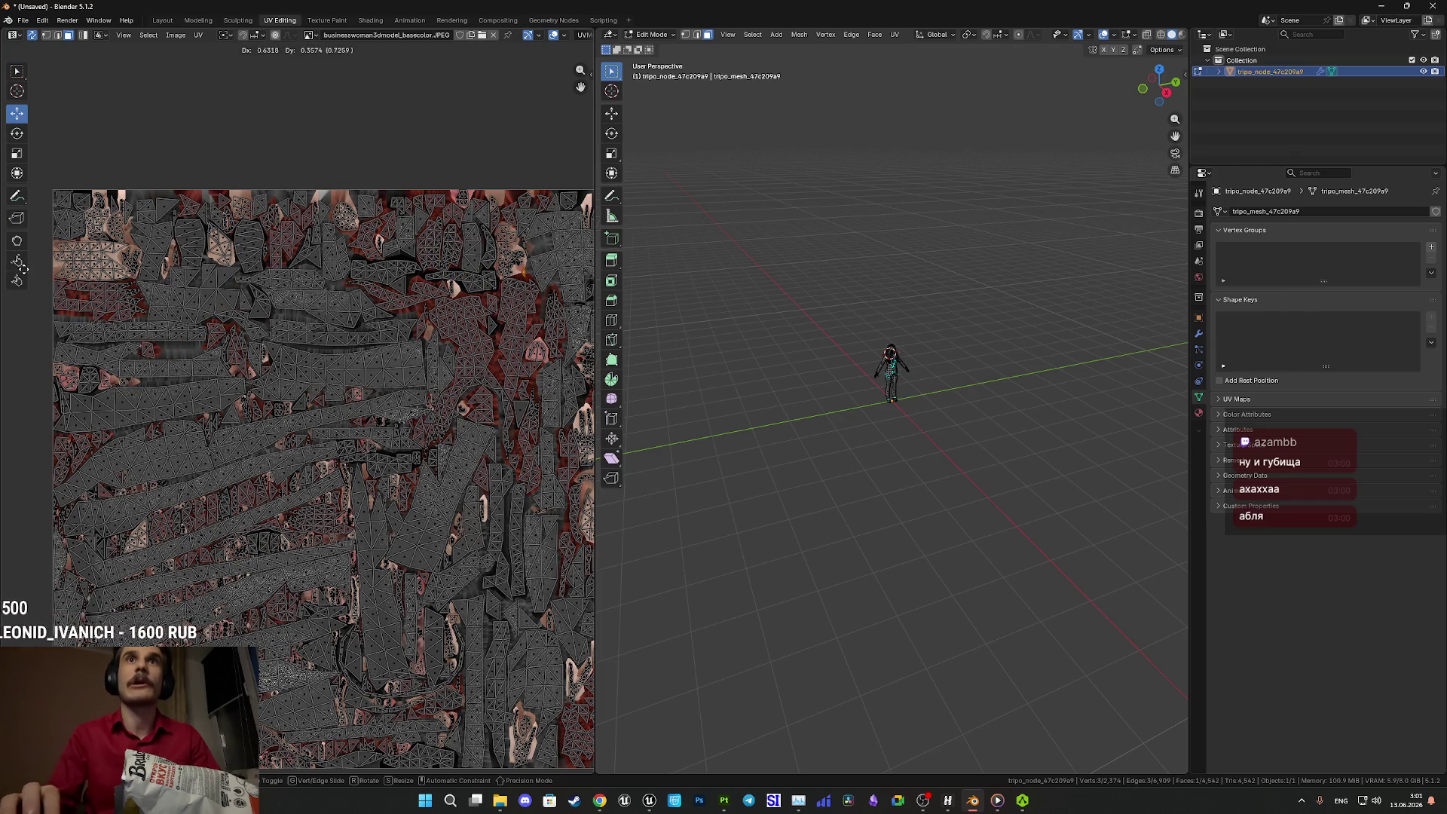
left_click(520, 269)
scroll(383, 454, "up", 5)
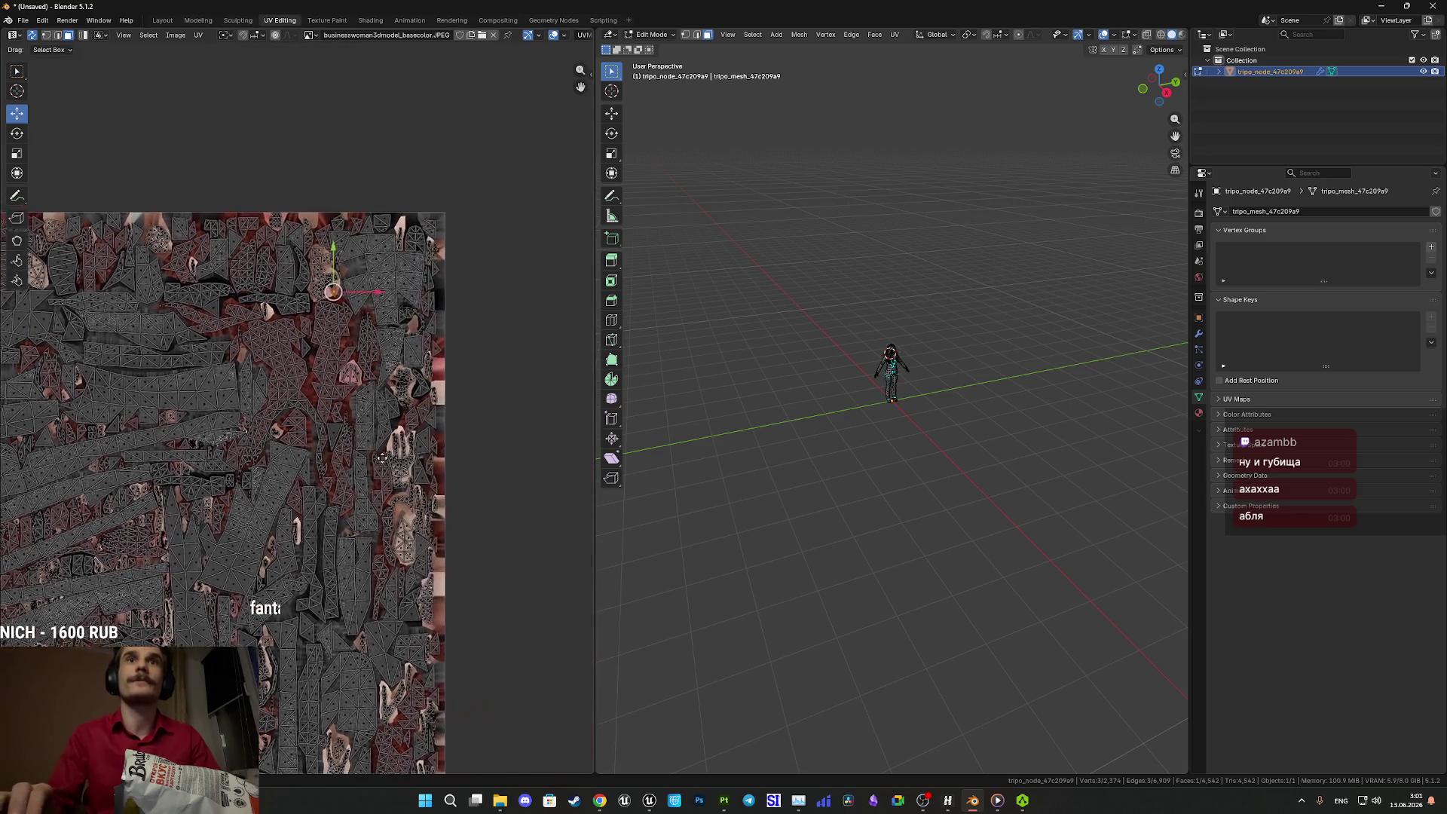
scroll(383, 455, "up", 4)
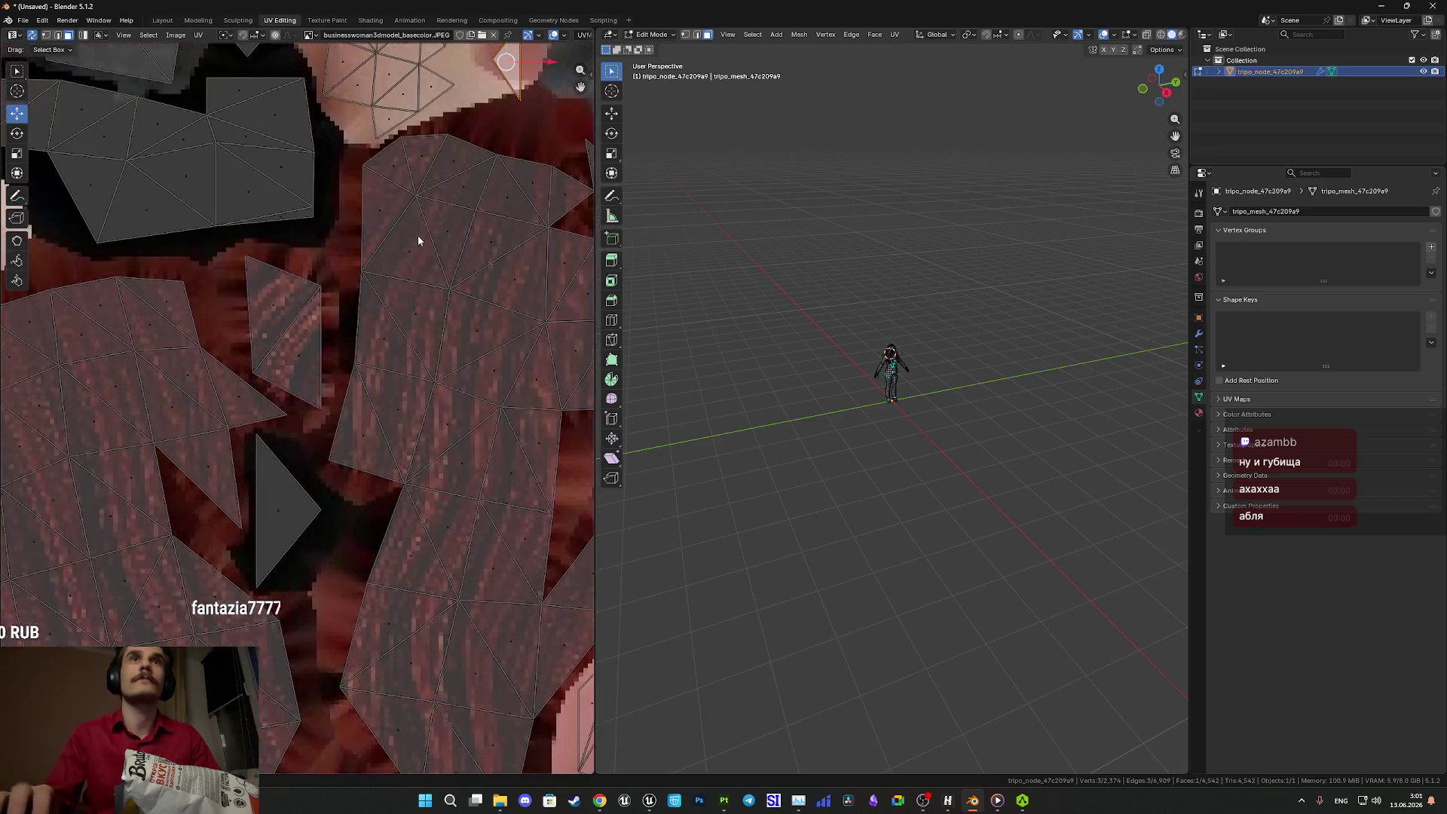
key("g")
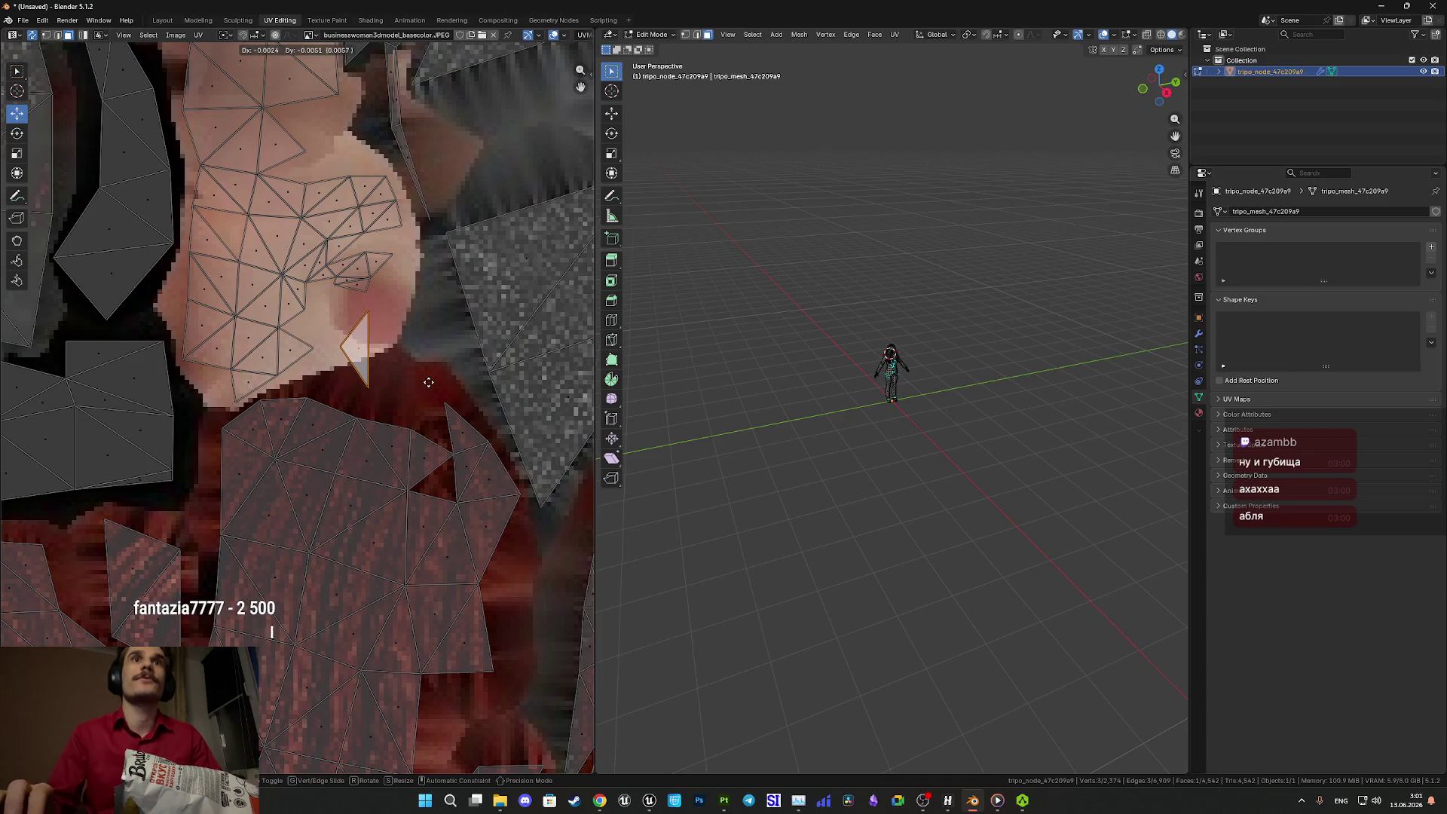
key("r")
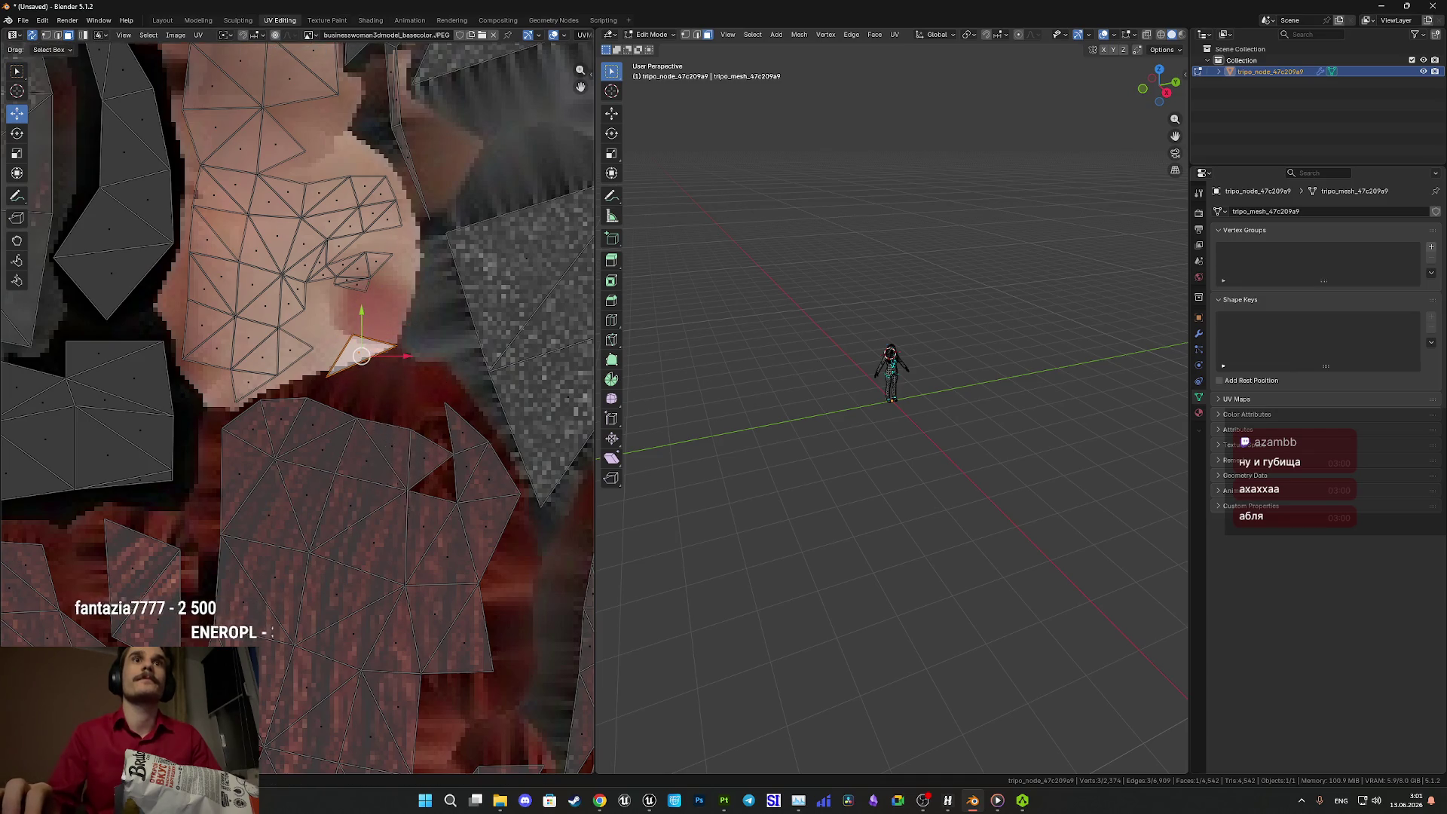
left_click(444, 526)
key("g")
left_click(451, 526)
- Return the character mesh to Object Mode
scroll(449, 530, "down", 5)
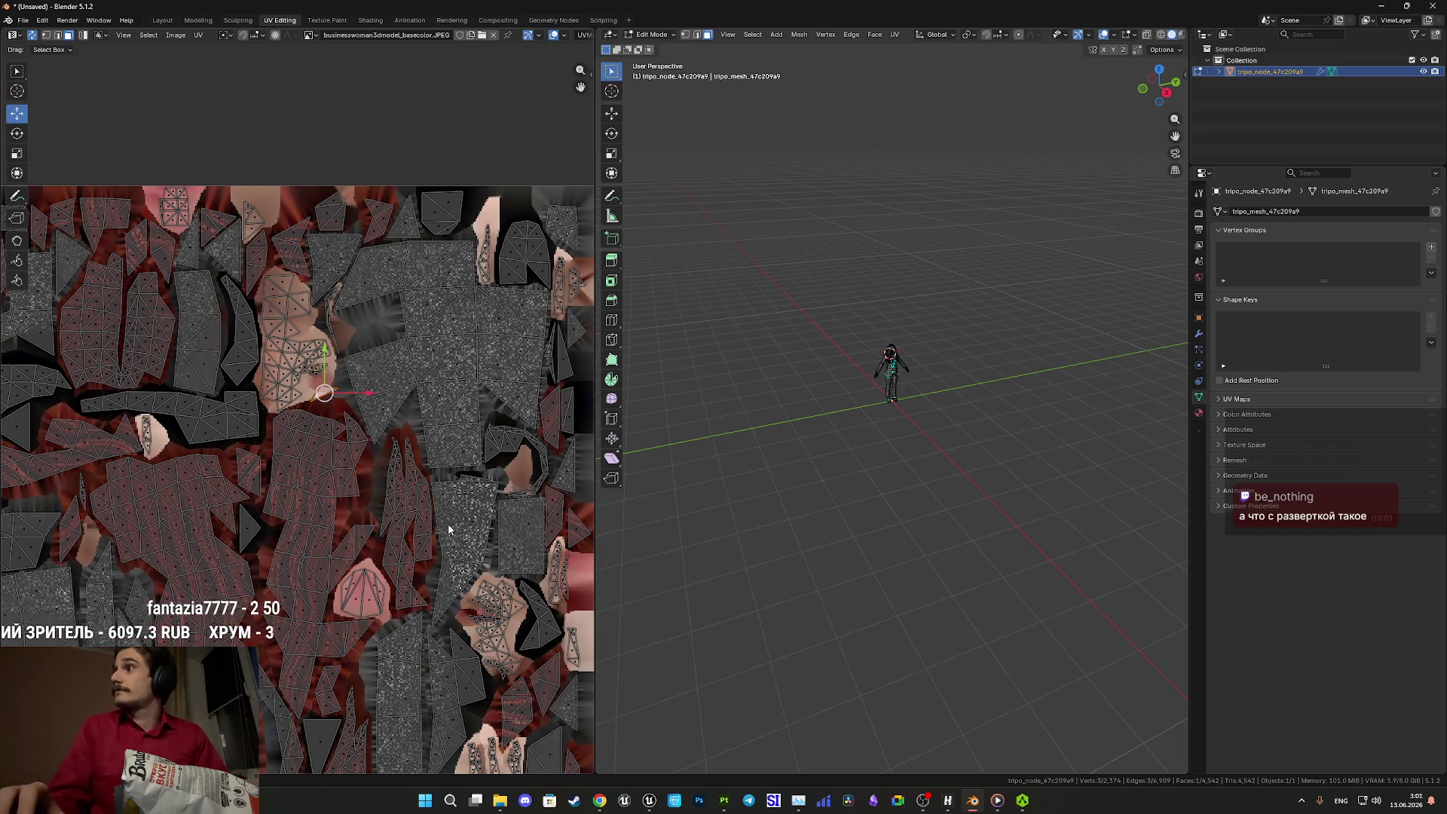
scroll(375, 345, "down", 8)
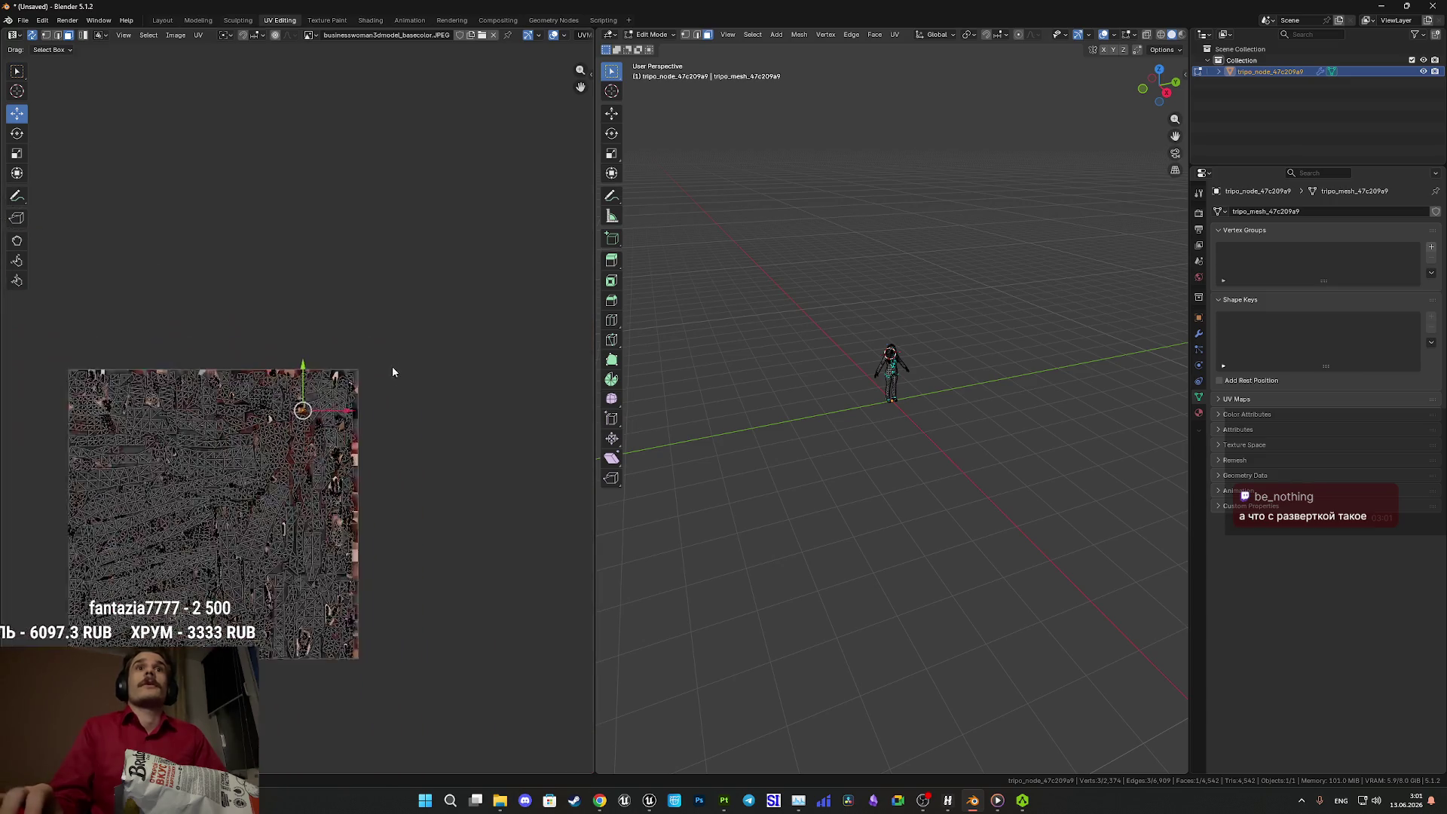
key("Tab")
scroll(912, 419, "up", 10)
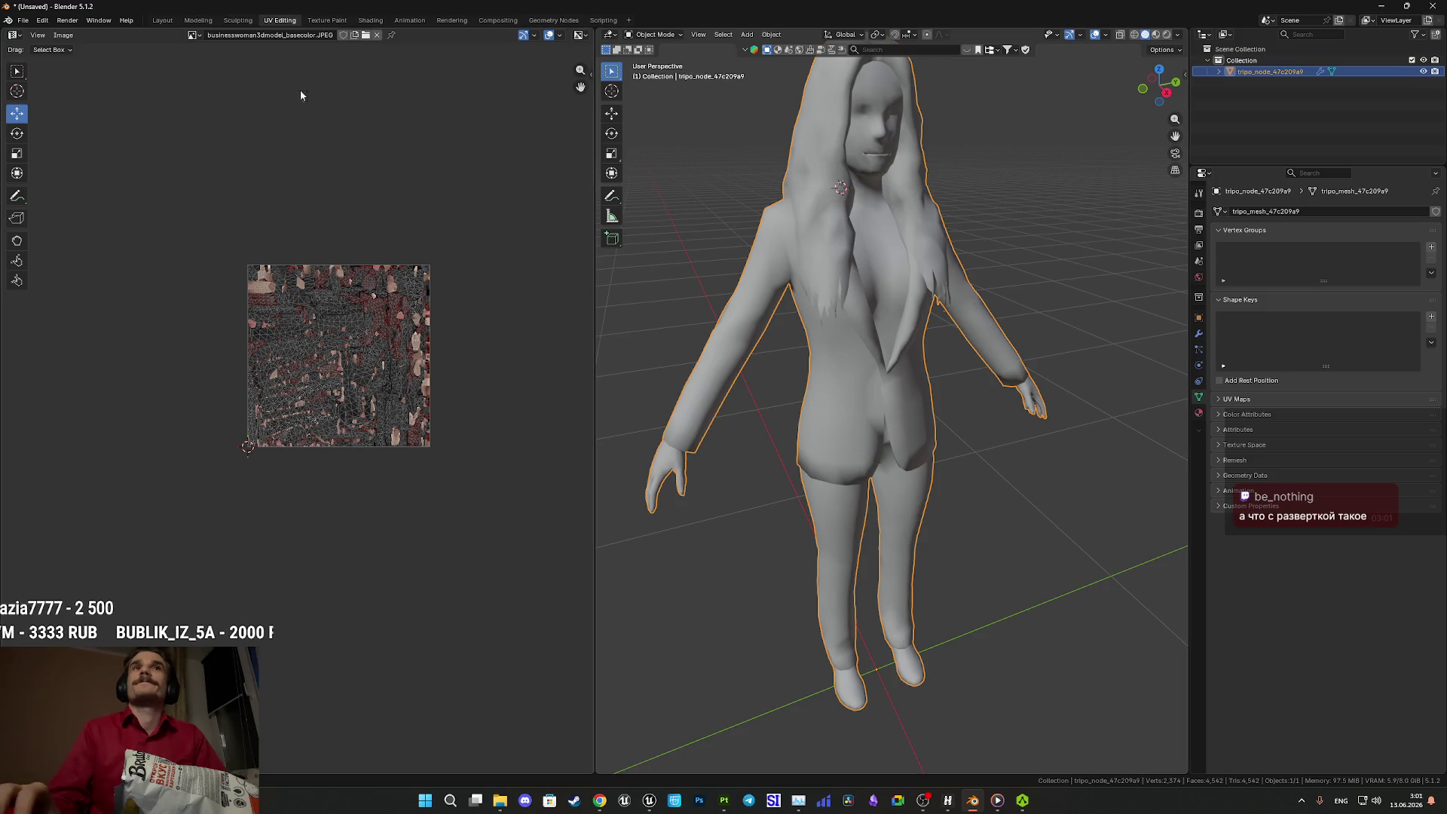
- Export the character as FBX, overwriting NGirl2_M.fbx, then minimize Blender
left_click(23, 20)
mouse_move(68, 194)
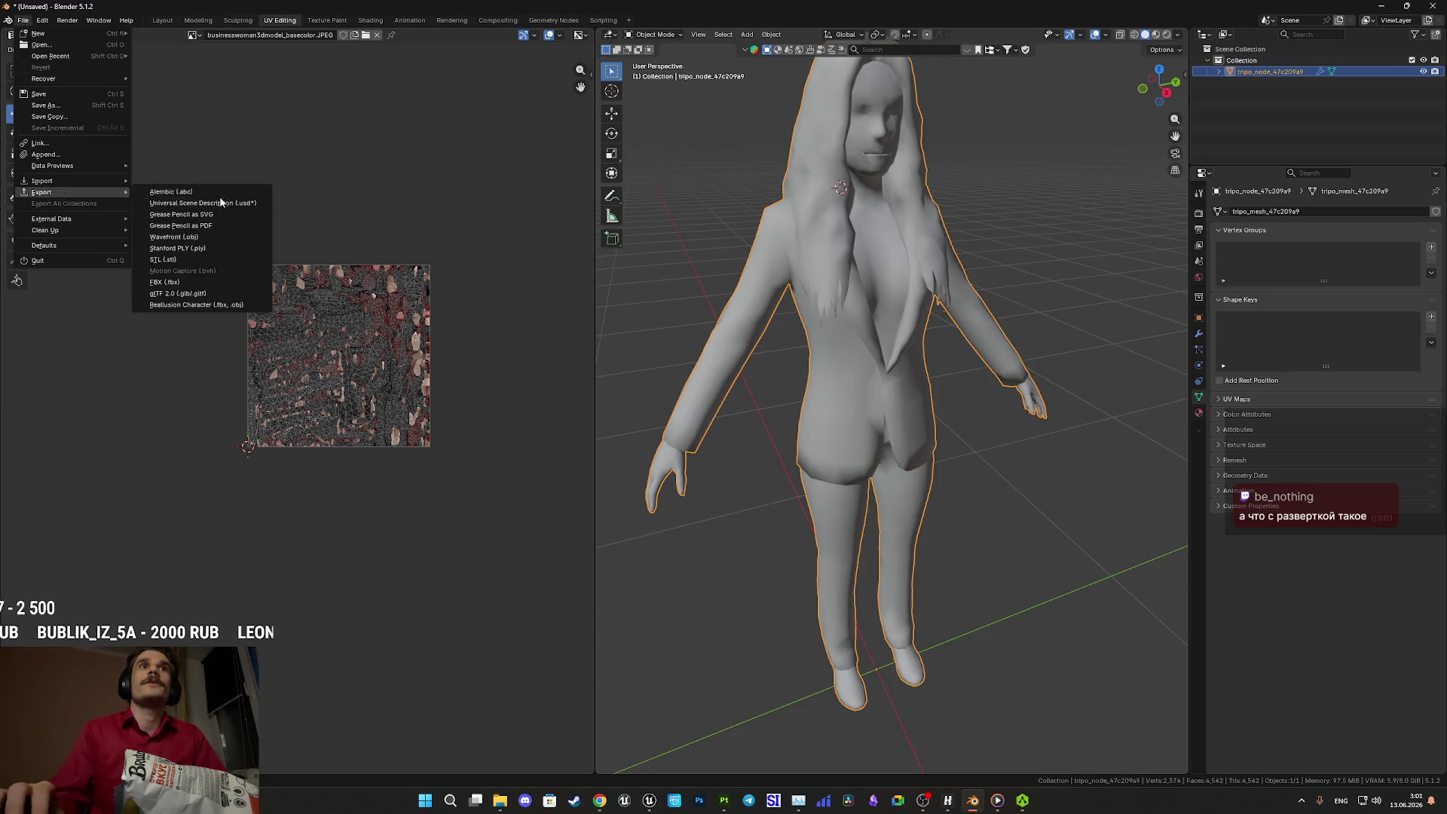
left_click(194, 283)
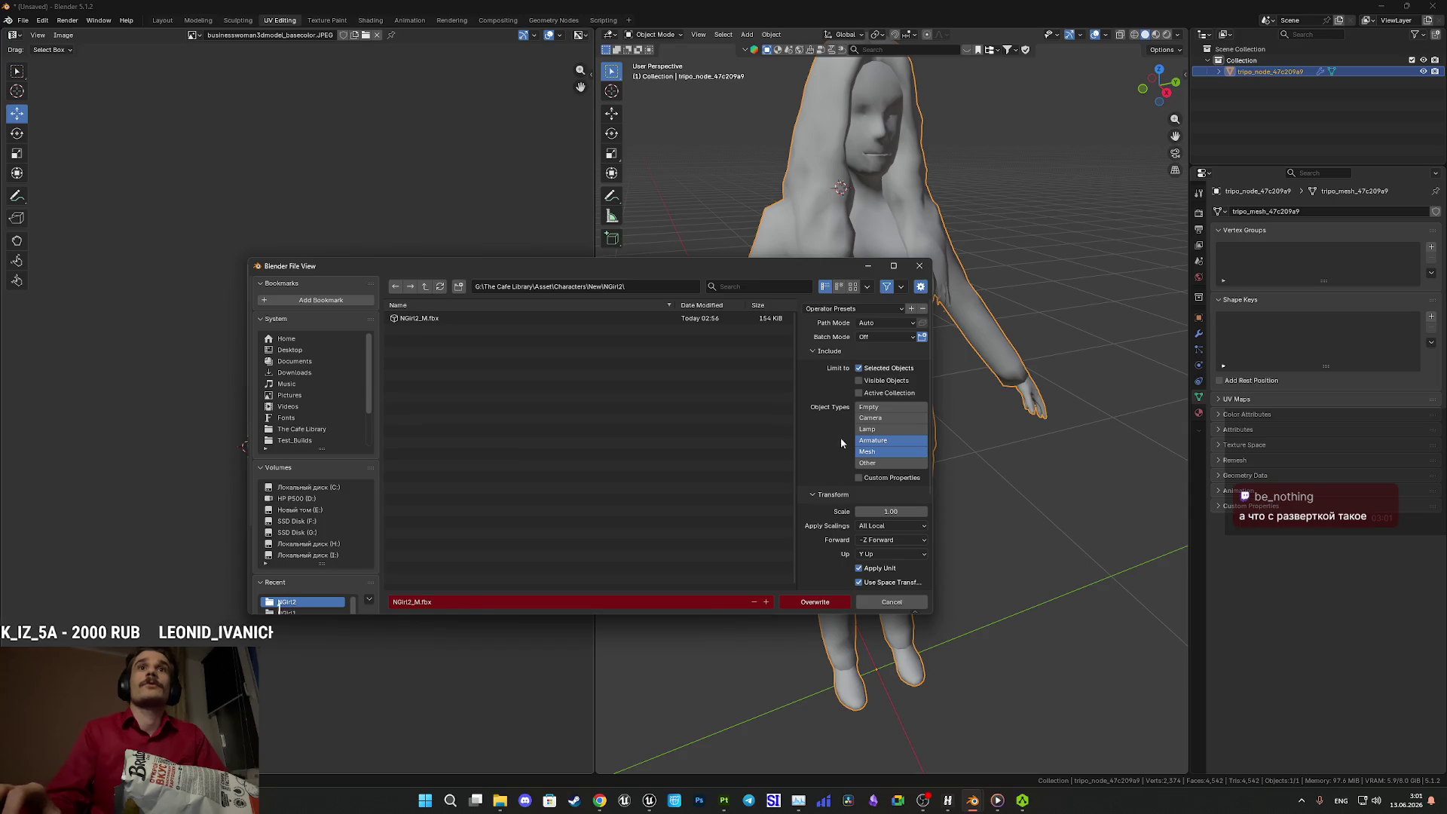
left_click(817, 602)
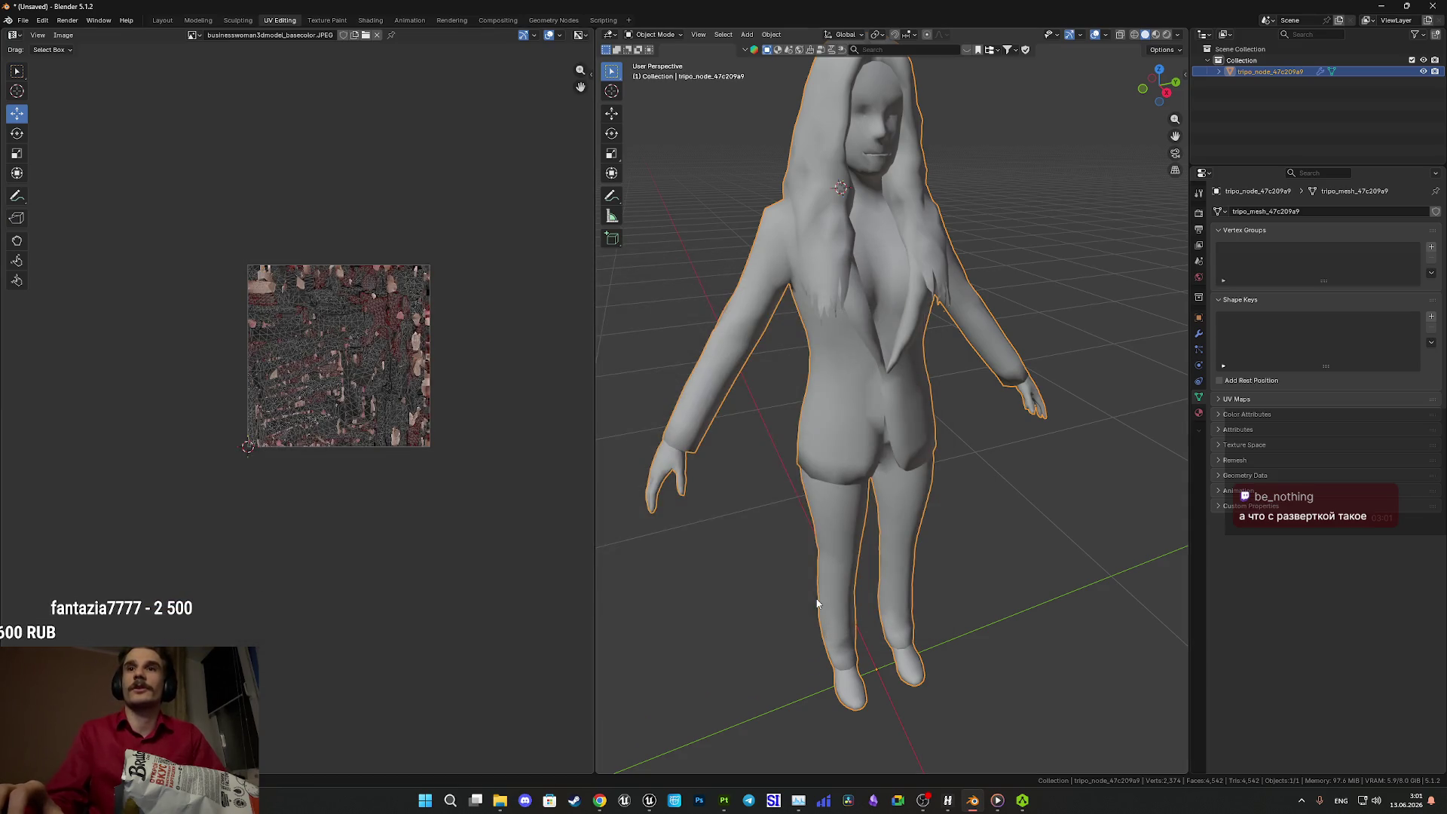
left_click(1382, 5)
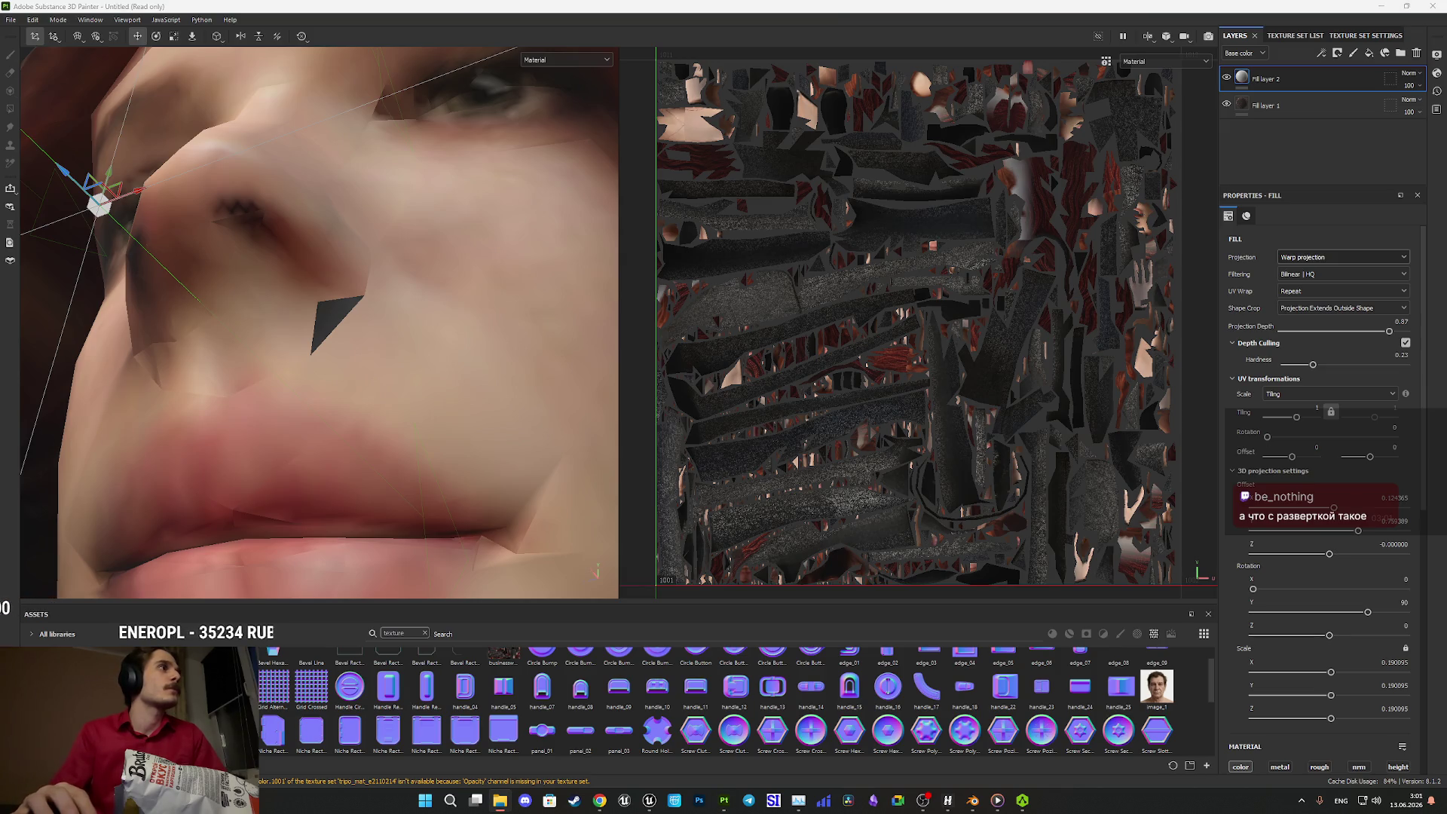
- Reload the updated NGirl2_M mesh via Project configuration and orbit to a frontal view of the projected face
key("ctrl+shift+p")
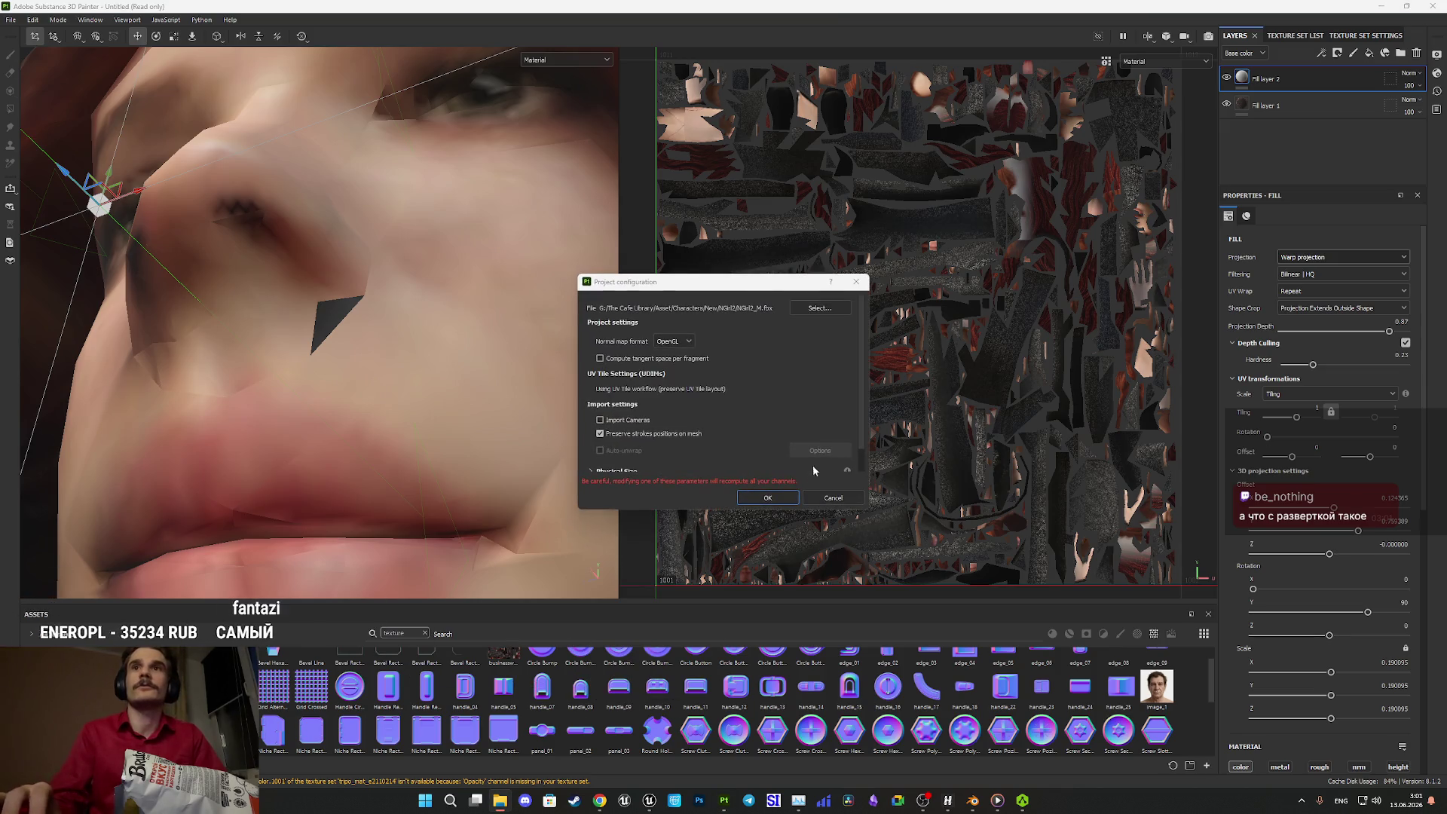
left_click(768, 498)
scroll(599, 410, "up", 5)
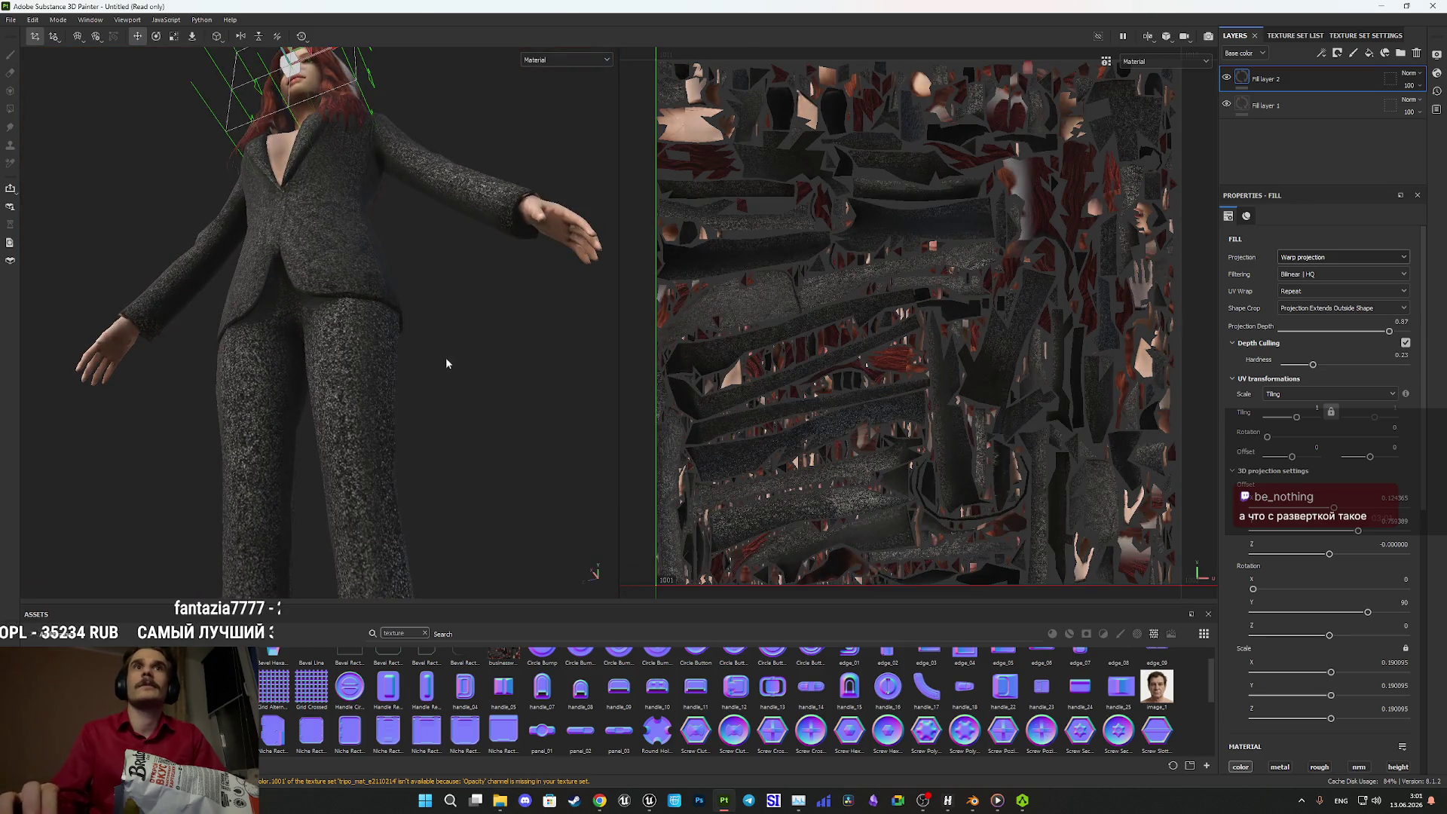
scroll(328, 466, "up", 5)
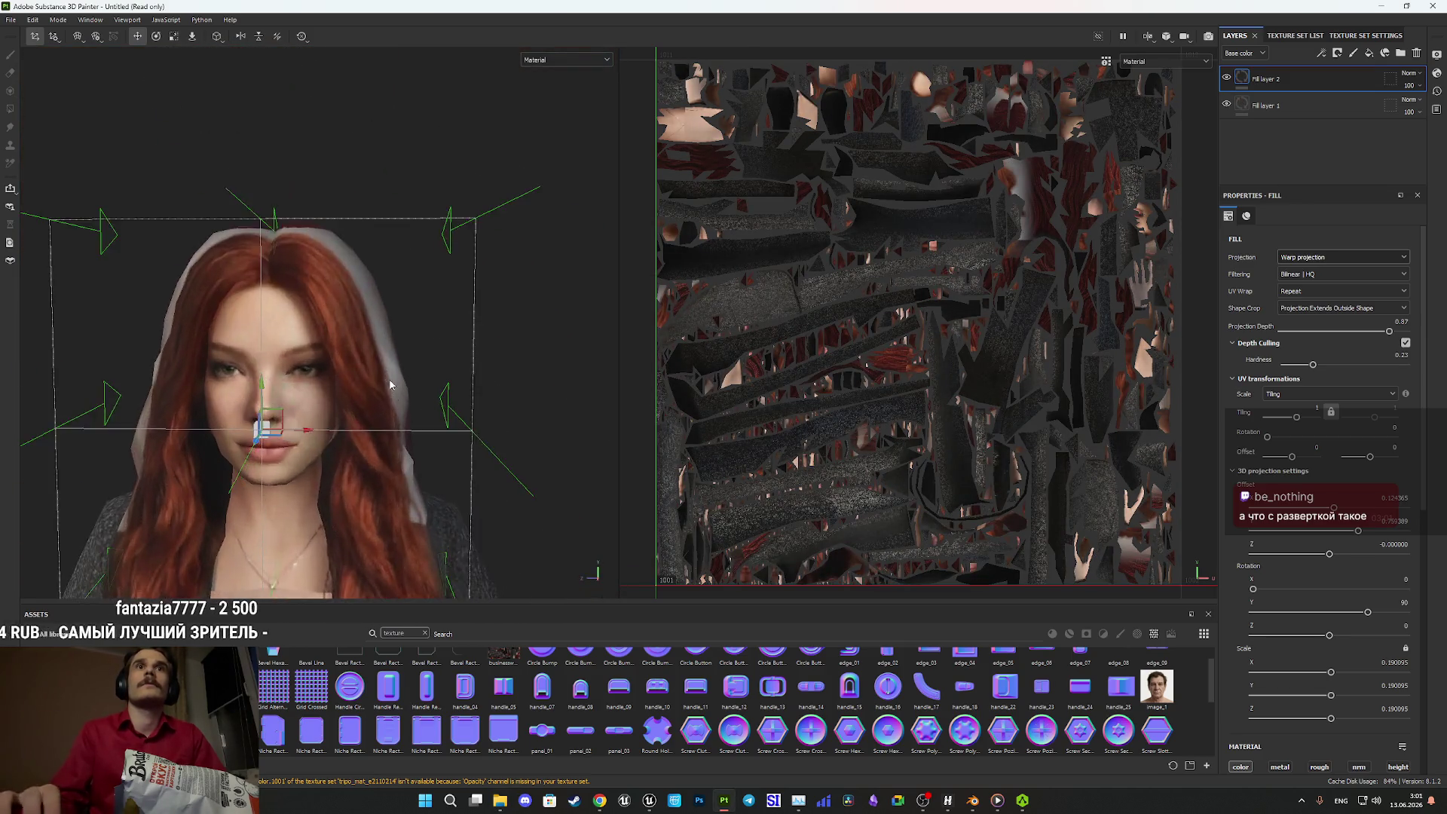
scroll(328, 466, "up", 5)
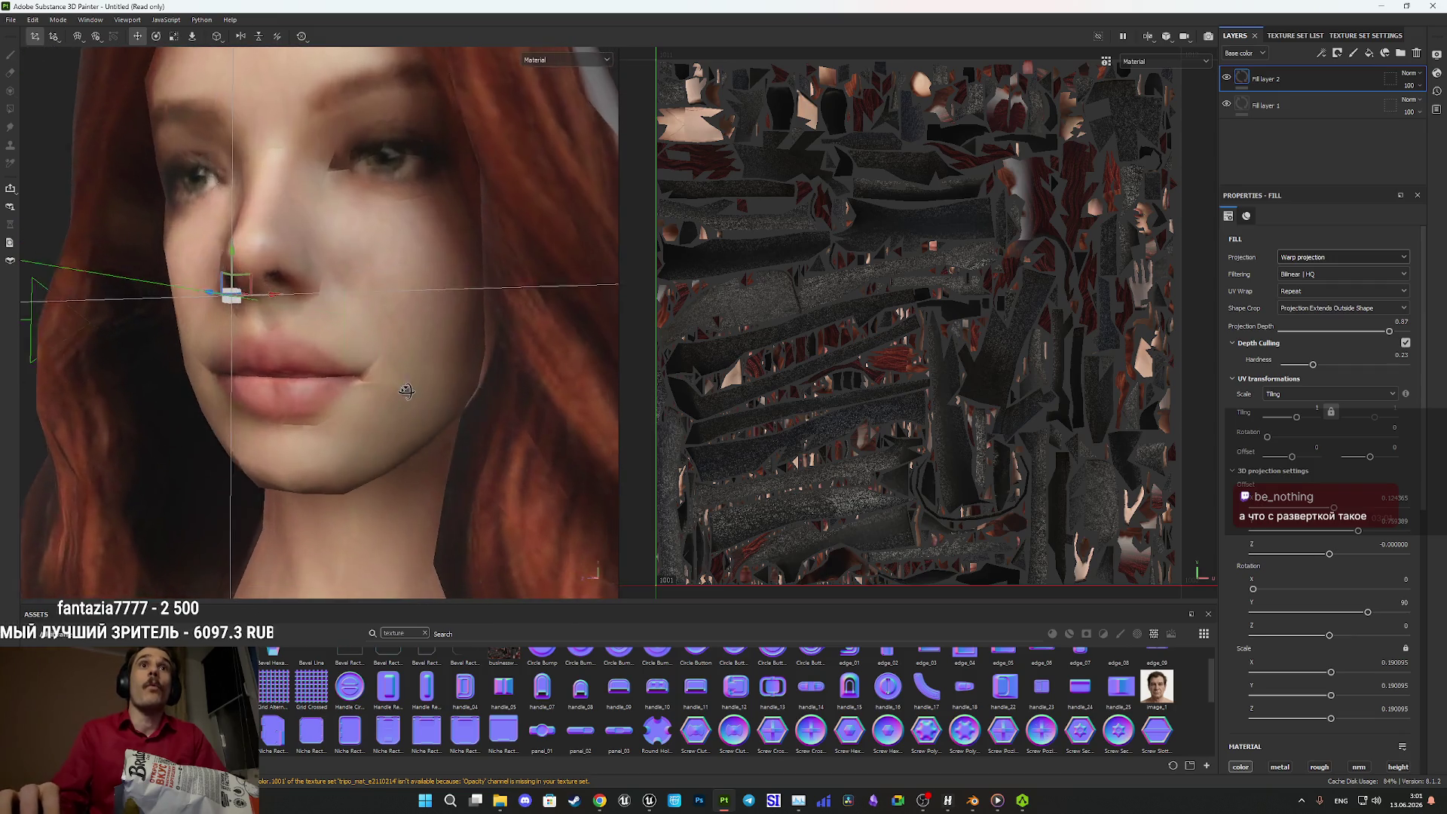
left_click_drag(395, 410, 397, 404)
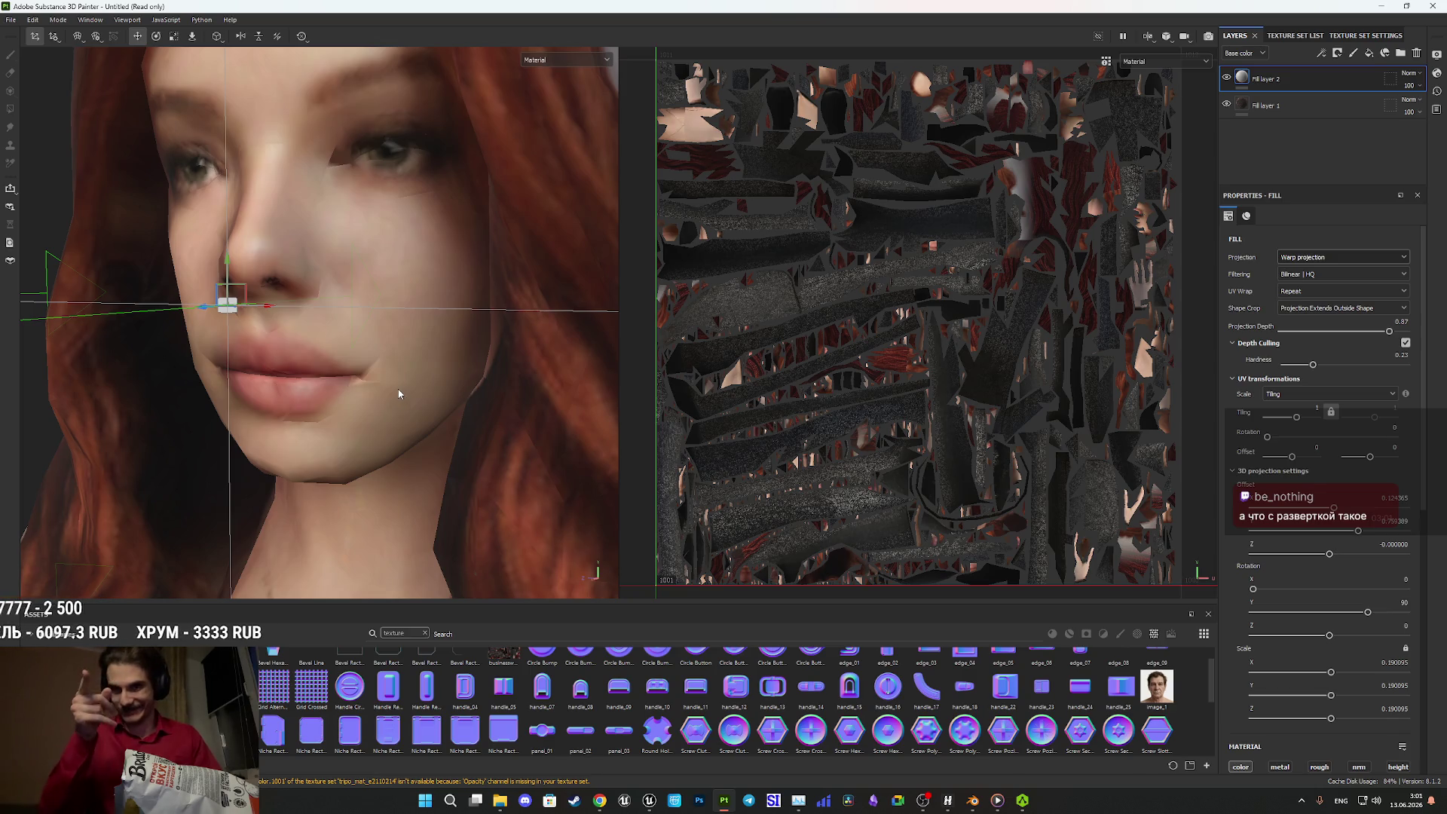
mouse_move(357, 373)
left_mouse_down()
mouse_move(436, 420)
mouse_move(476, 420)
mouse_move(279, 395)
mouse_move(347, 383)
mouse_move(463, 420)
mouse_move(377, 411)
mouse_move(564, 441)
mouse_move(574, 430)
mouse_move(507, 455)
mouse_move(406, 360)
mouse_move(459, 392)
mouse_move(854, 372)
left_mouse_up()
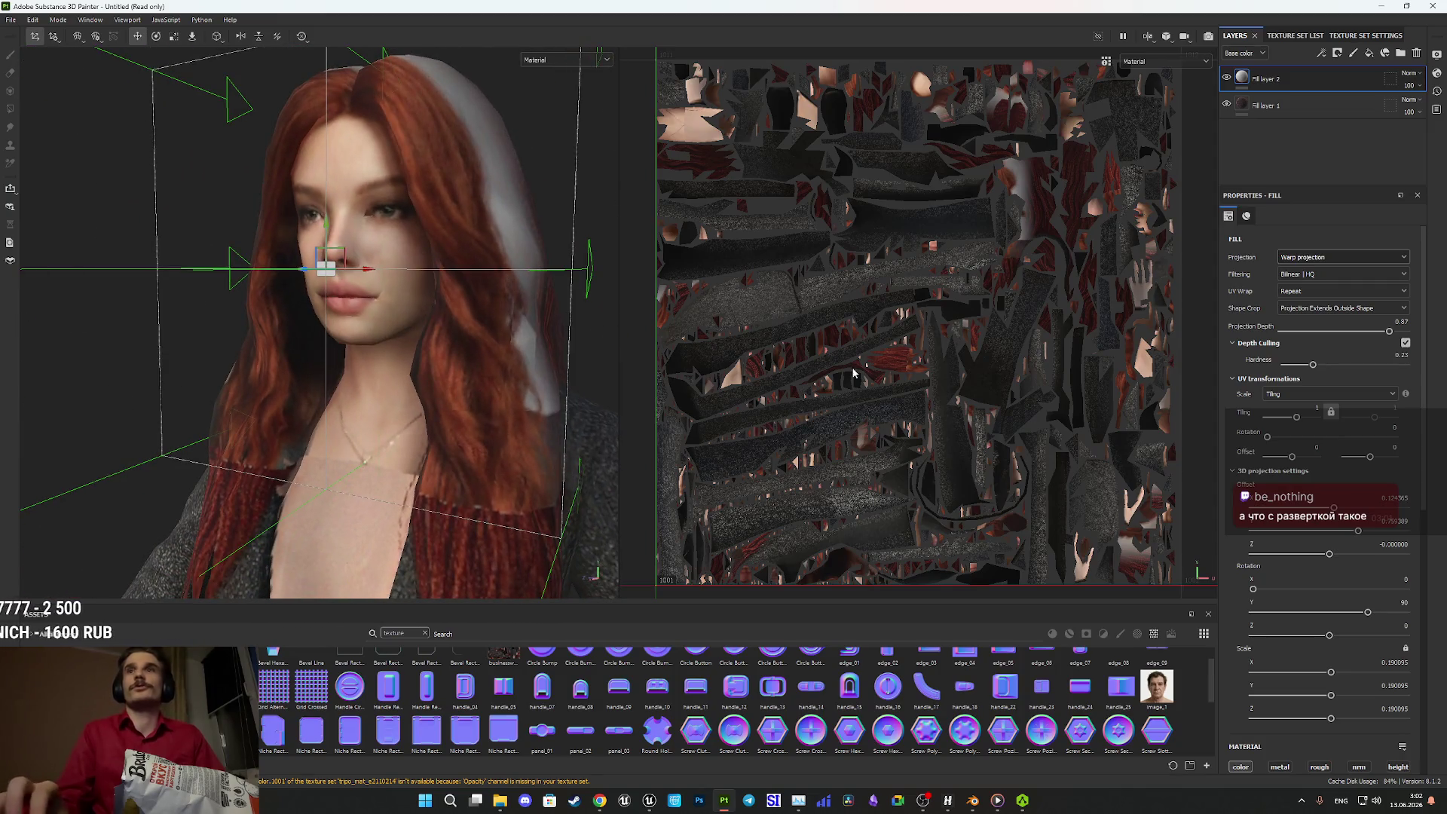
- Add a black mask to Fill layer 2 and paint over the face to reveal the projected portrait
right_click(1252, 80)
left_click(1281, 97)
key("1")
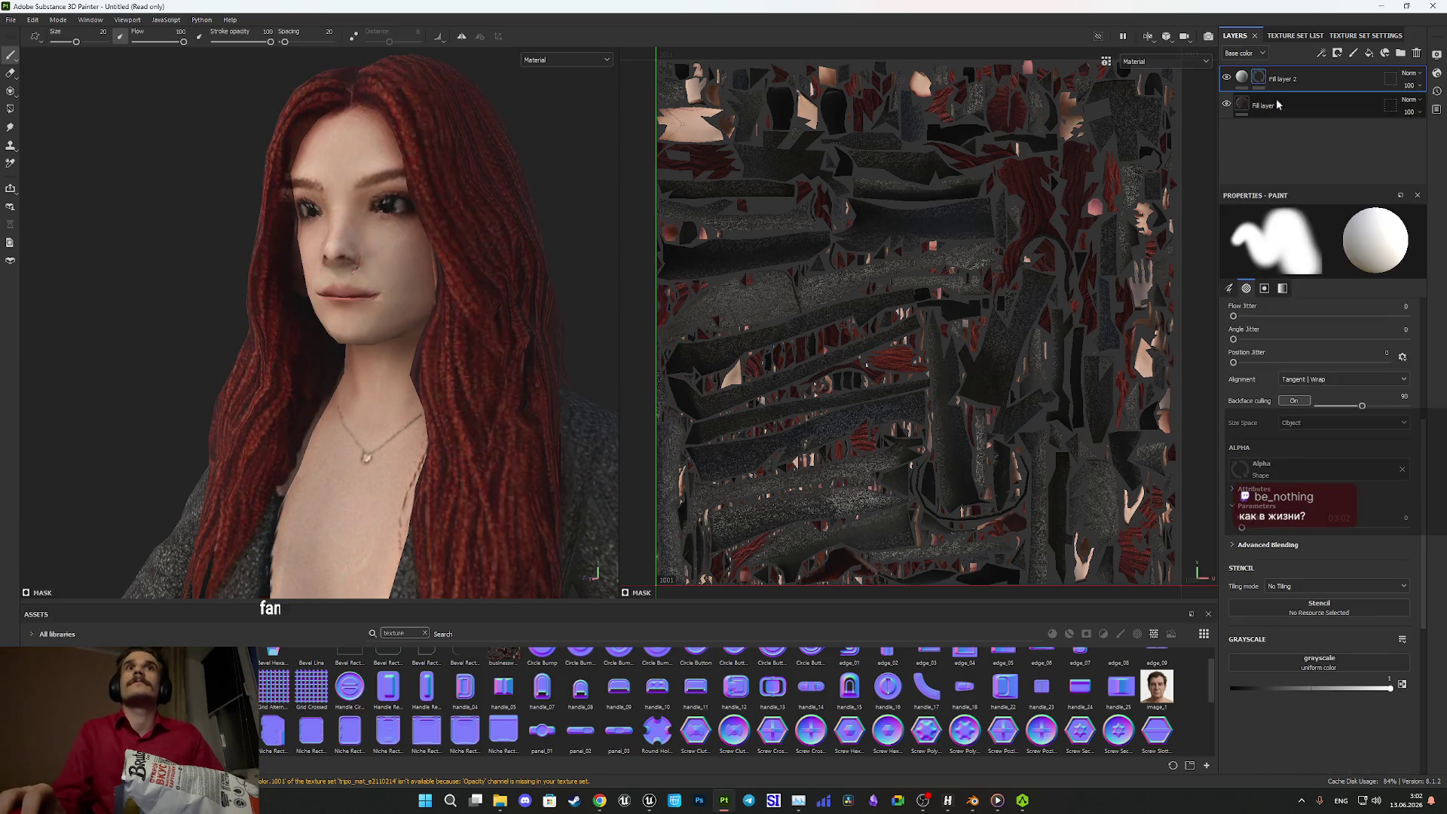
mouse_move(470, 305)
left_mouse_down()
mouse_move(445, 354)
mouse_move(367, 305)
left_mouse_up()
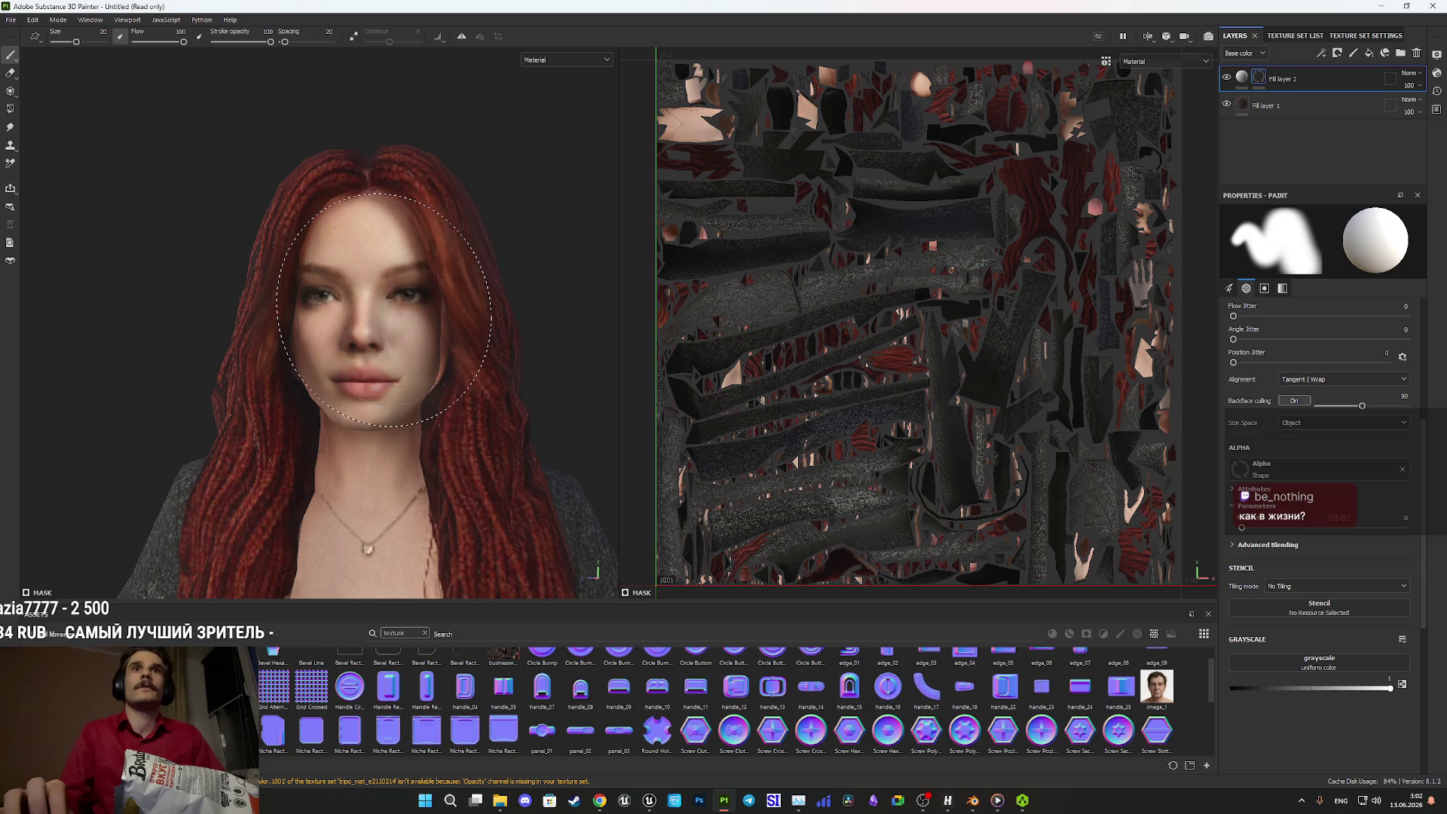
left_click_drag(362, 326, 371, 325)
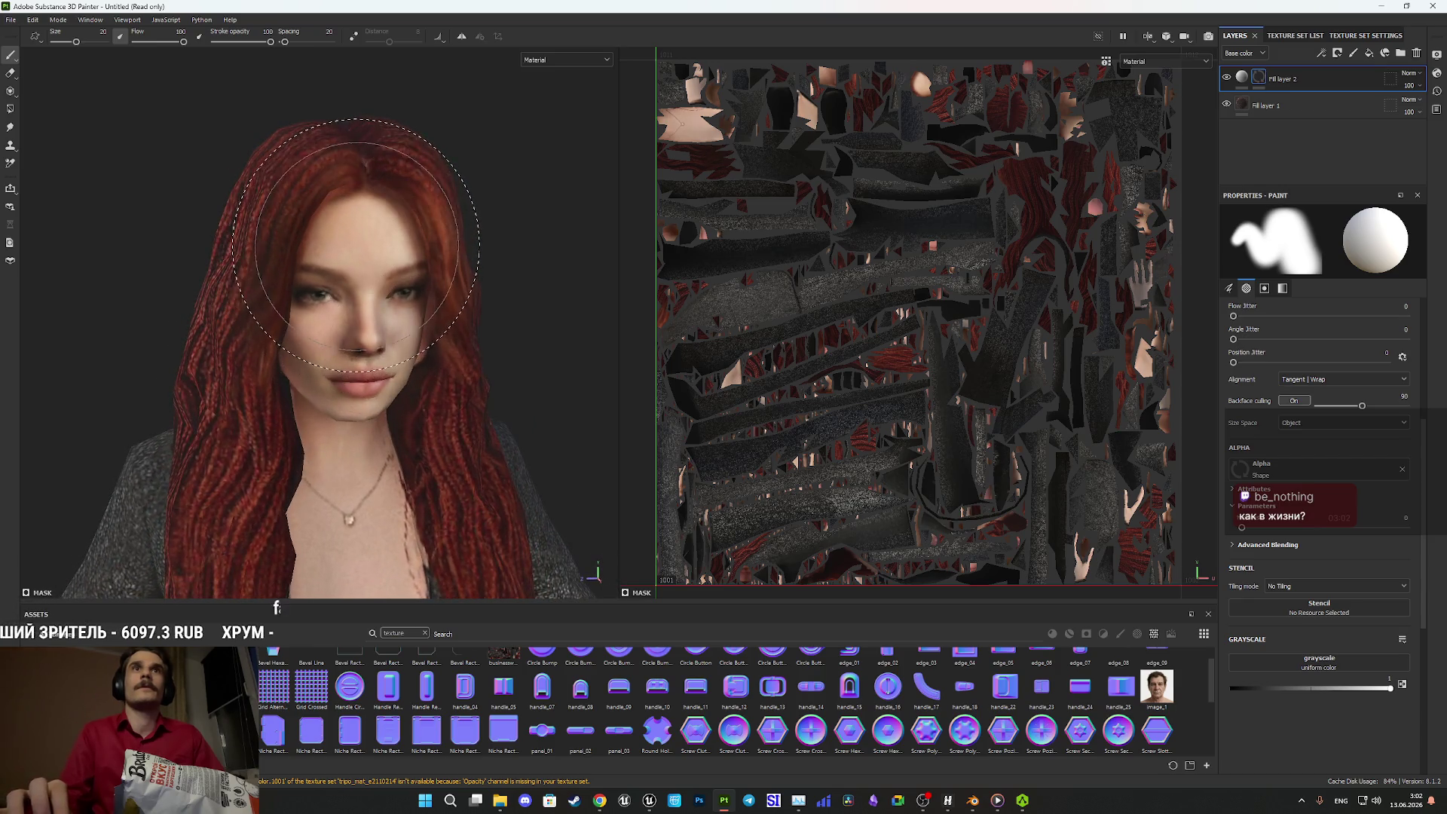
left_click_drag(363, 253, 363, 300)
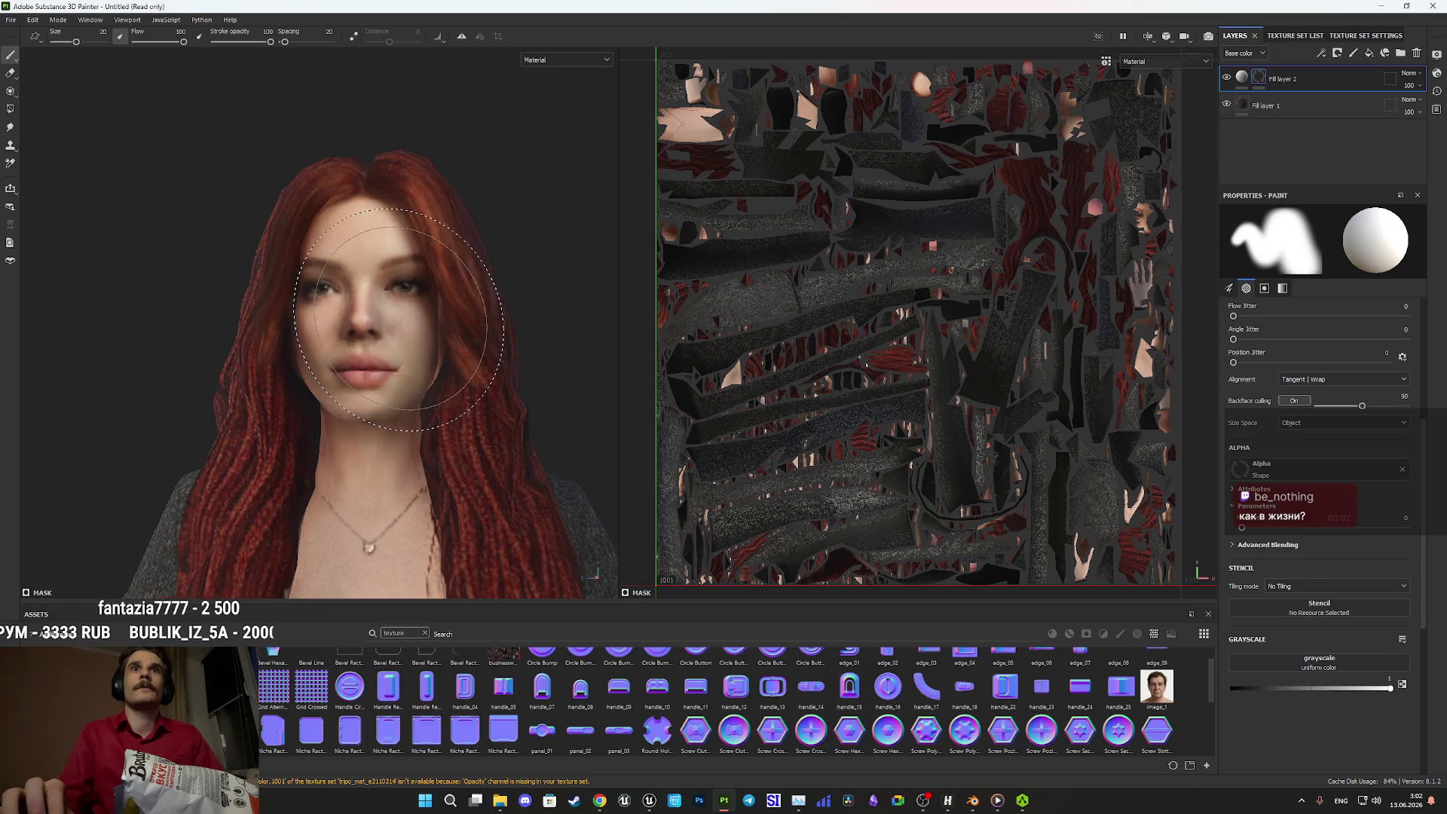
mouse_move(401, 315)
left_mouse_down()
mouse_move(362, 330)
mouse_move(364, 347)
mouse_move(367, 329)
mouse_move(341, 345)
mouse_move(384, 369)
left_mouse_up()
- Toggle Fill layer 2 visibility from a frontal view to compare the blended face with the original
scroll(366, 329, "down", 5)
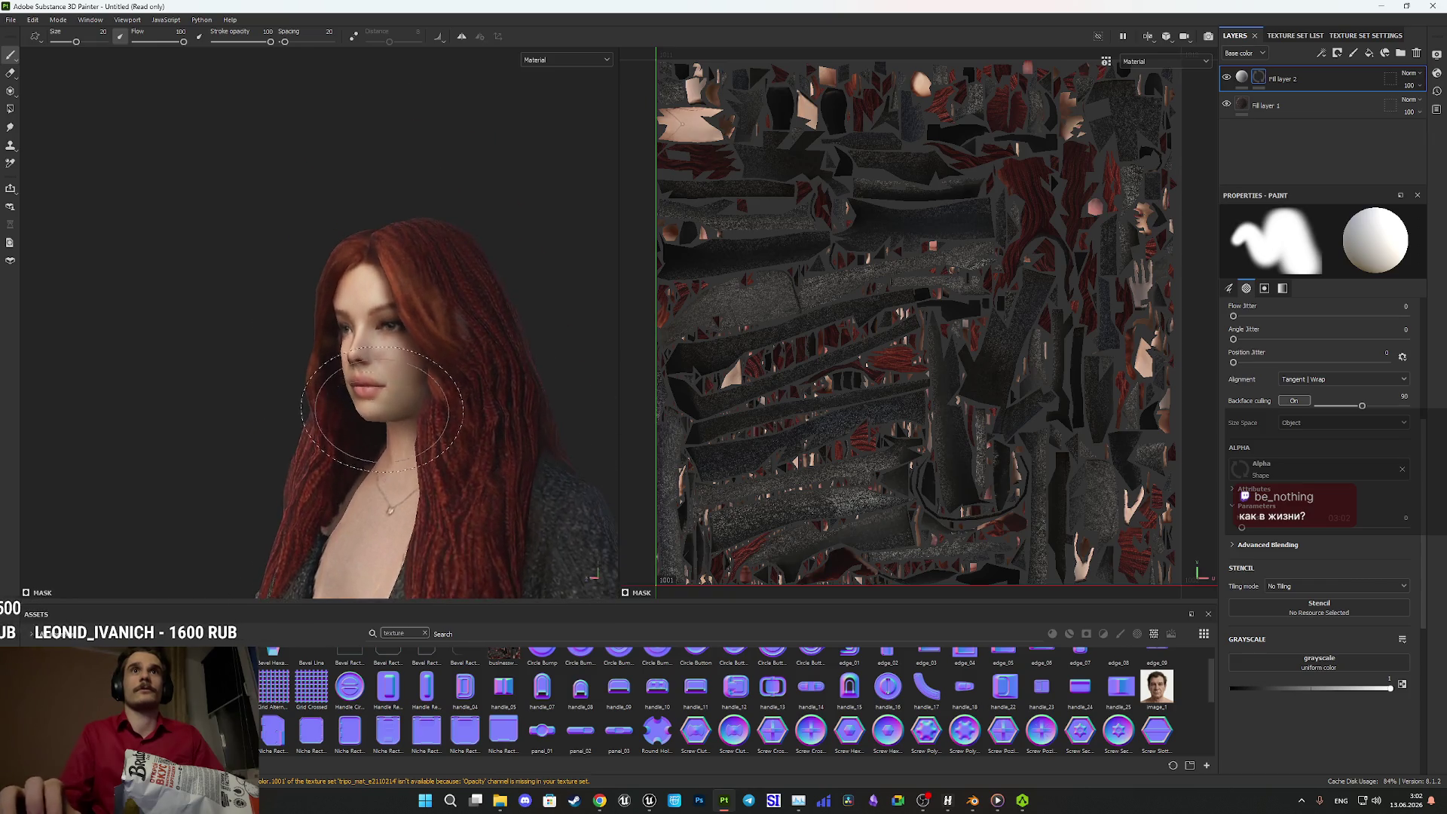
scroll(391, 377, "up", 4)
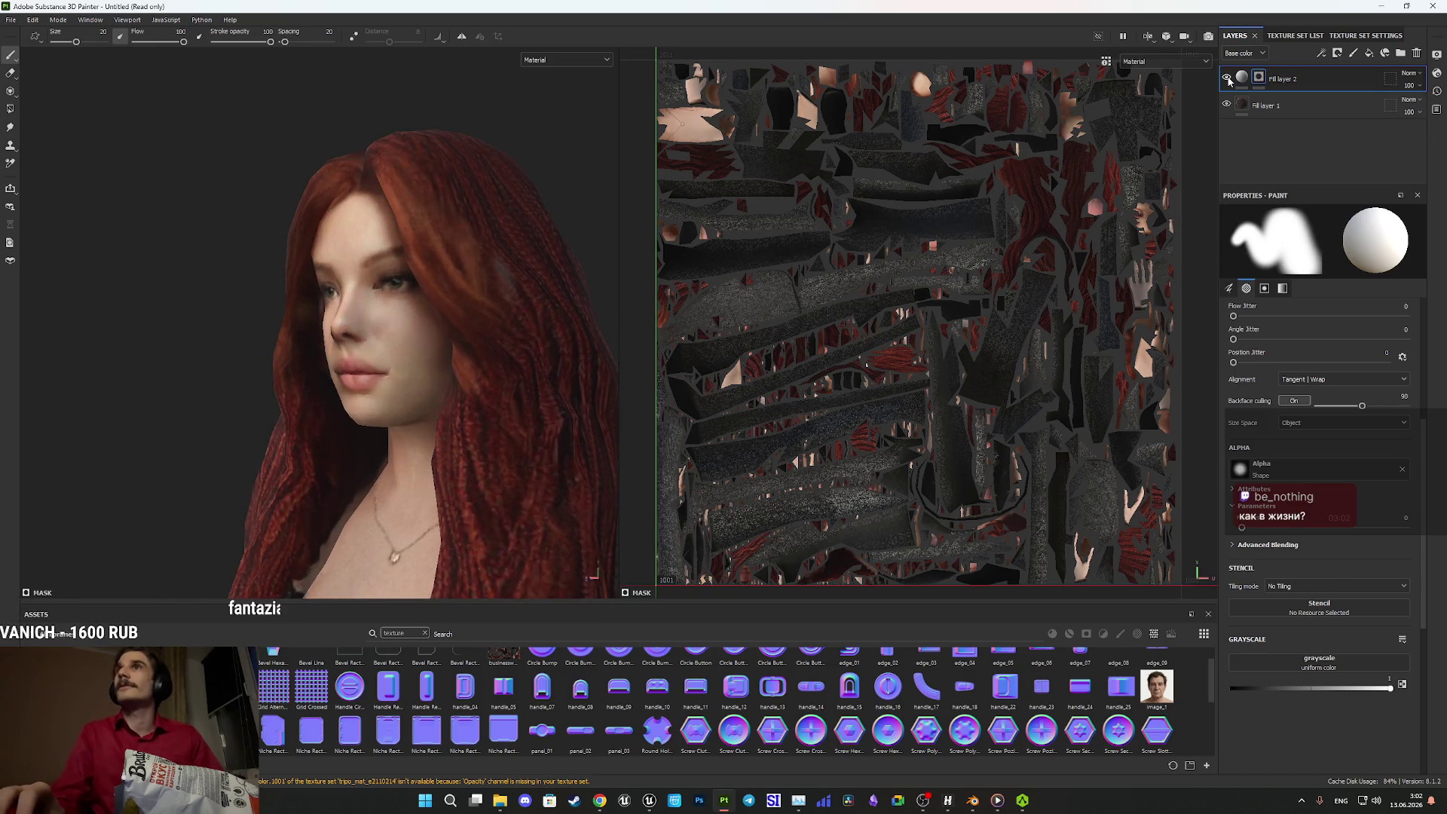
left_click(1226, 78)
mouse_move(437, 309)
left_mouse_down()
mouse_move(485, 322)
mouse_move(517, 371)
left_mouse_up()
scroll(517, 354, "up", 5)
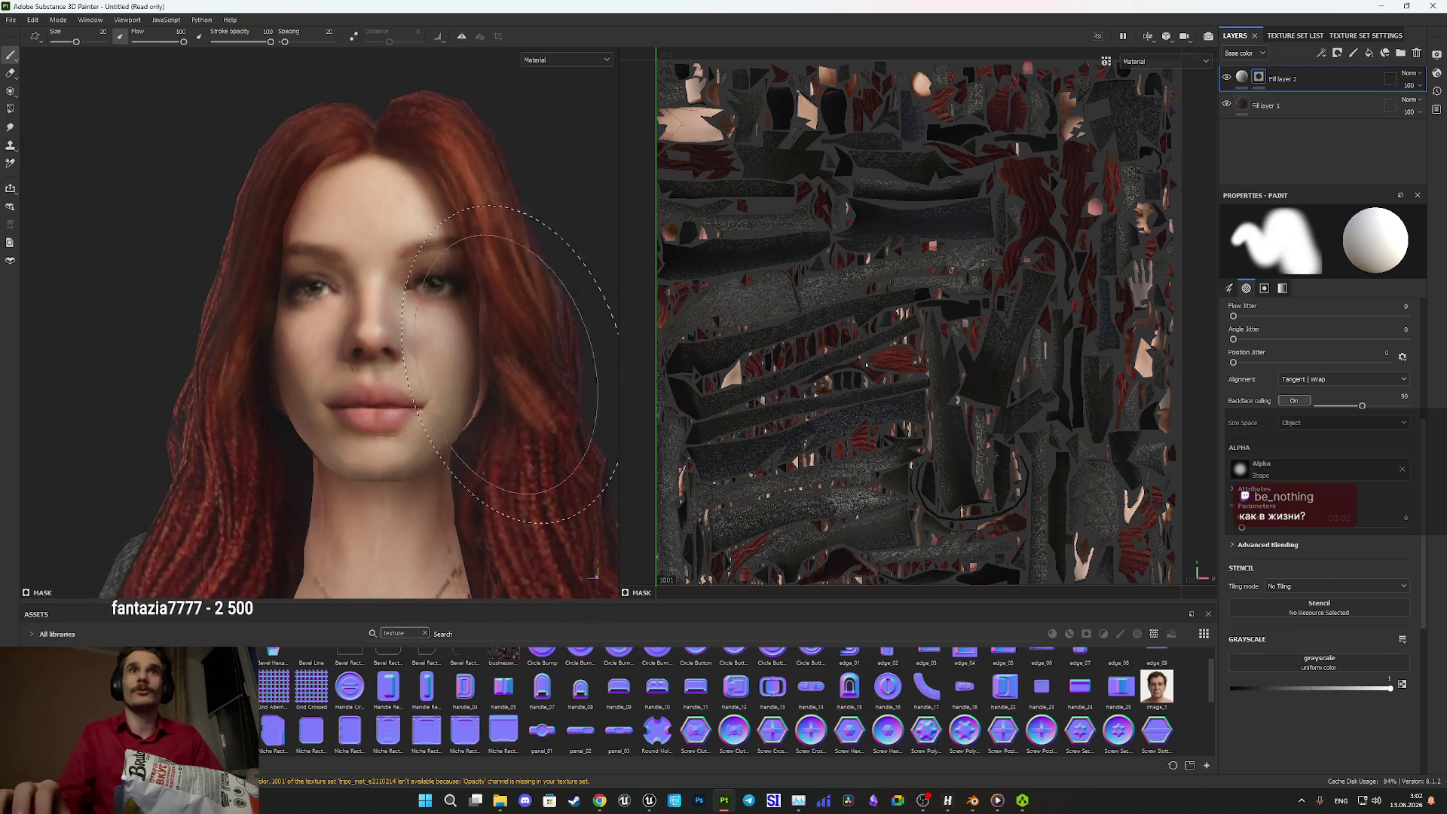
left_click(1227, 78)
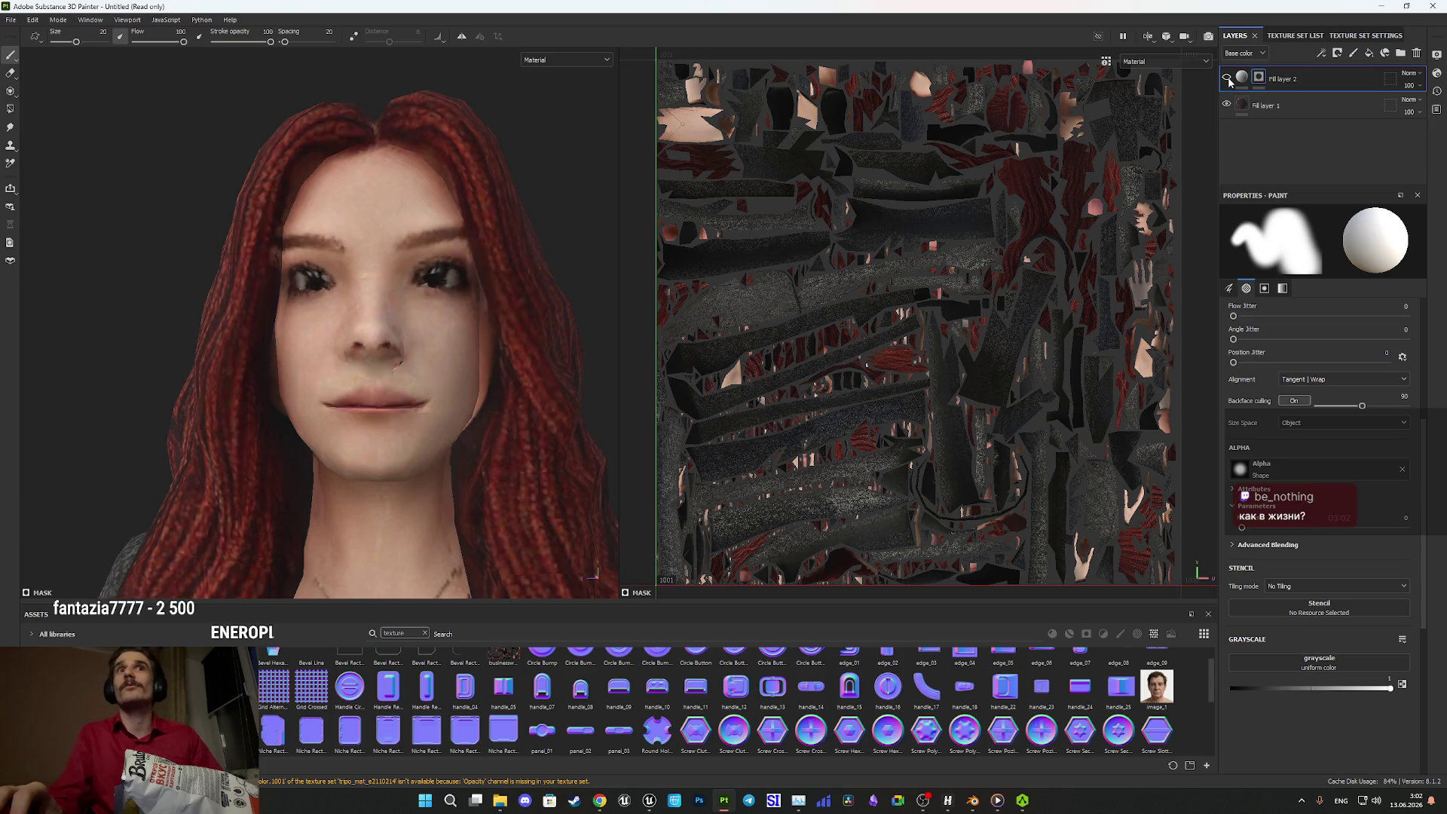
left_click(1226, 79)
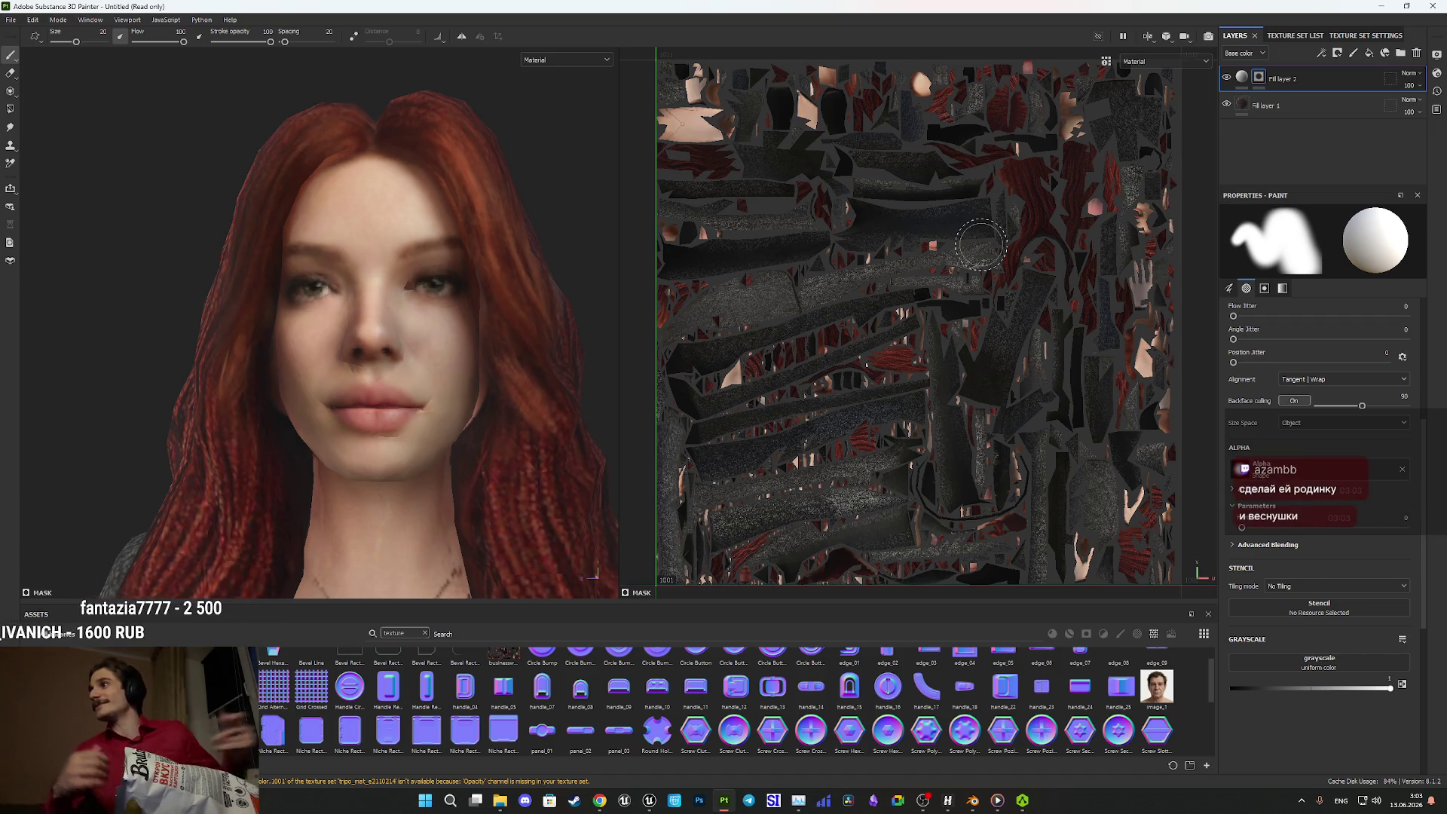
- Inspect the blend around the head and full body, set the mask paint value to black, and return to the face
mouse_move(498, 281)
left_mouse_down()
mouse_move(339, 242)
mouse_move(296, 339)
mouse_move(432, 346)
mouse_move(471, 339)
mouse_move(346, 324)
mouse_move(507, 324)
mouse_move(442, 330)
mouse_move(476, 373)
mouse_move(445, 268)
mouse_move(540, 284)
mouse_move(540, 268)
mouse_move(455, 219)
mouse_move(484, 339)
mouse_move(567, 413)
left_mouse_up()
scroll(442, 330, "down", 5)
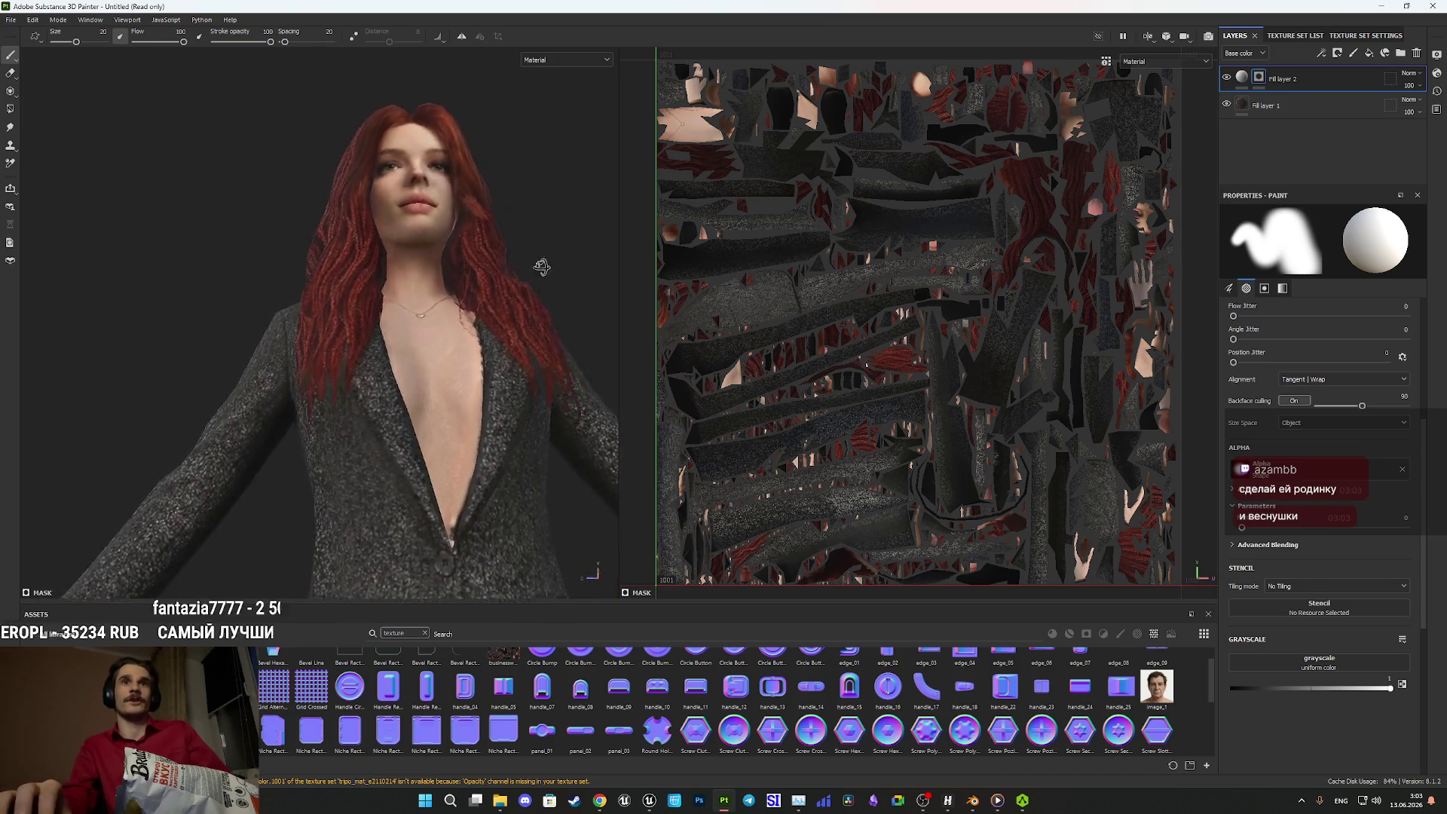
scroll(539, 269, "up", 4)
key("f")
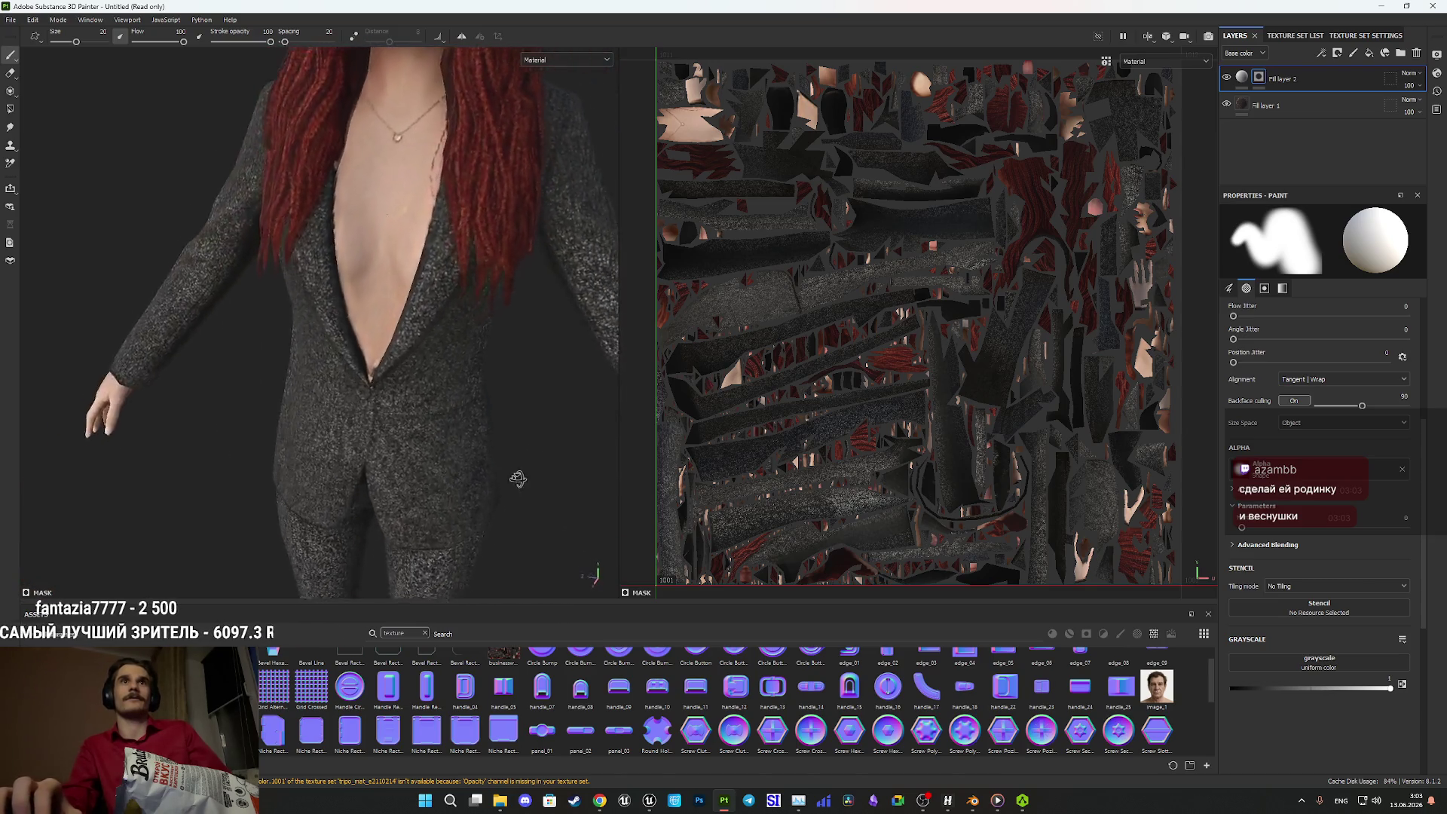
mouse_move(488, 459)
left_mouse_down()
mouse_move(168, 201)
mouse_move(356, 203)
mouse_move(391, 394)
mouse_move(256, 392)
left_mouse_up()
scroll(391, 394, "up", 5)
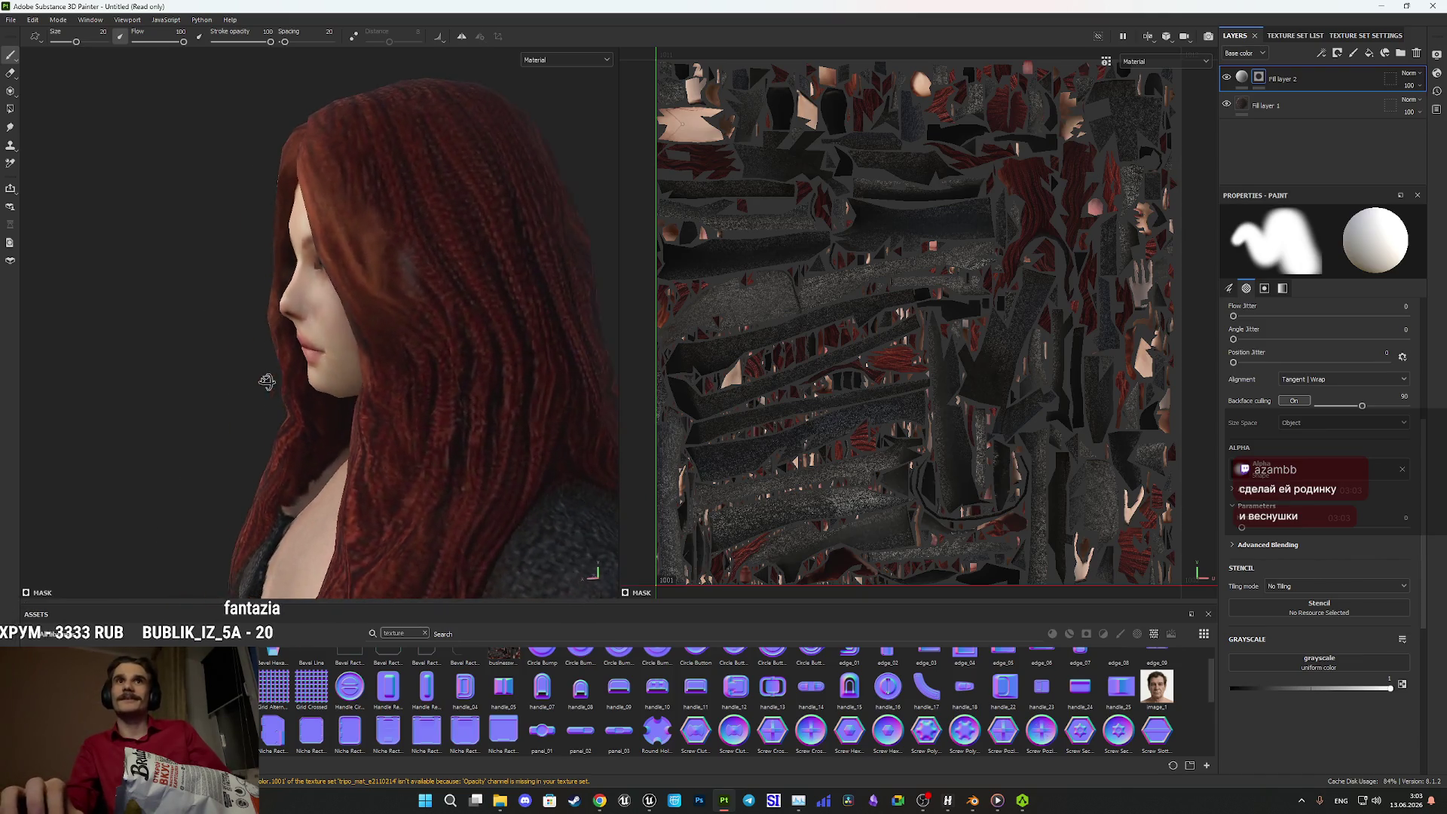
left_click(1402, 685)
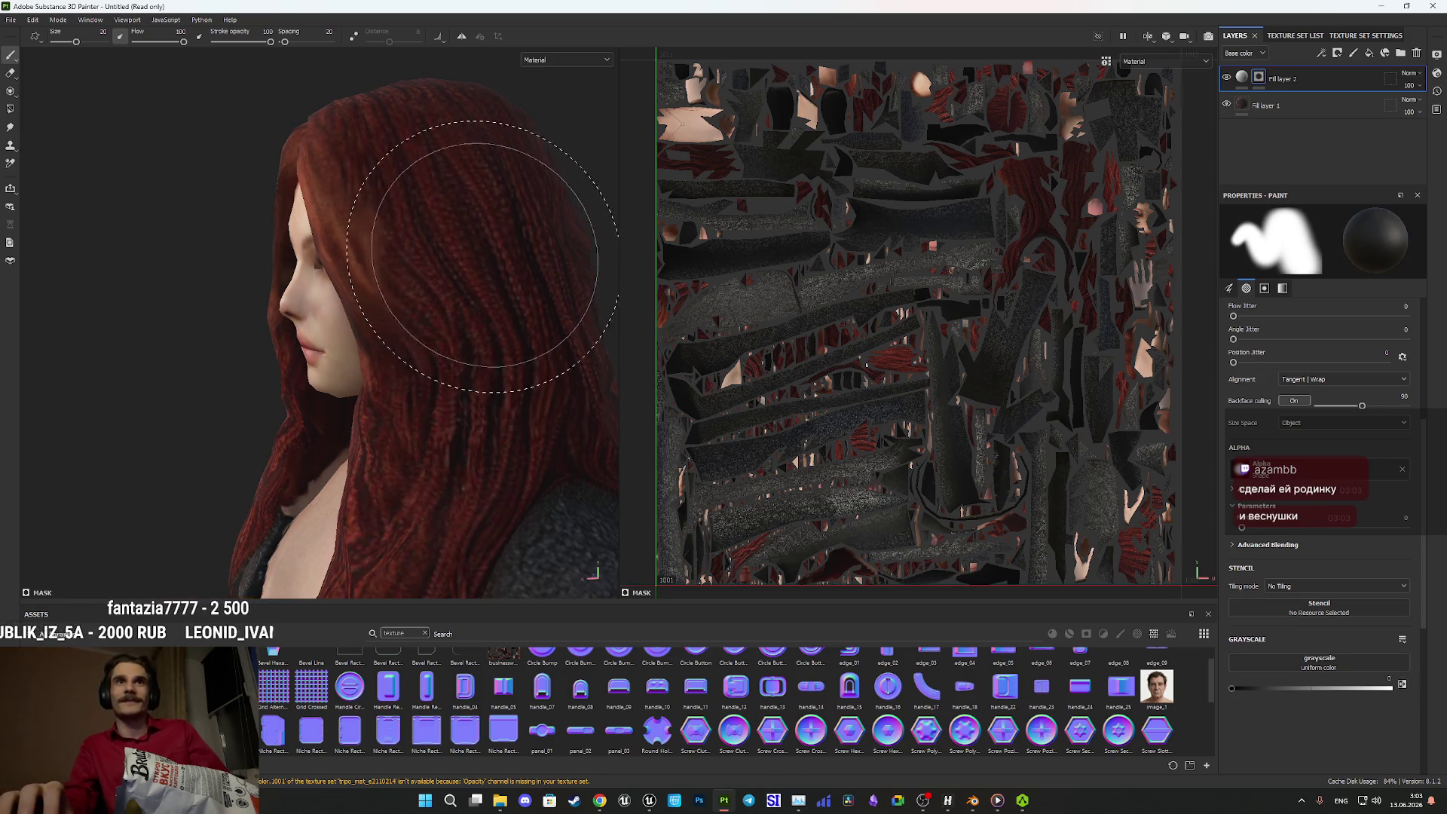
mouse_move(452, 226)
left_mouse_down()
mouse_move(584, 258)
mouse_move(270, 332)
mouse_move(237, 249)
left_mouse_up()
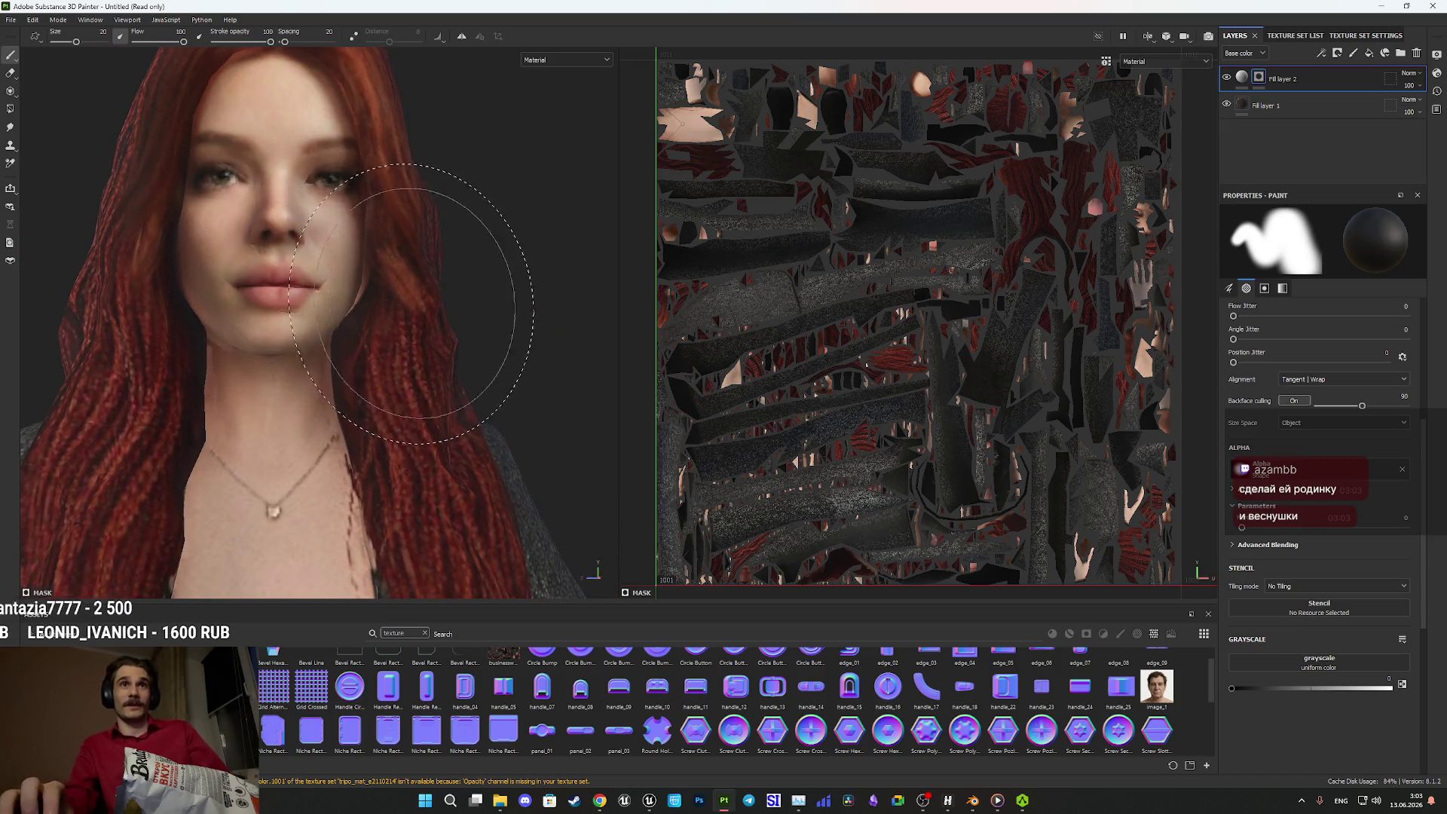
- In Export Textures, set the output directory to the Characters/New/NGirl2 folder
left_click(11, 19)
left_click(64, 214)
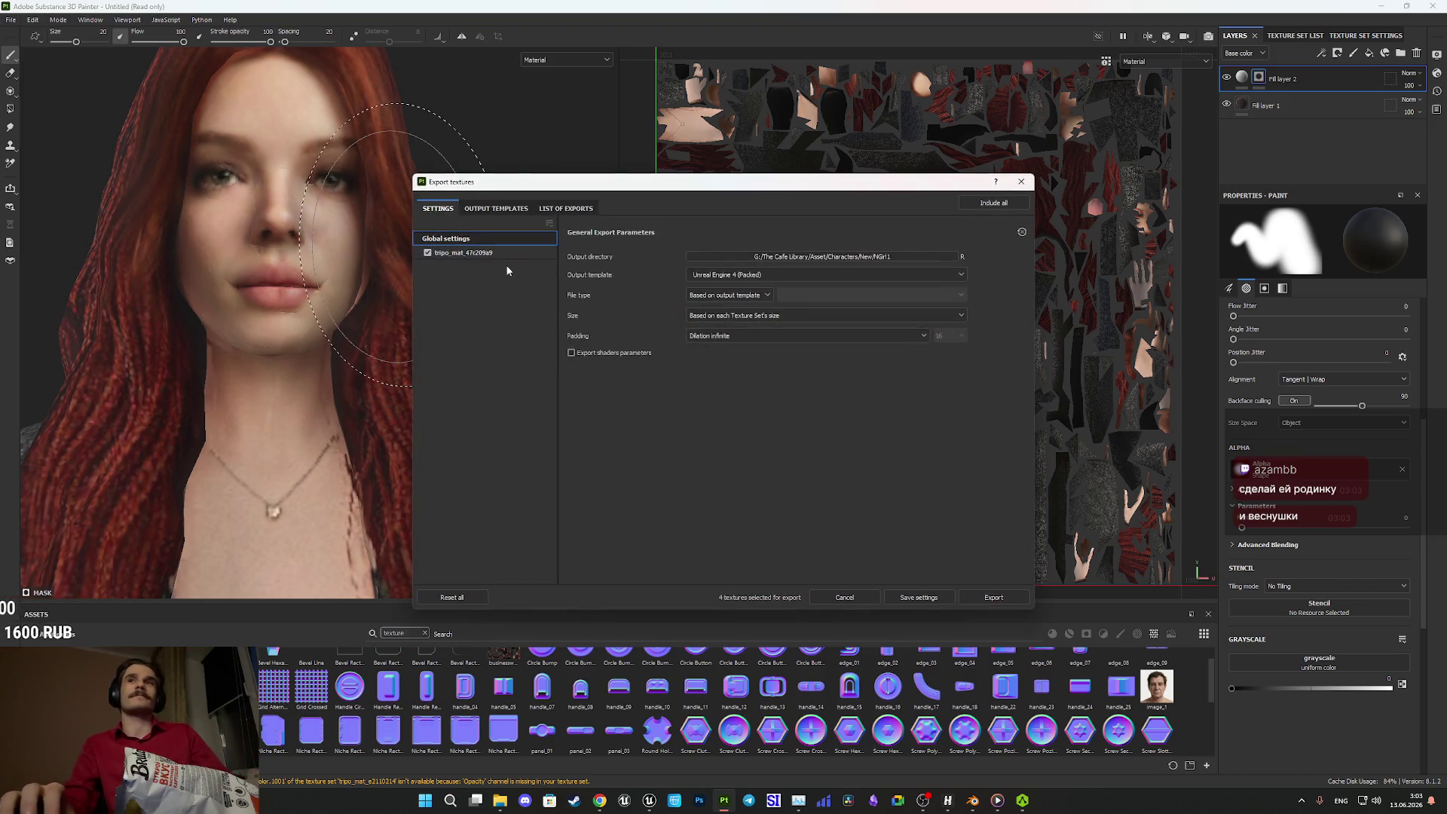
left_click(863, 257)
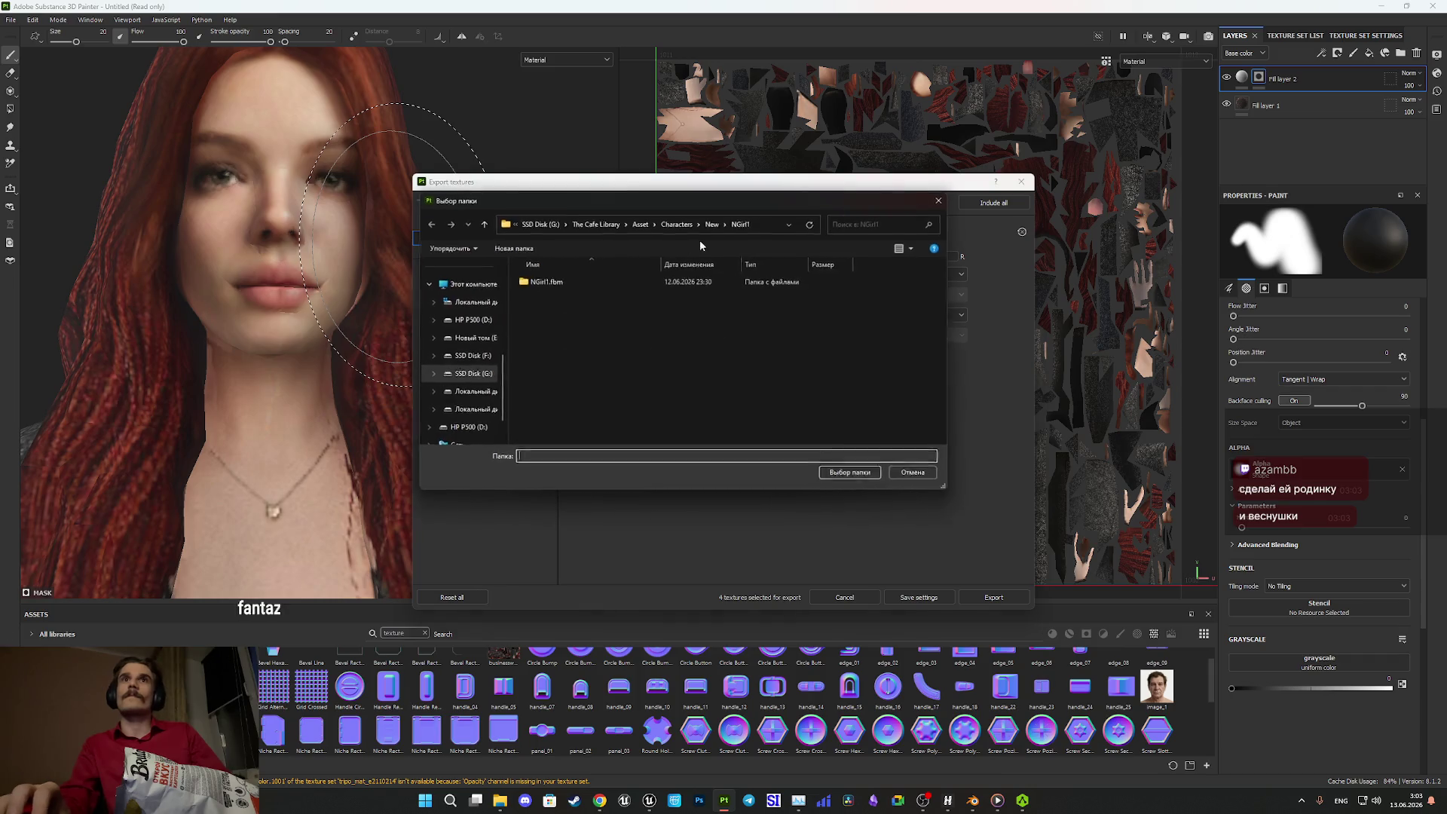
left_click(483, 224)
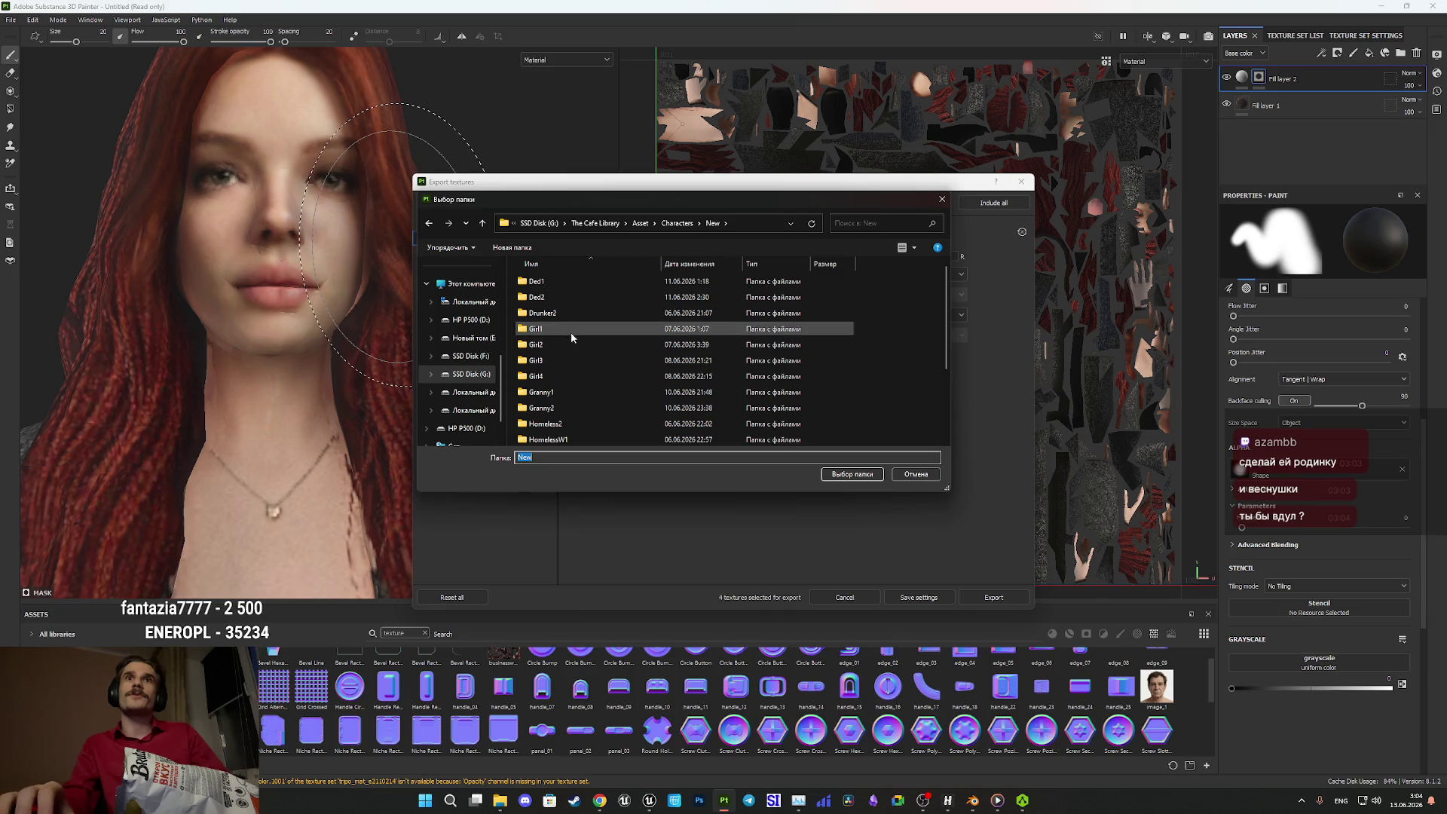
scroll(576, 380, "down", 3)
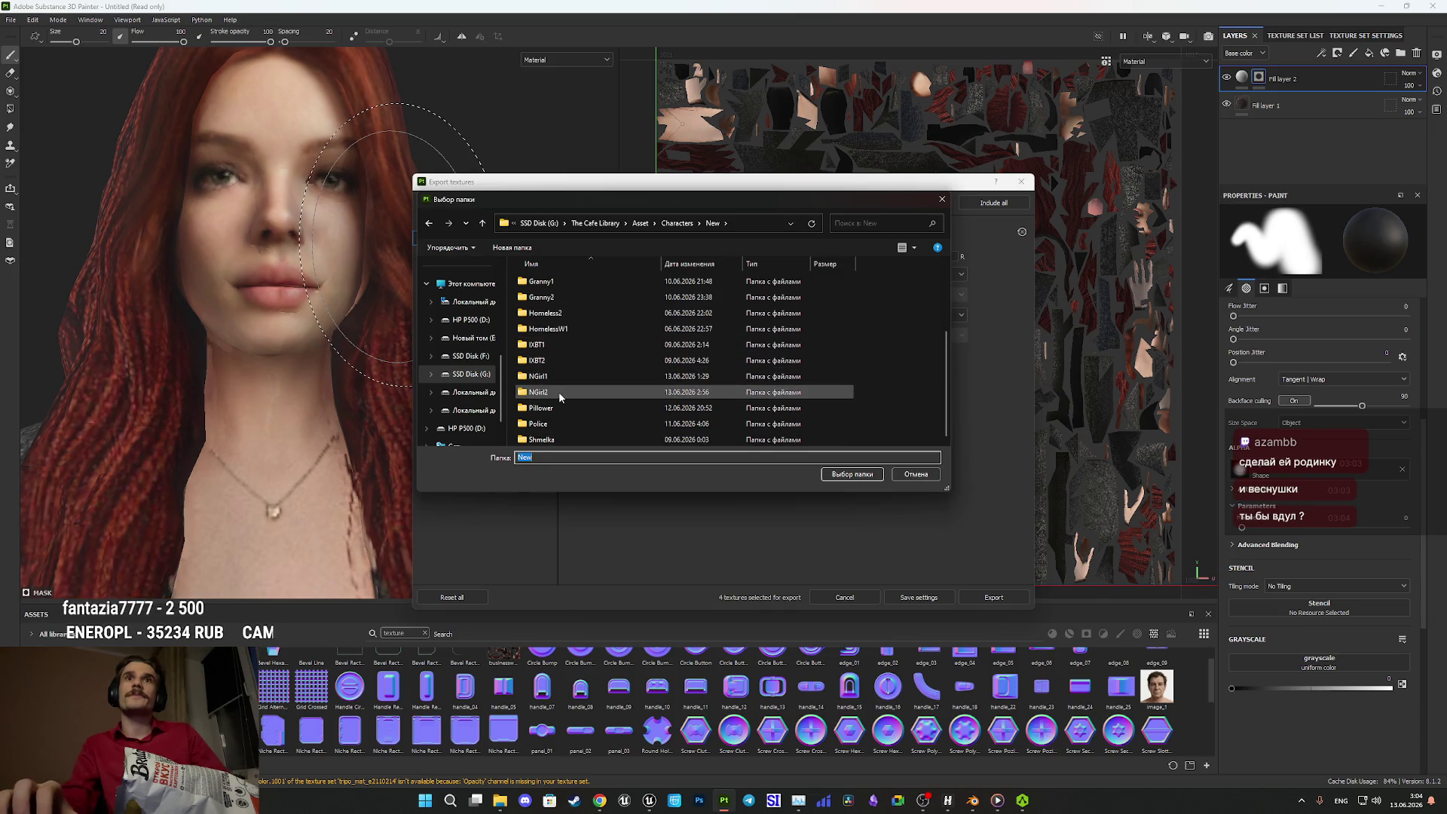
double_click(559, 393)
left_click(852, 474)
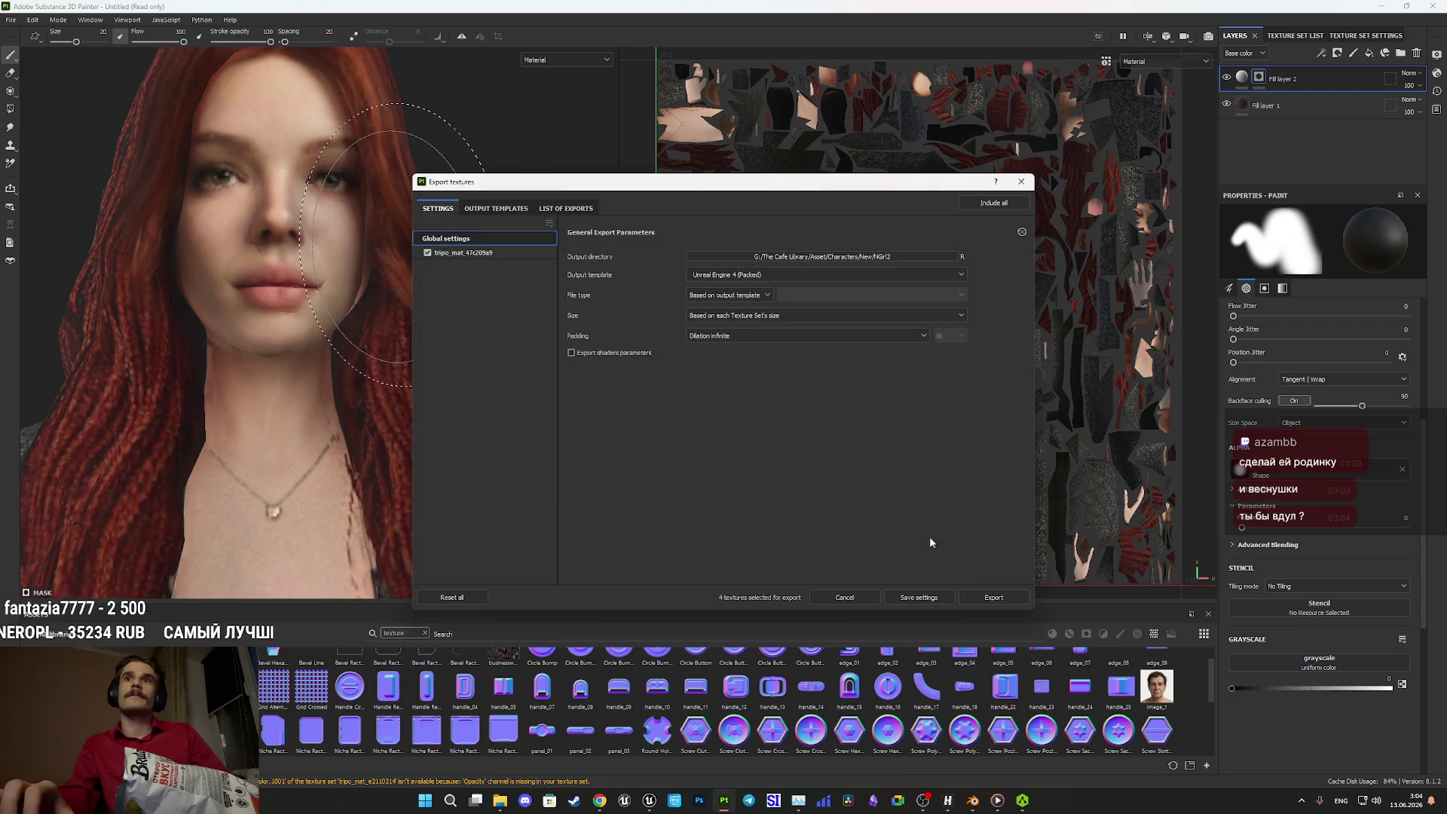
- Export the BaseColor texture, close the export window and minimize Substance Painter
key("Down")
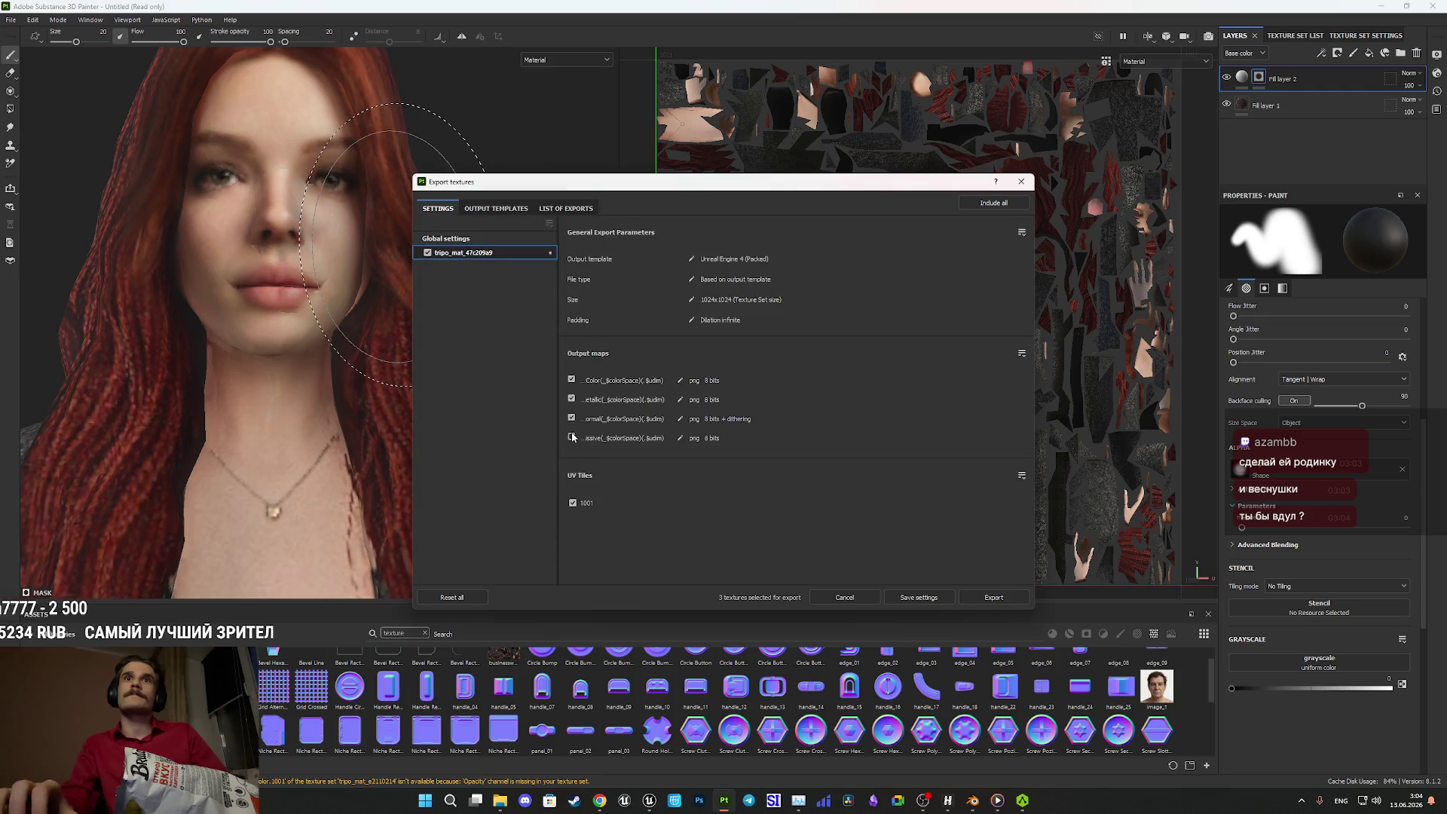
key("Up")
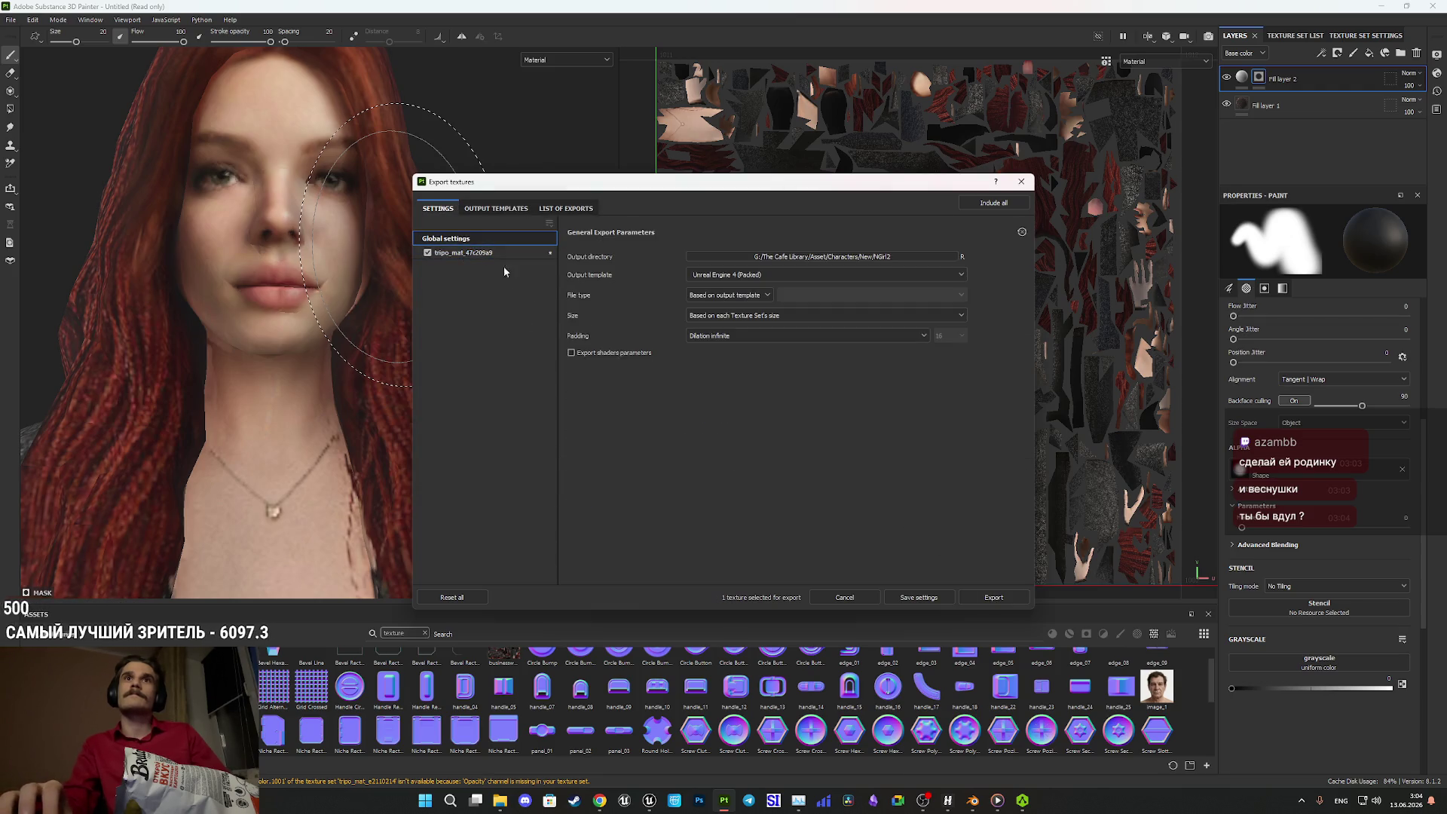
left_click(994, 596)
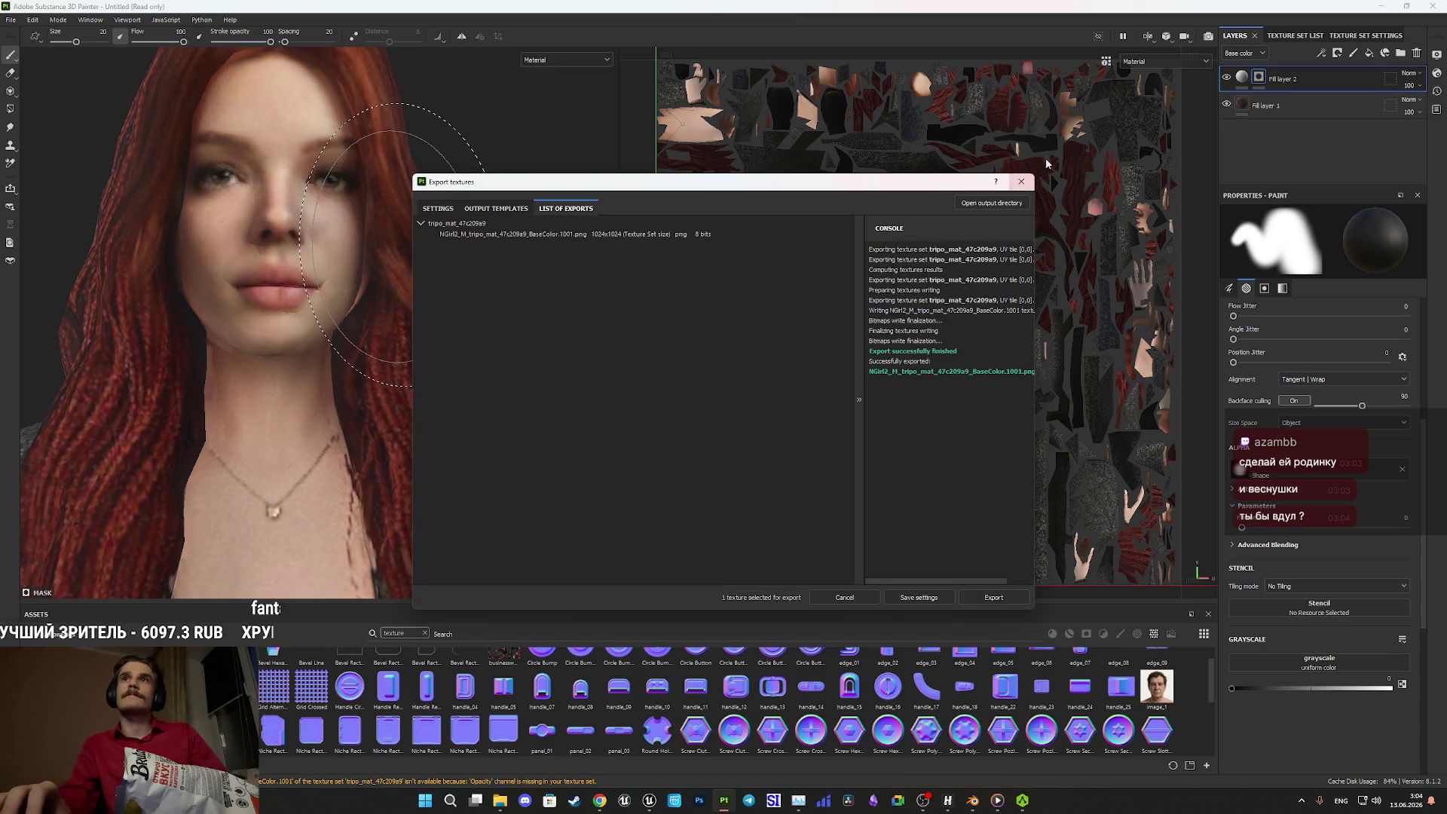
left_click(1021, 181)
left_click(1383, 7)
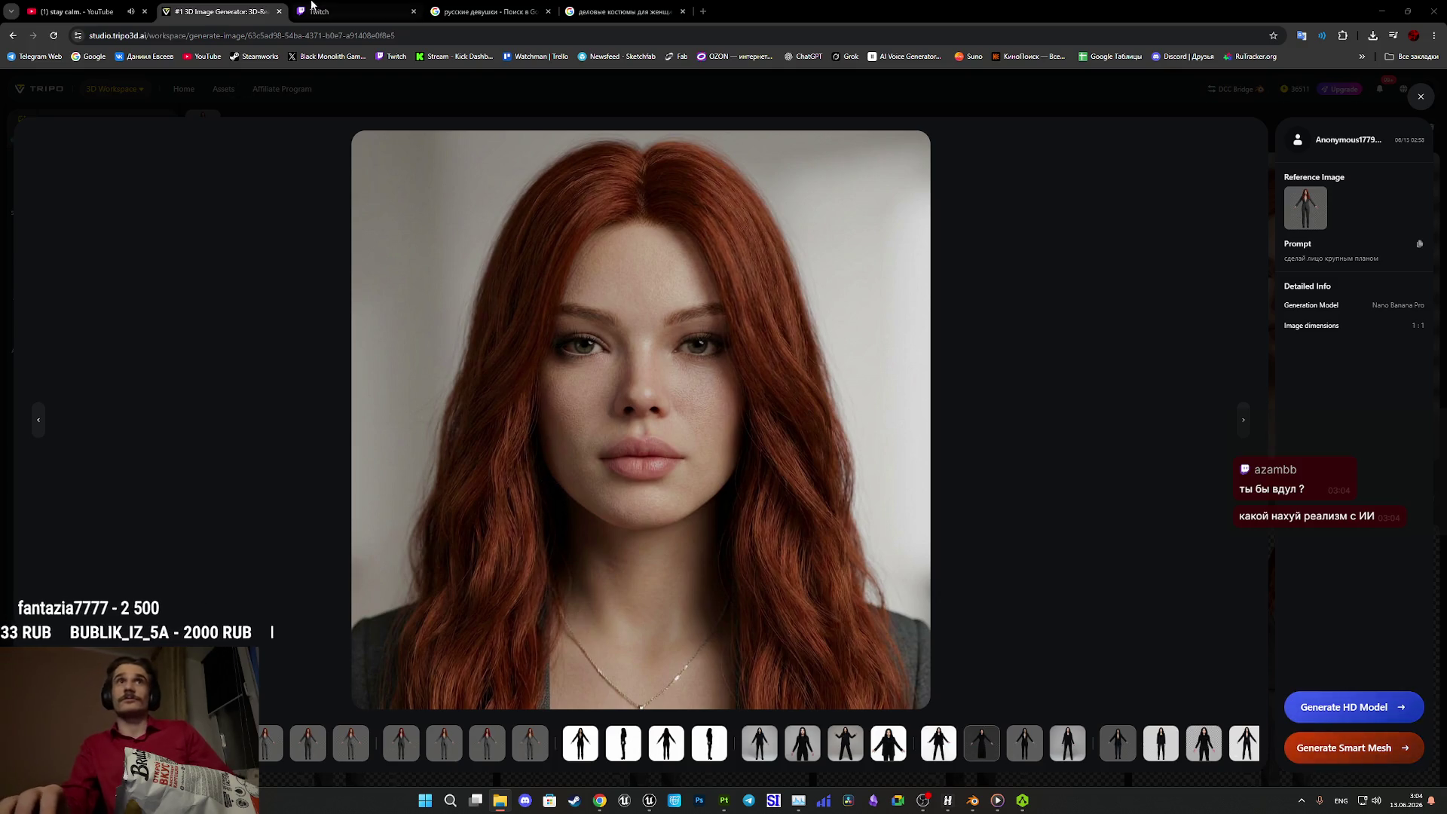
- Switch to the Twitch dashboard tab, then bring the Unreal Engine editor forward
left_click(340, 22)
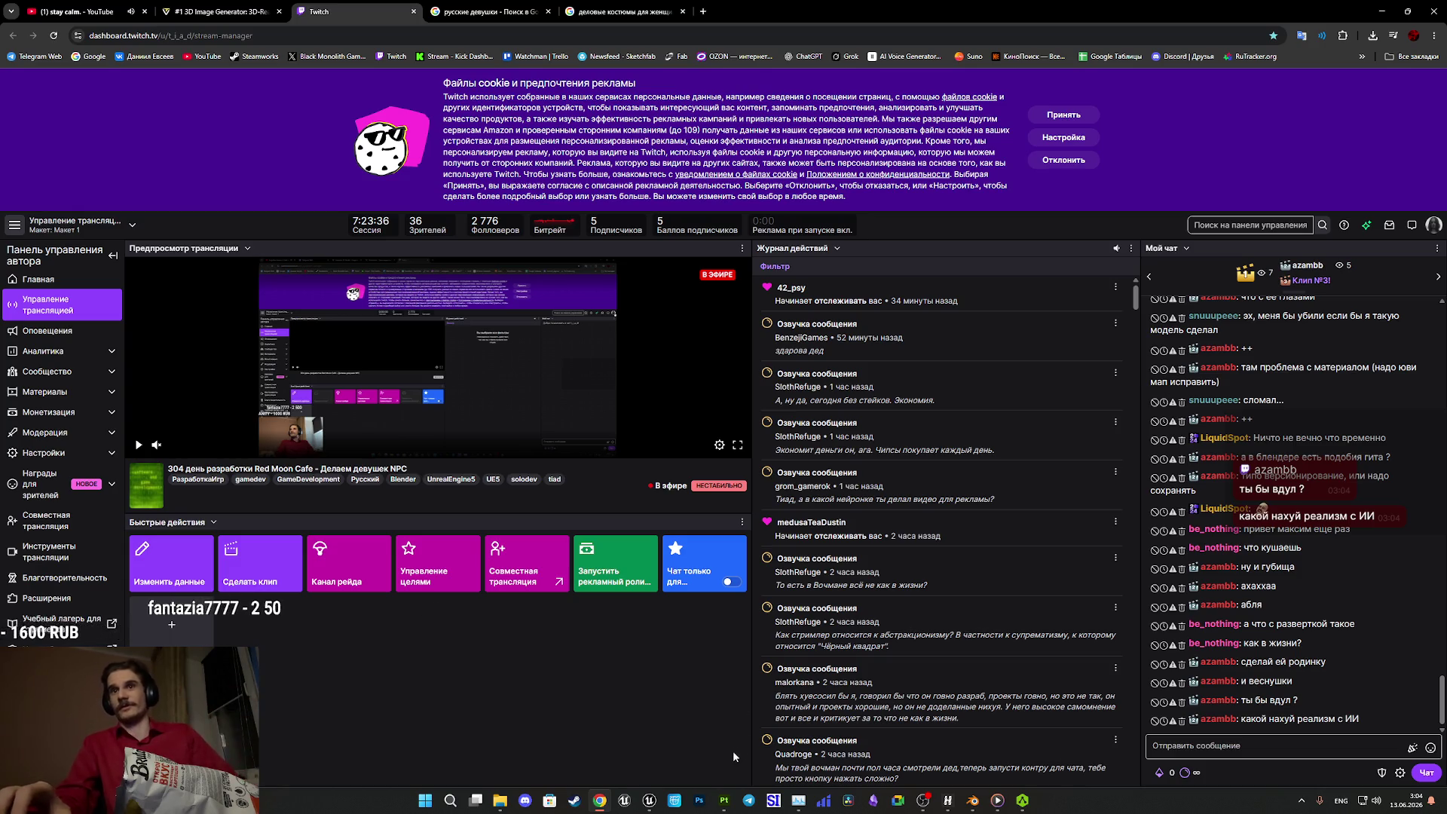
left_click(649, 805)
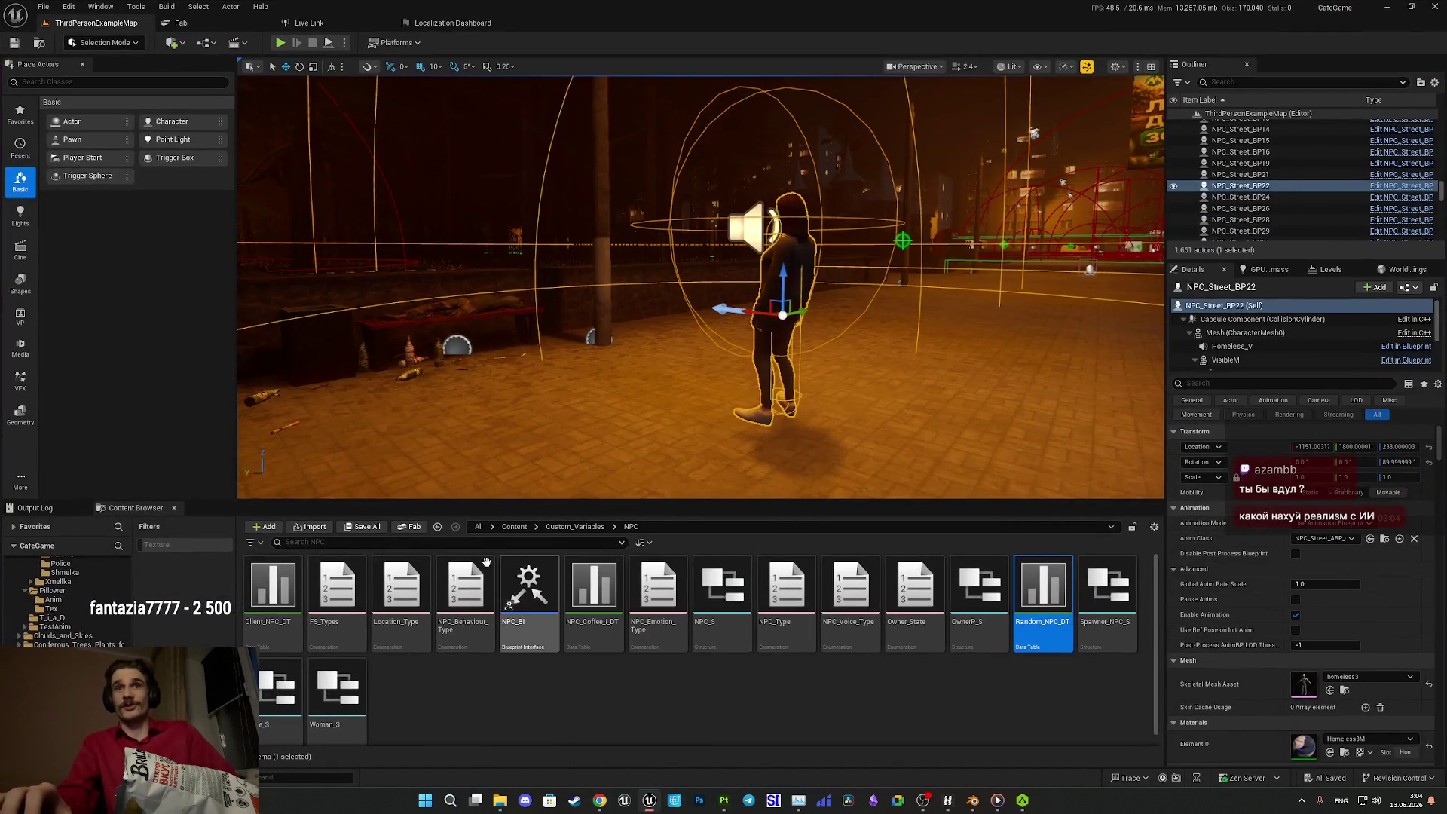
- Create an NGirl2 folder in Content/Characters/NPC/New, then minimize Unreal and the browser
left_click(514, 526)
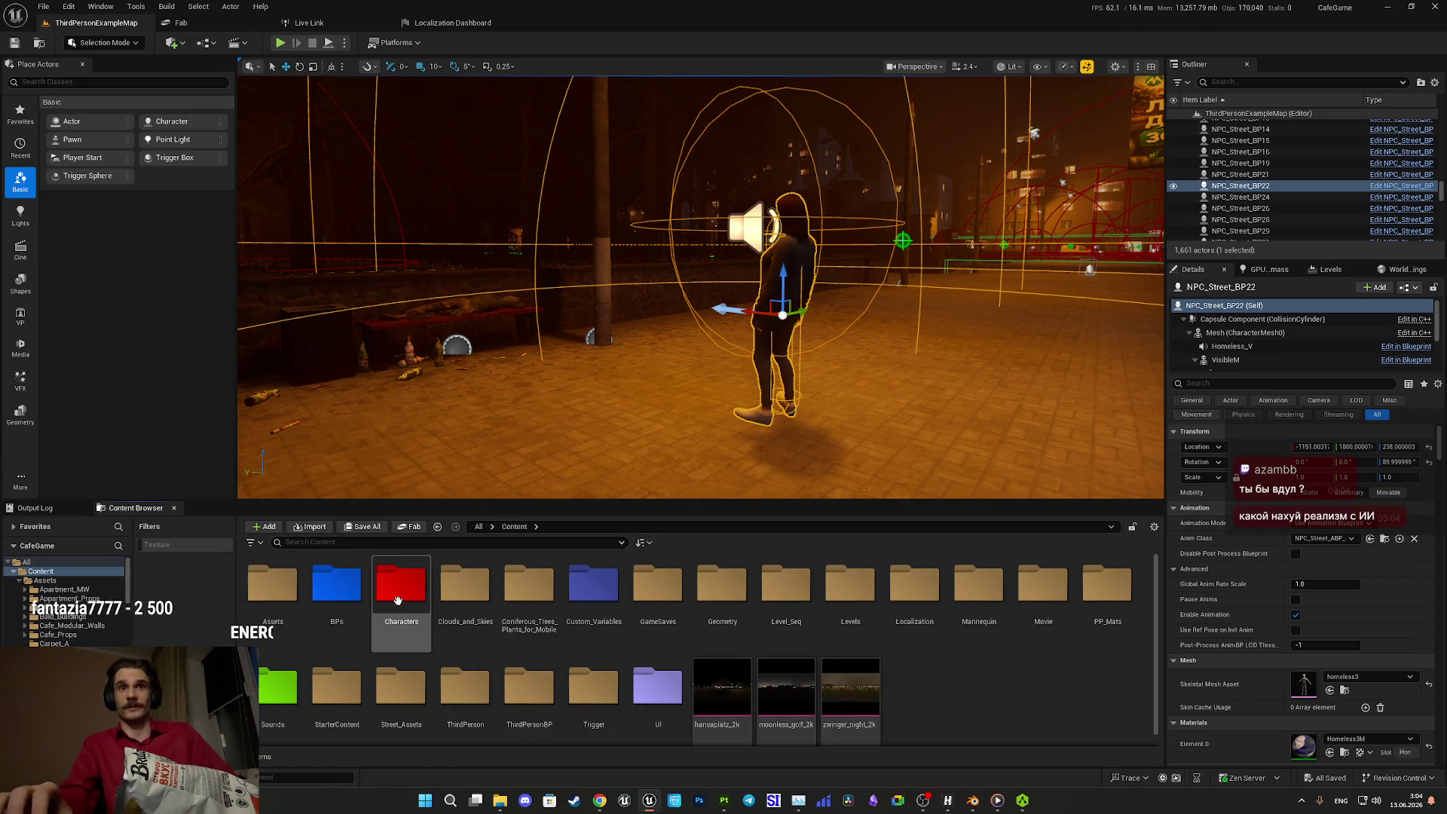
double_click(408, 595)
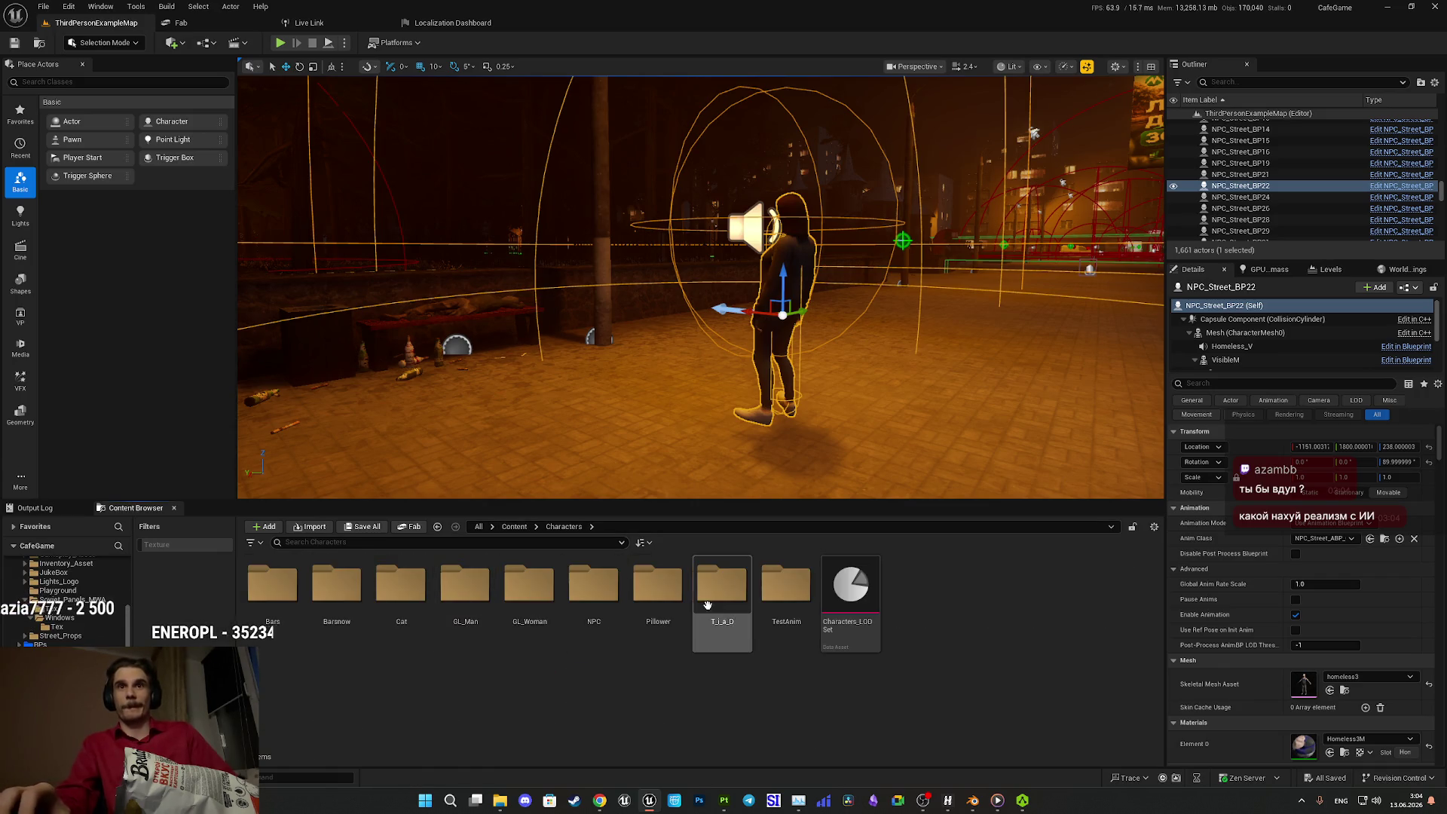
double_click(603, 599)
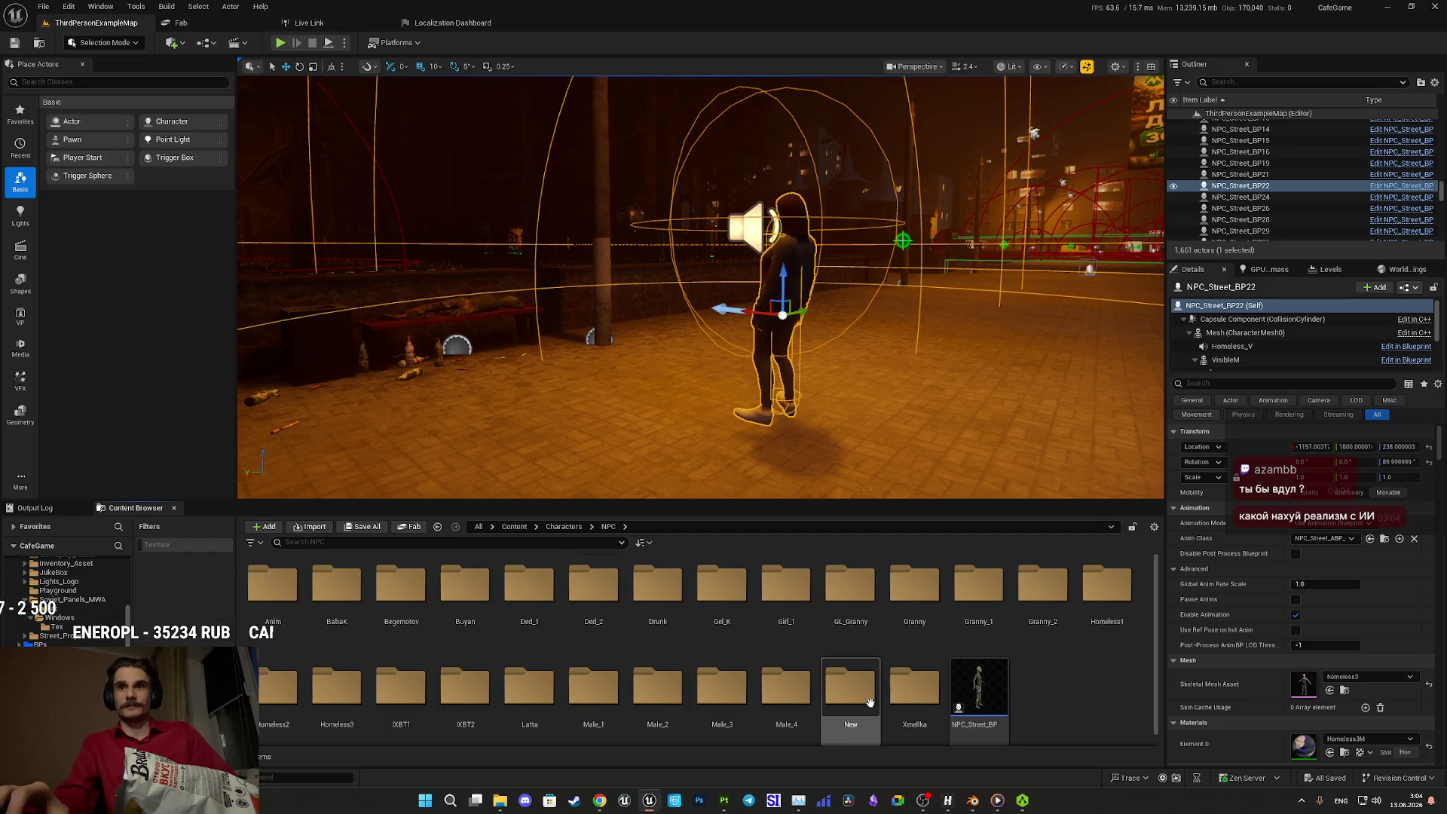
double_click(850, 686)
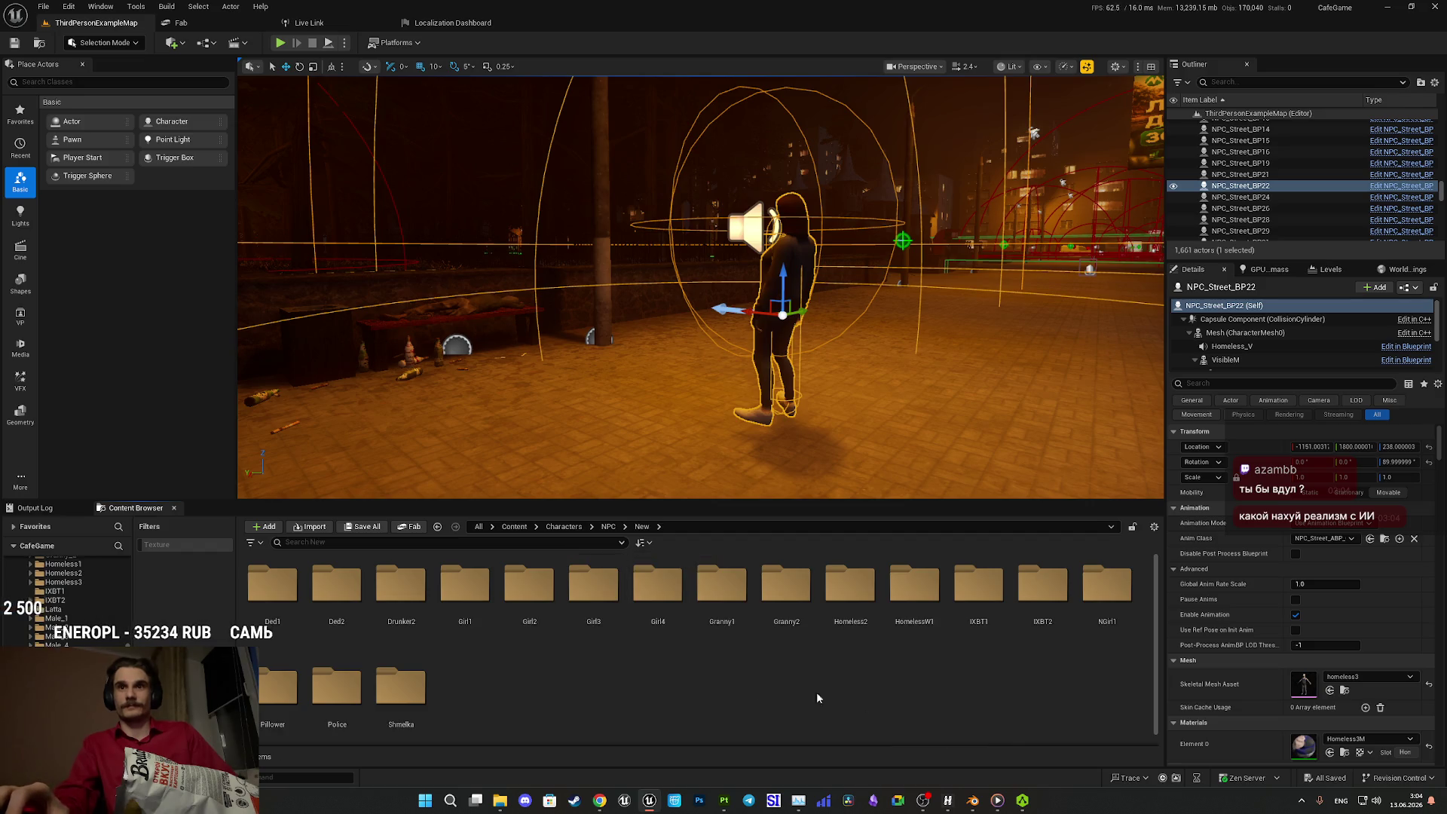
right_click(729, 690)
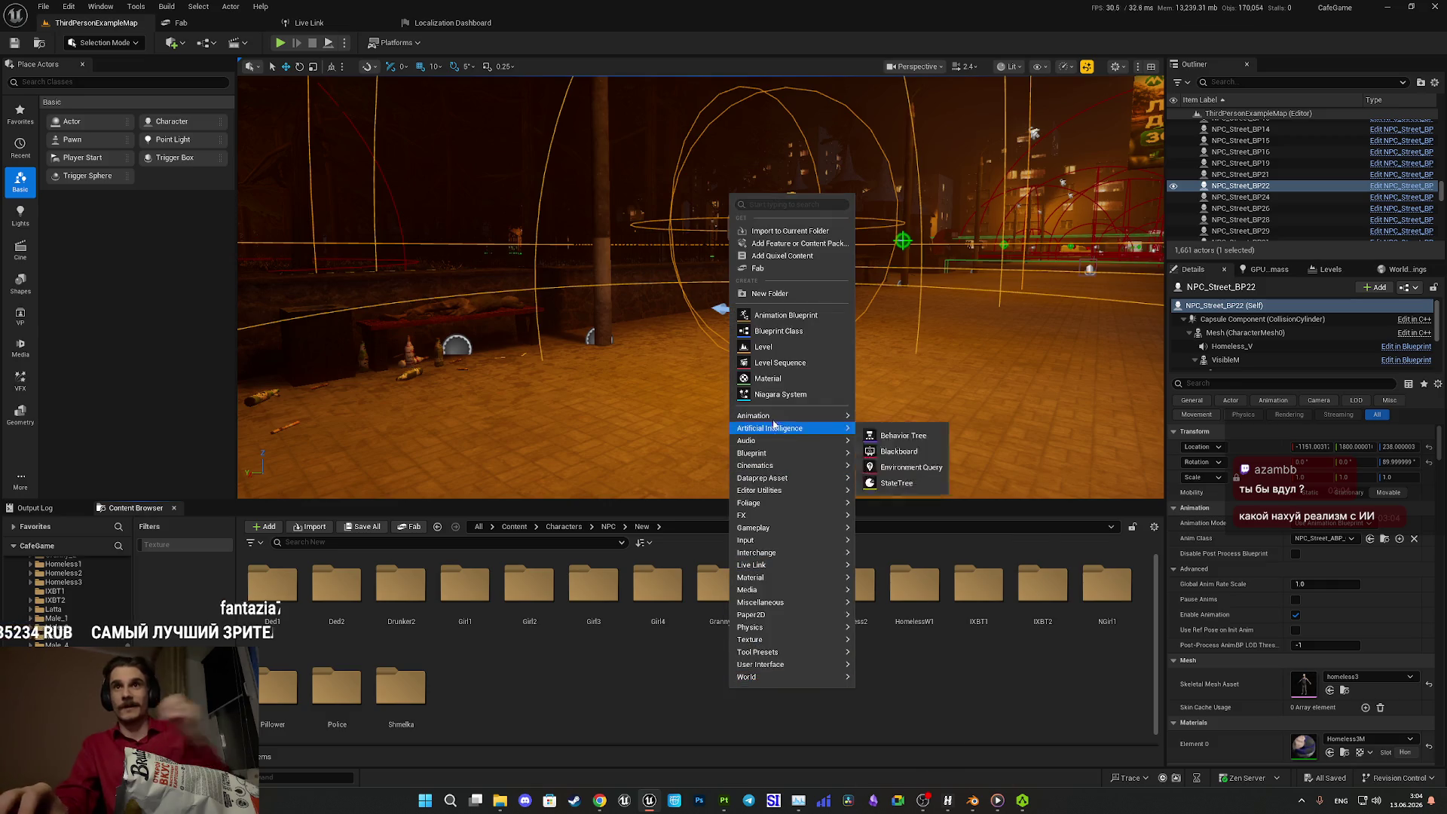
left_click(762, 293)
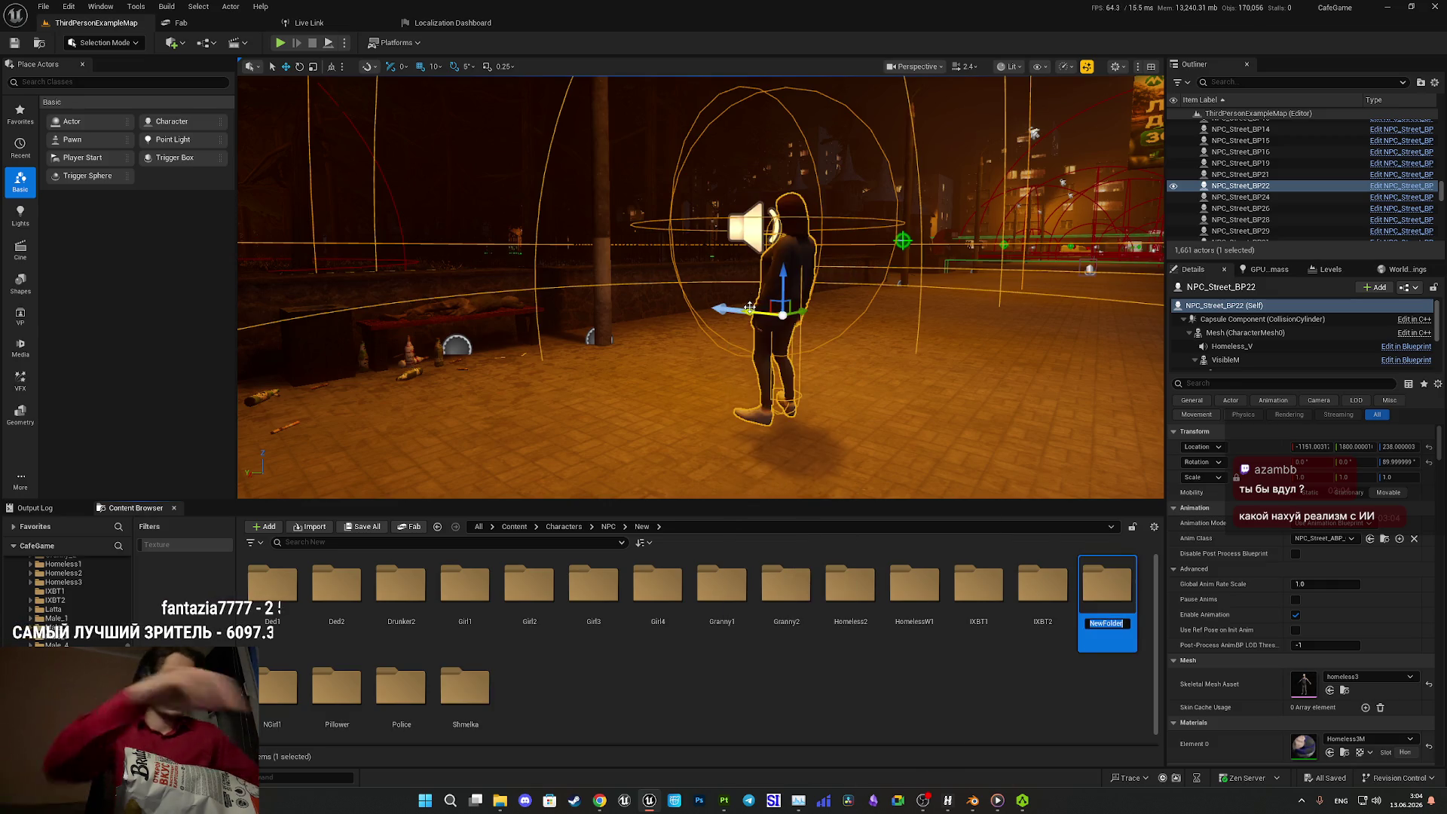
type("NGirl")
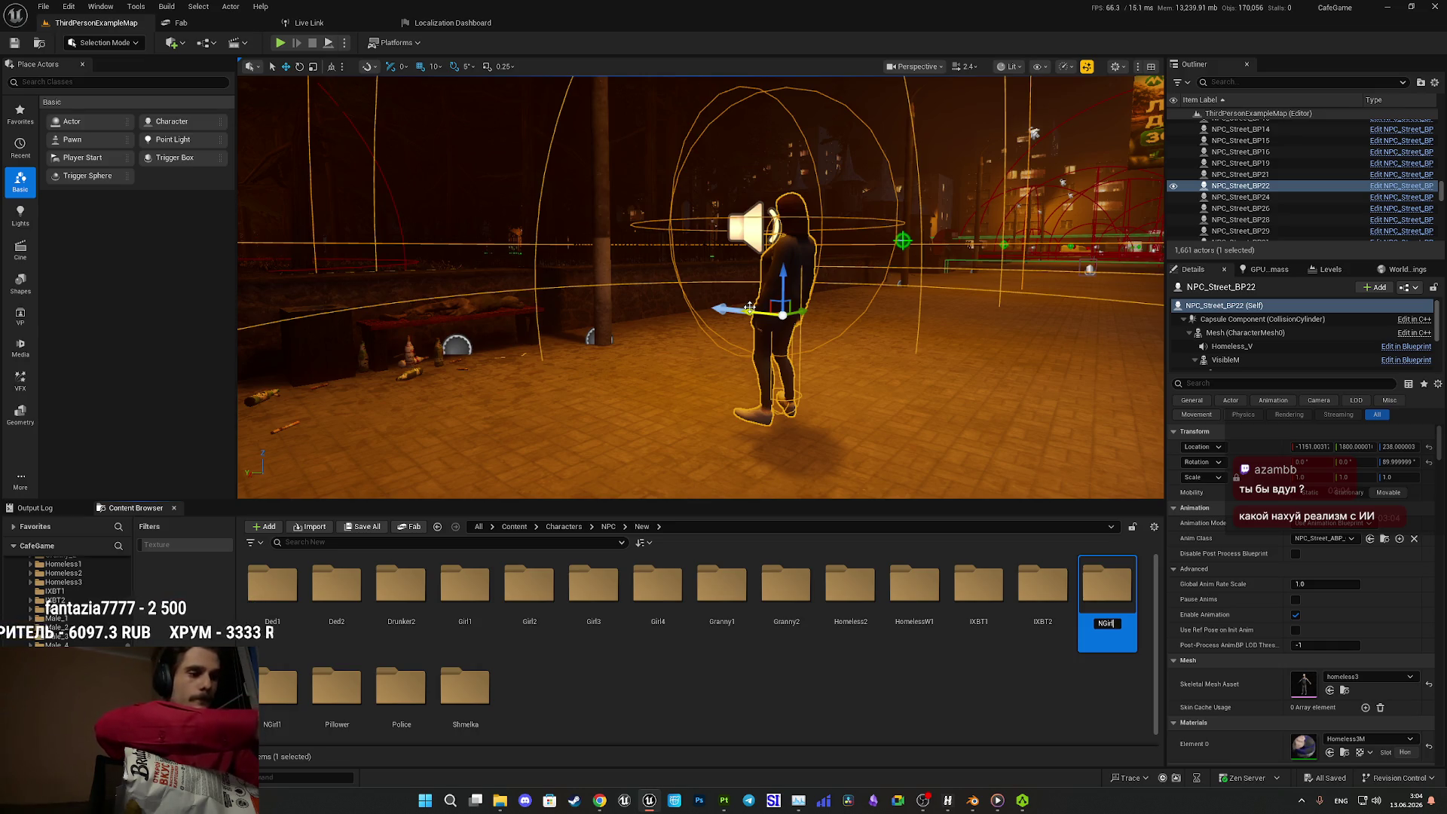
key("Return")
key("Return")
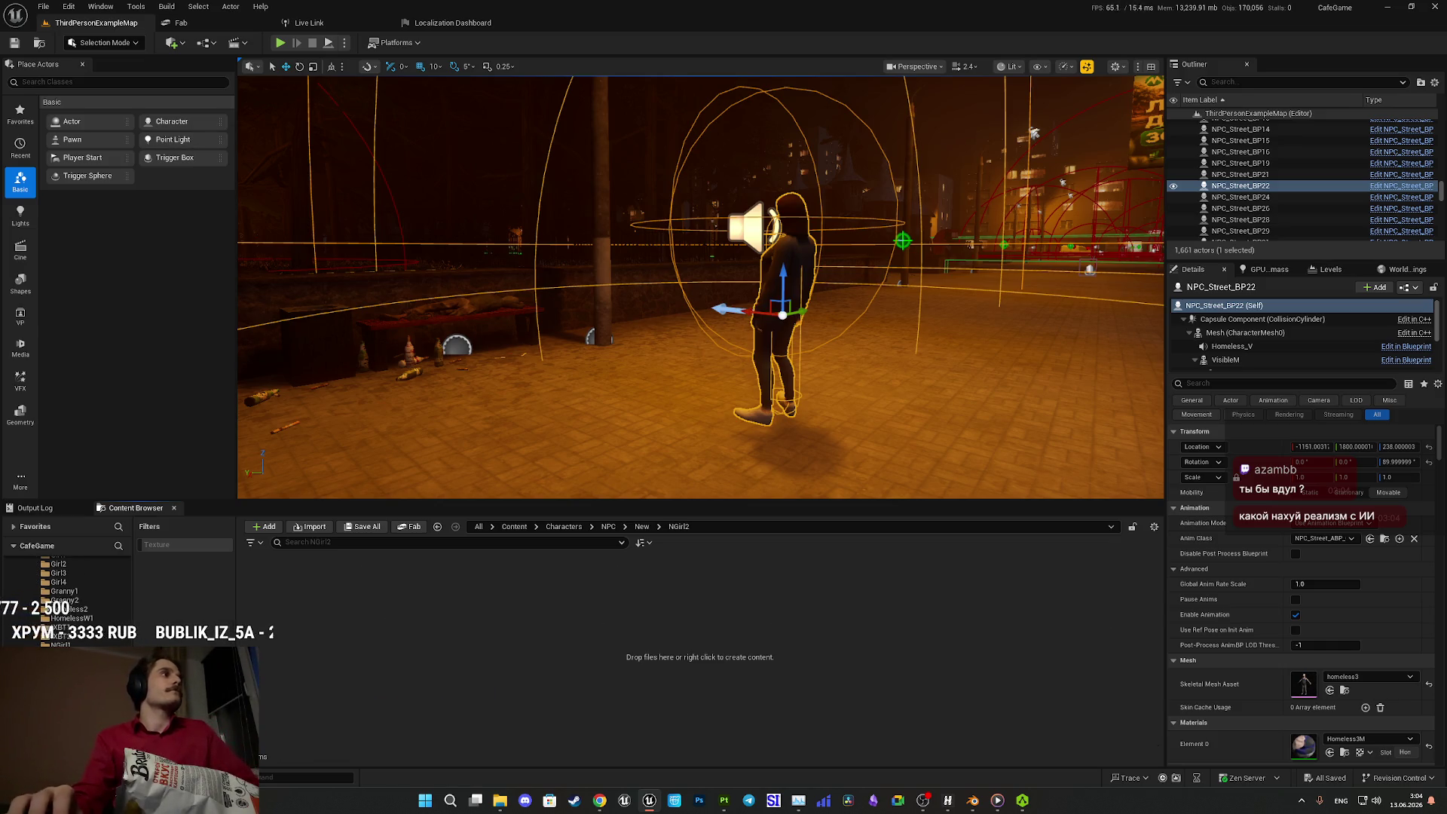
left_click(1388, 7)
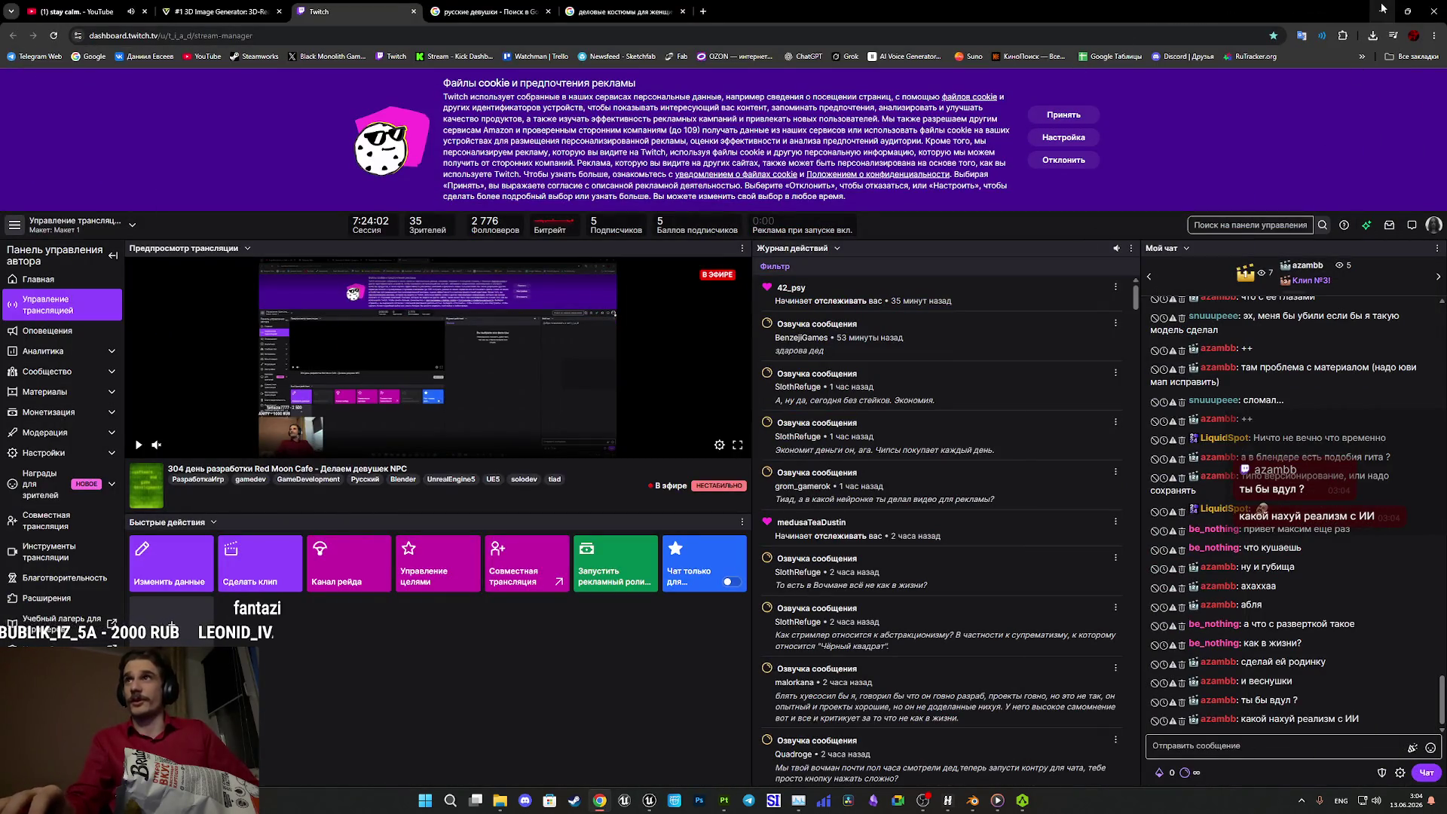
left_click(1382, 11)
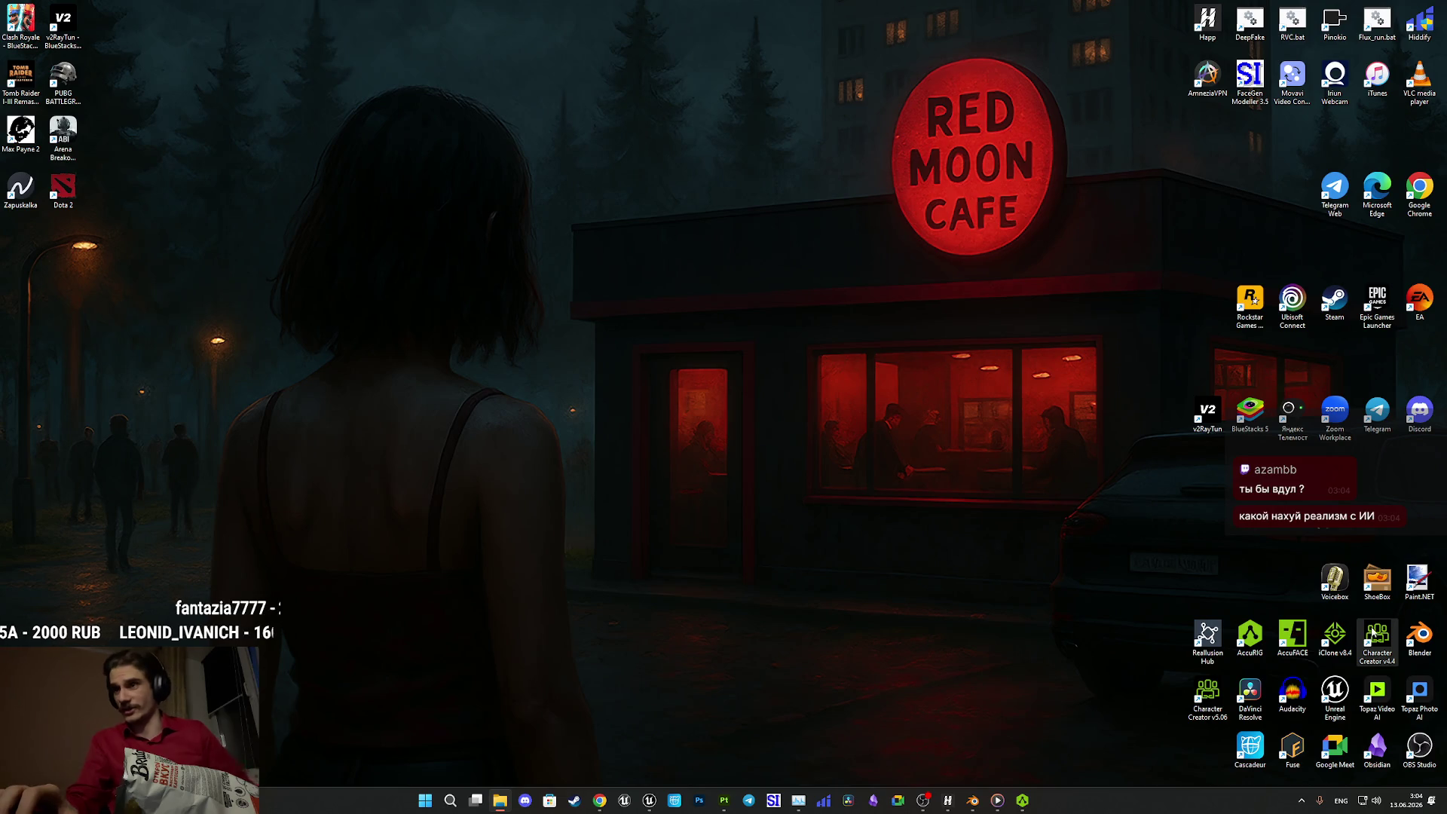
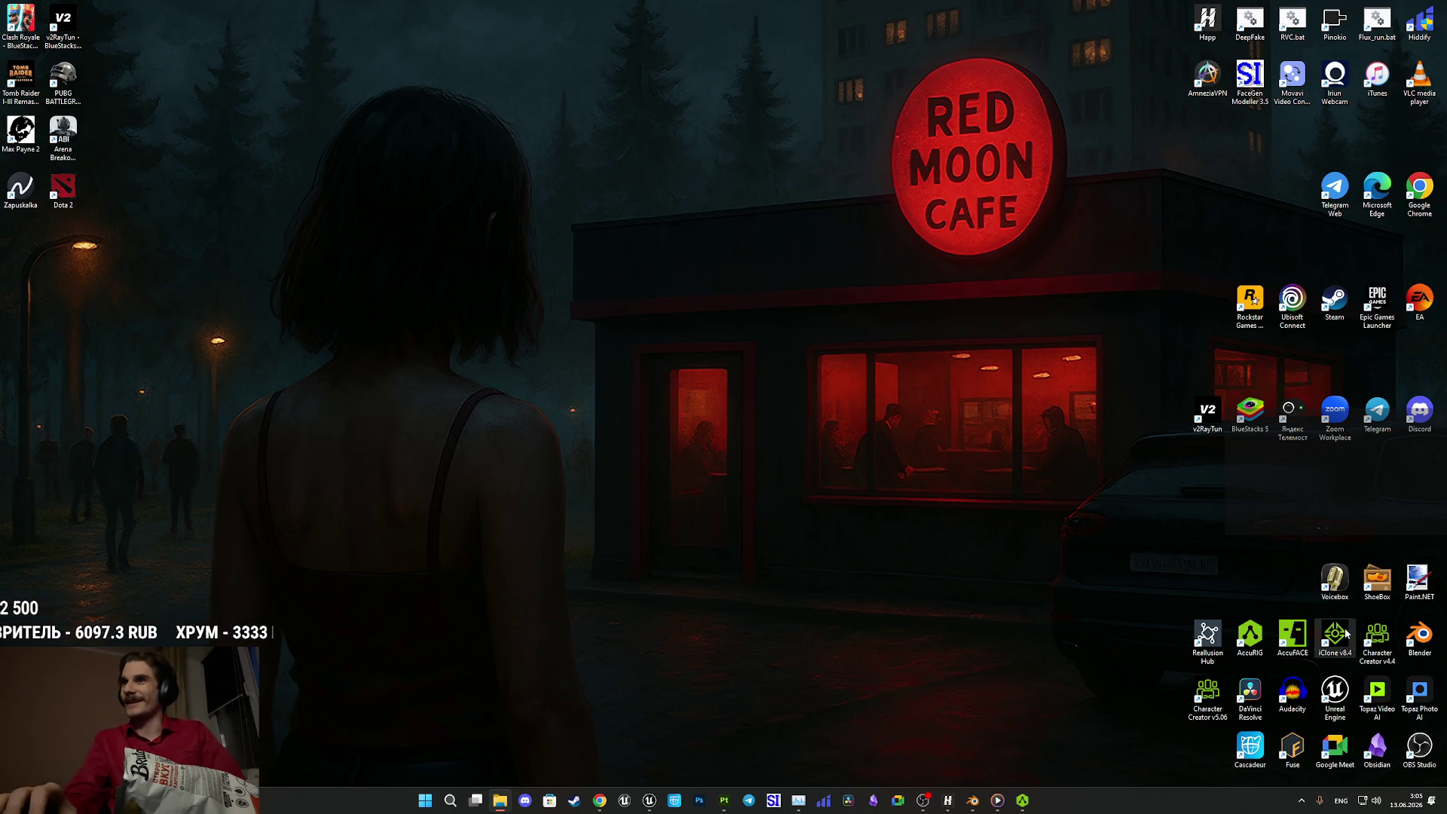
- Close AccuRIG and relaunch it
double_click(1251, 639)
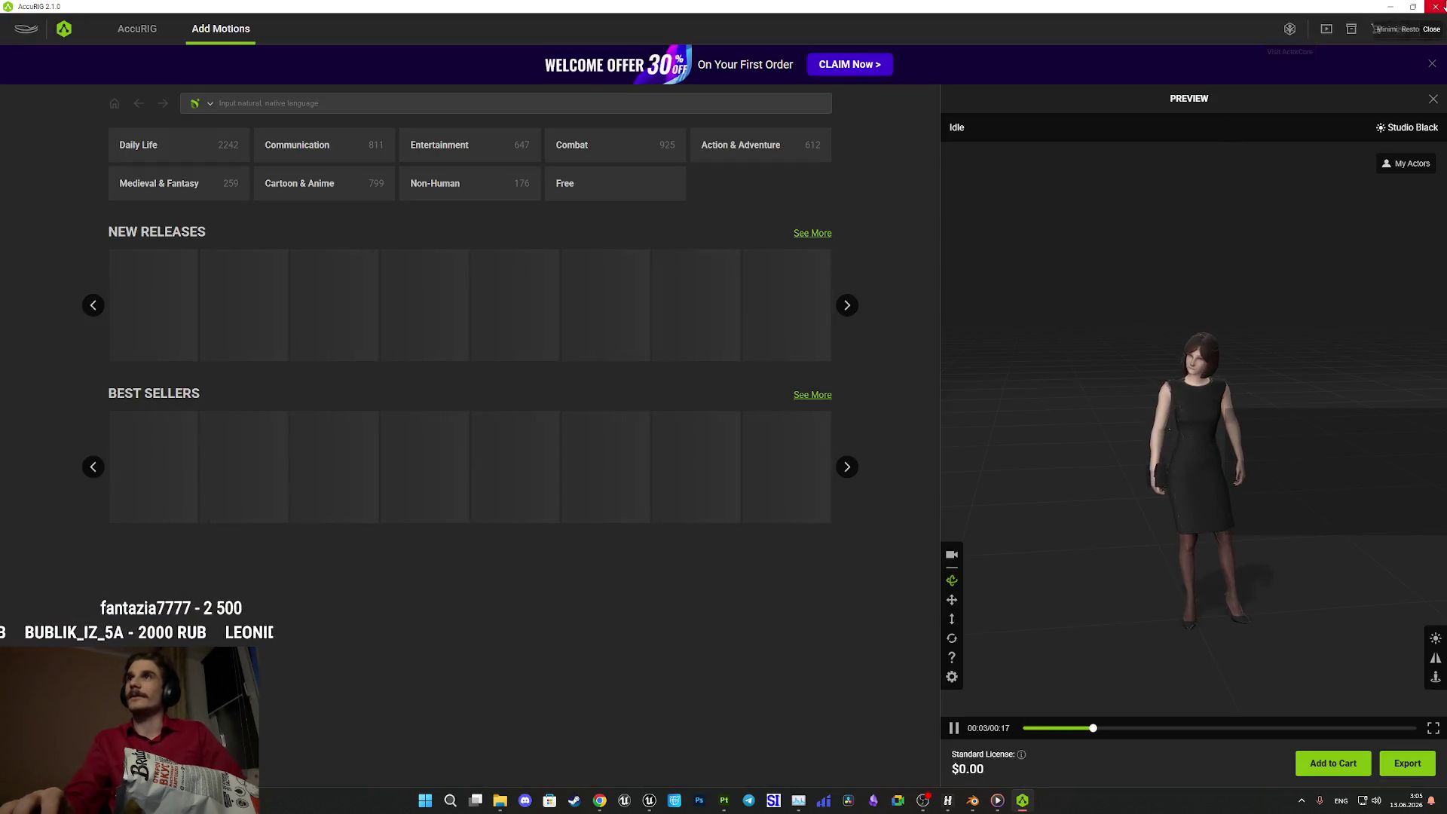
left_click(1435, 7)
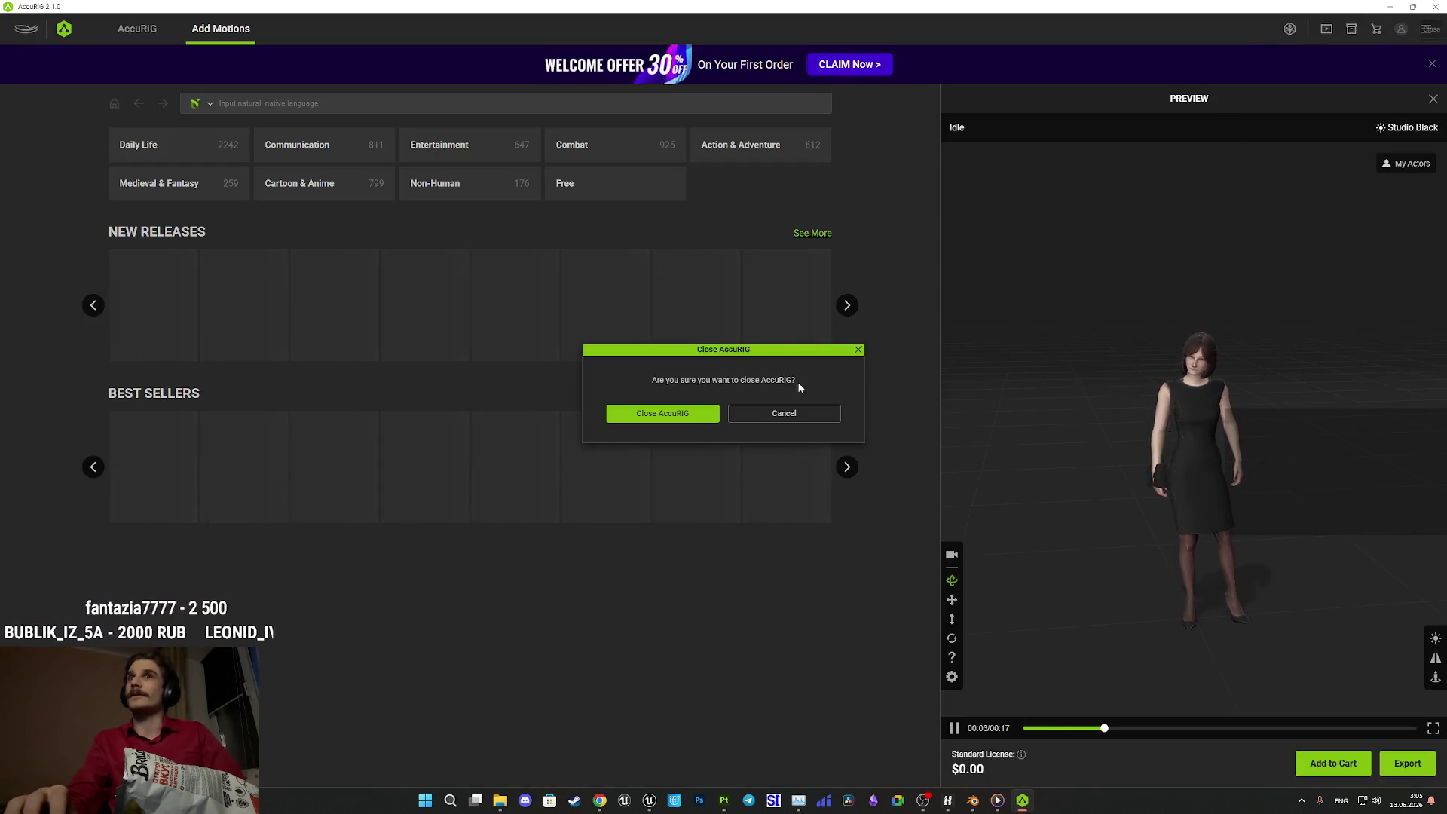
left_click(663, 416)
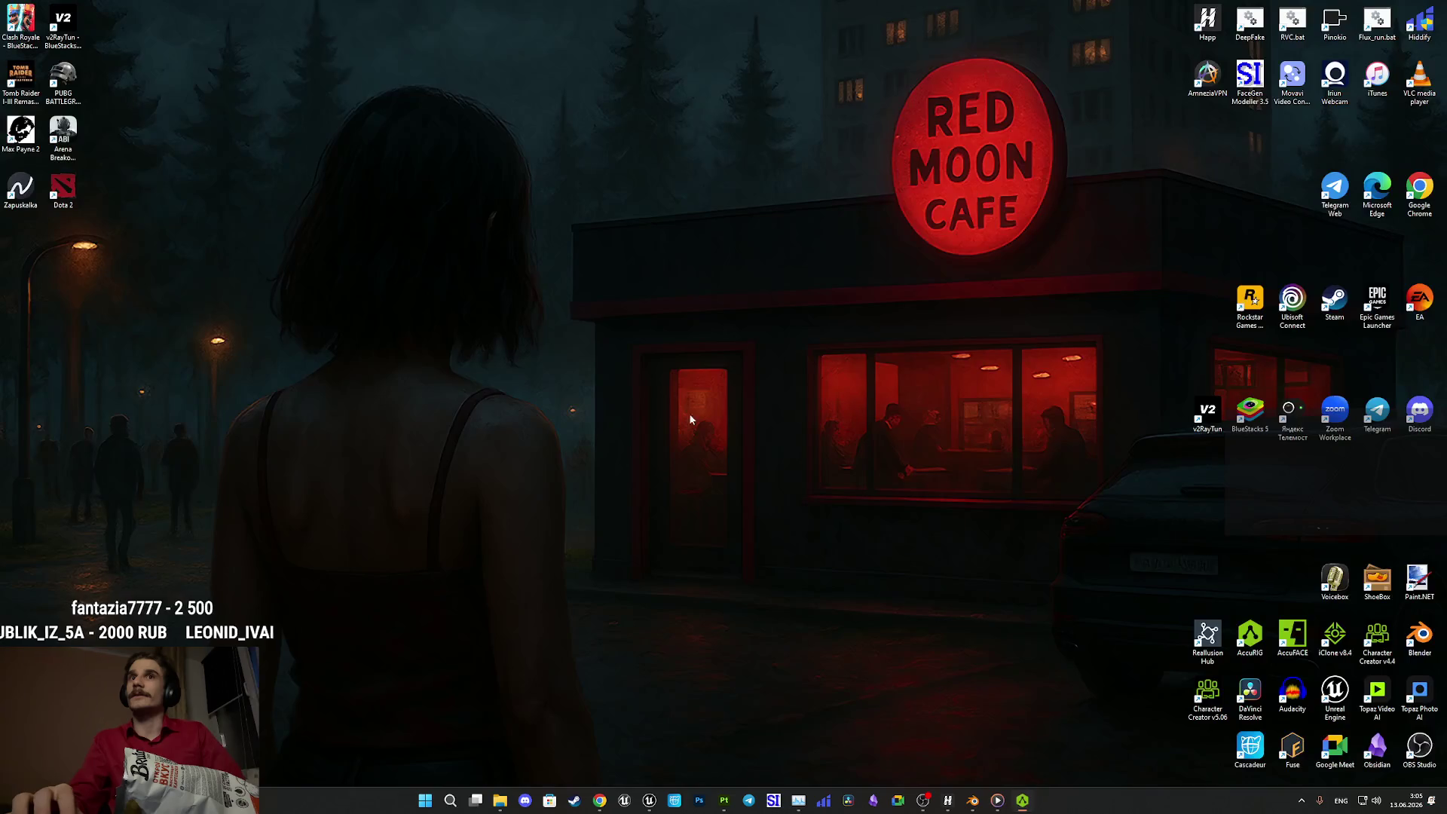
double_click(1254, 637)
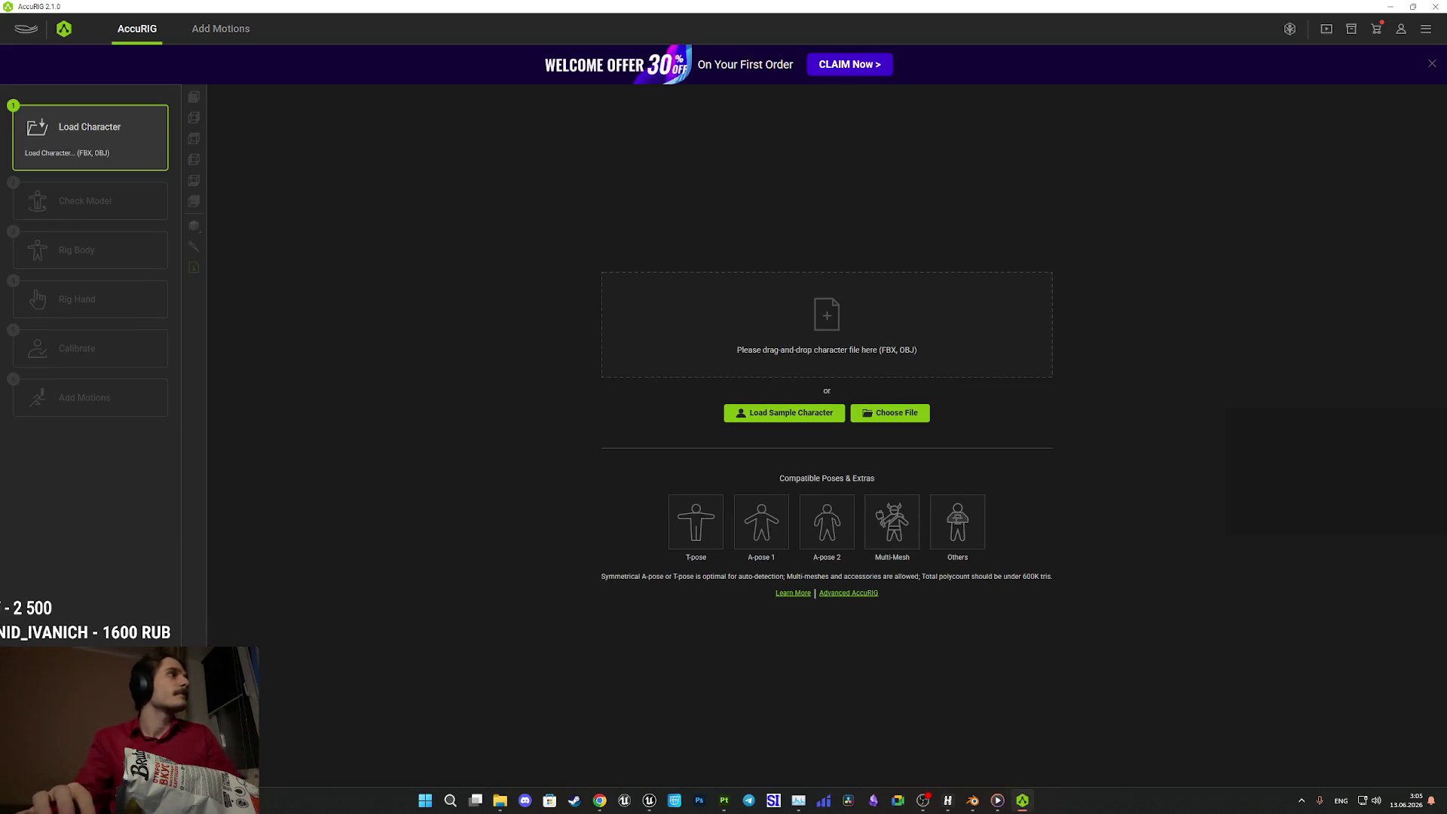
- Load the suited female character FBX, rotate her 90° on Y, and proceed to Rig Body
left_click_drag(294, 362, 719, 365)
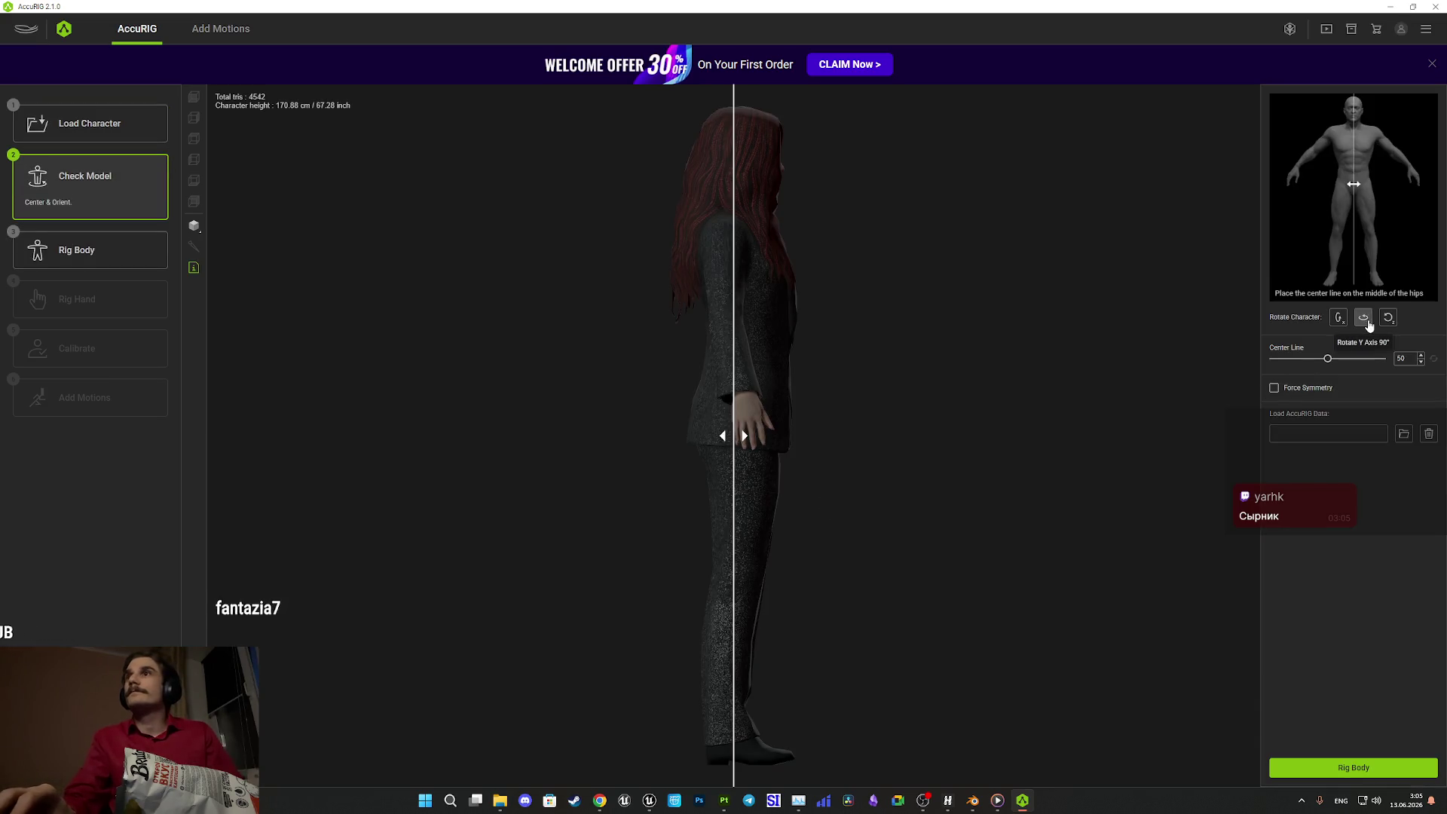
left_click(1365, 320)
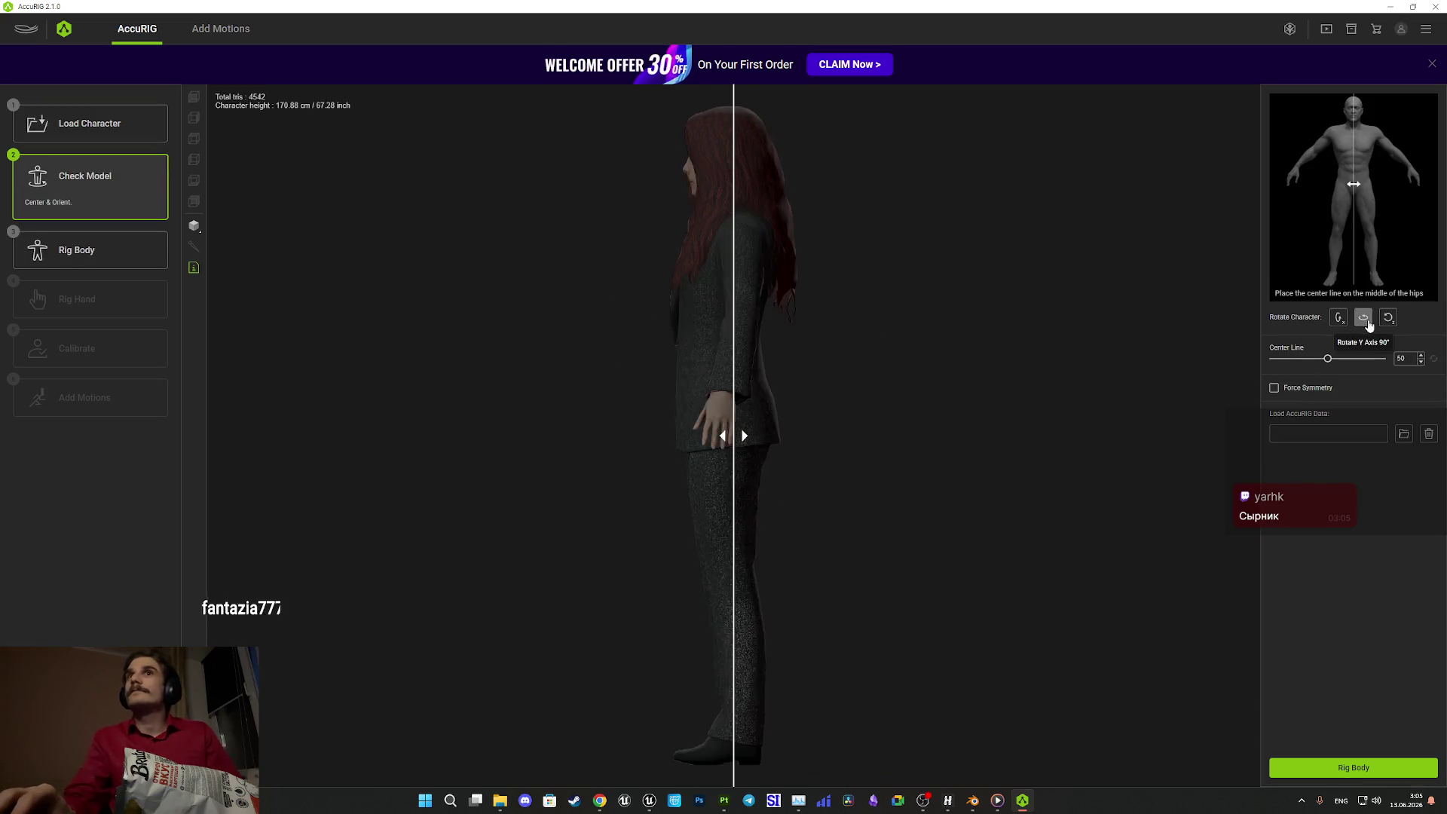
left_click(1348, 766)
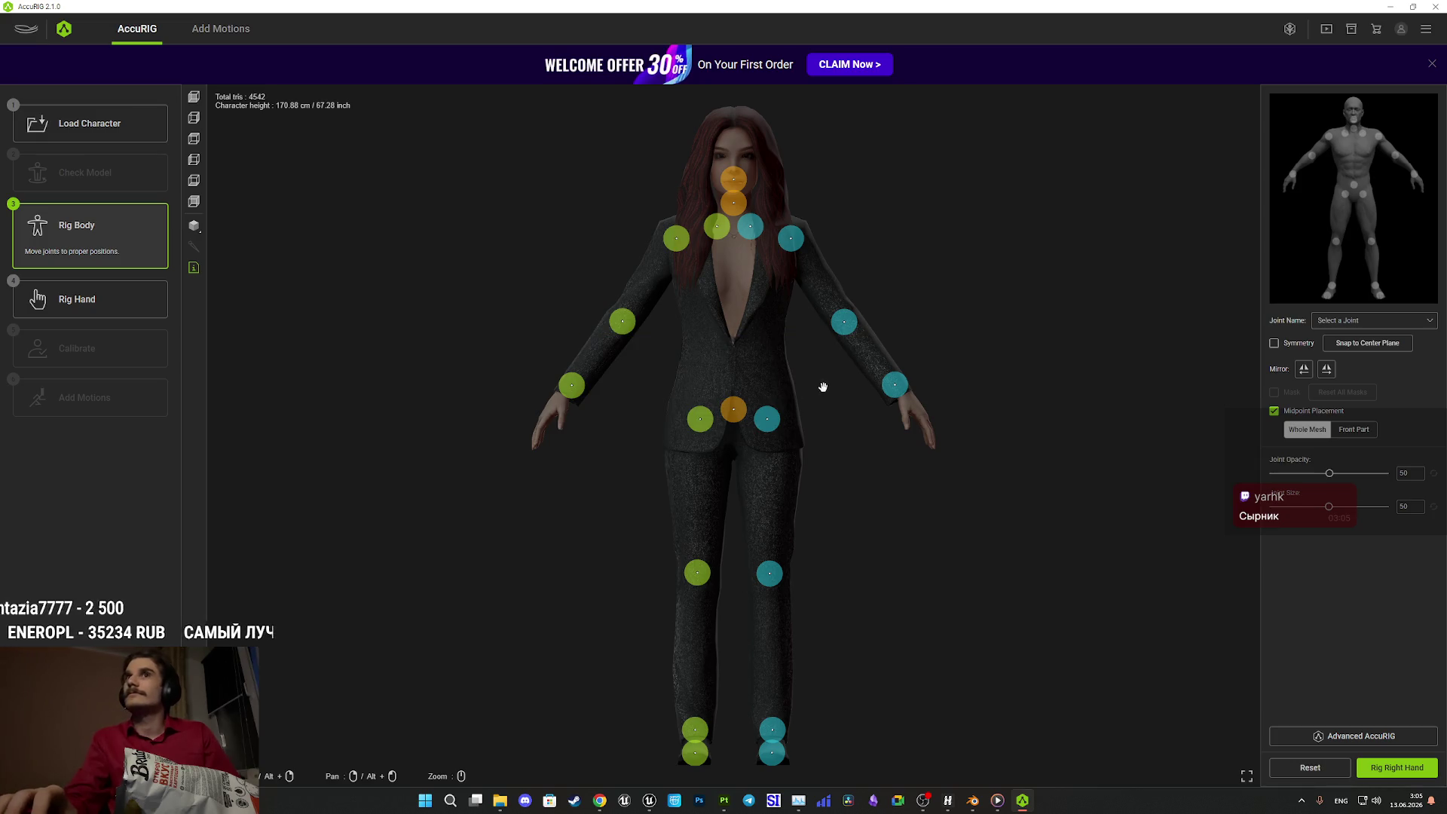
- Zoom in, move the hip joints down into place and raise the pelvis joint slightly
scroll(914, 474, "up", 3)
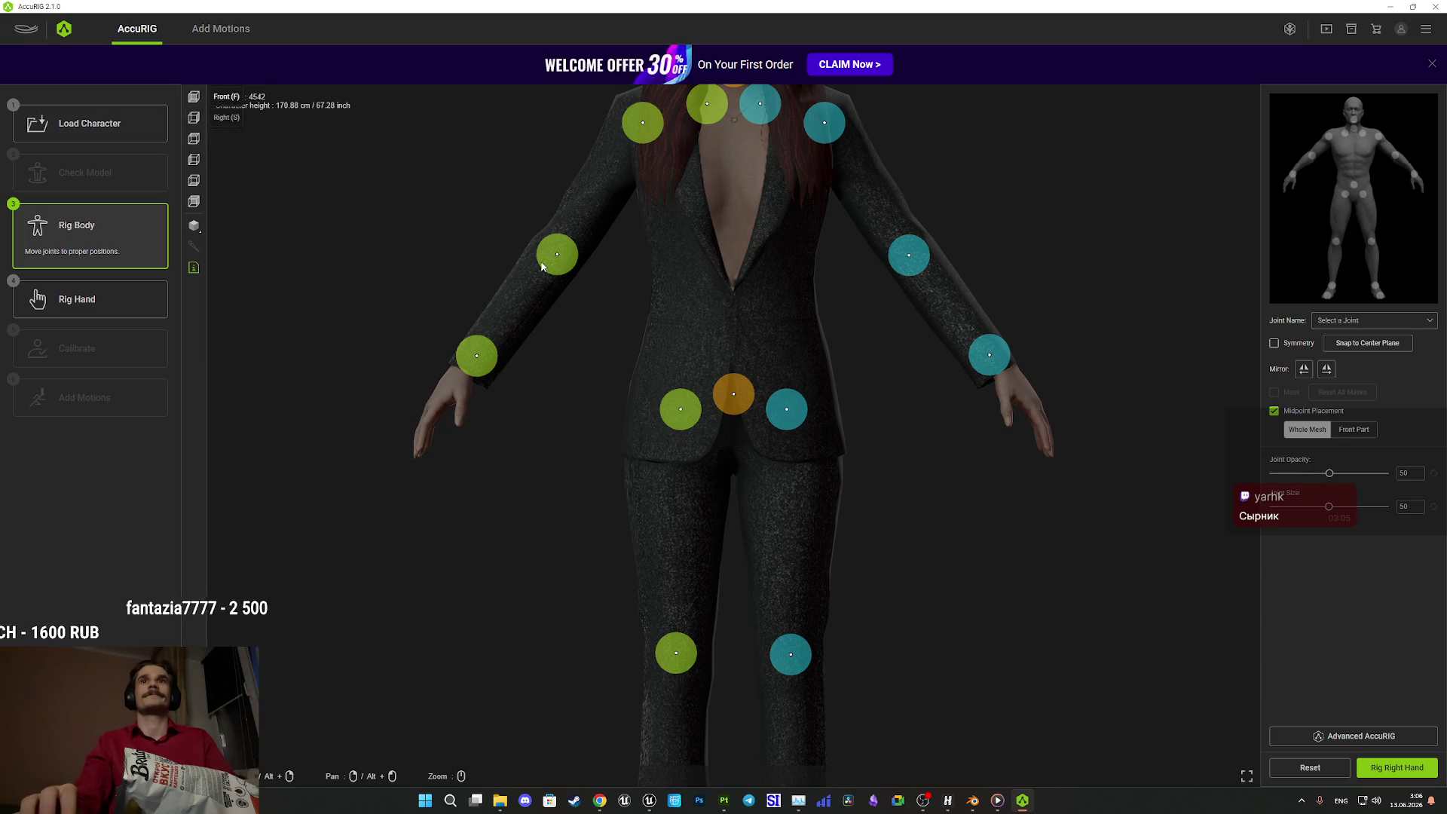
scroll(905, 444, "up", 2)
left_click_drag(807, 397, 829, 456)
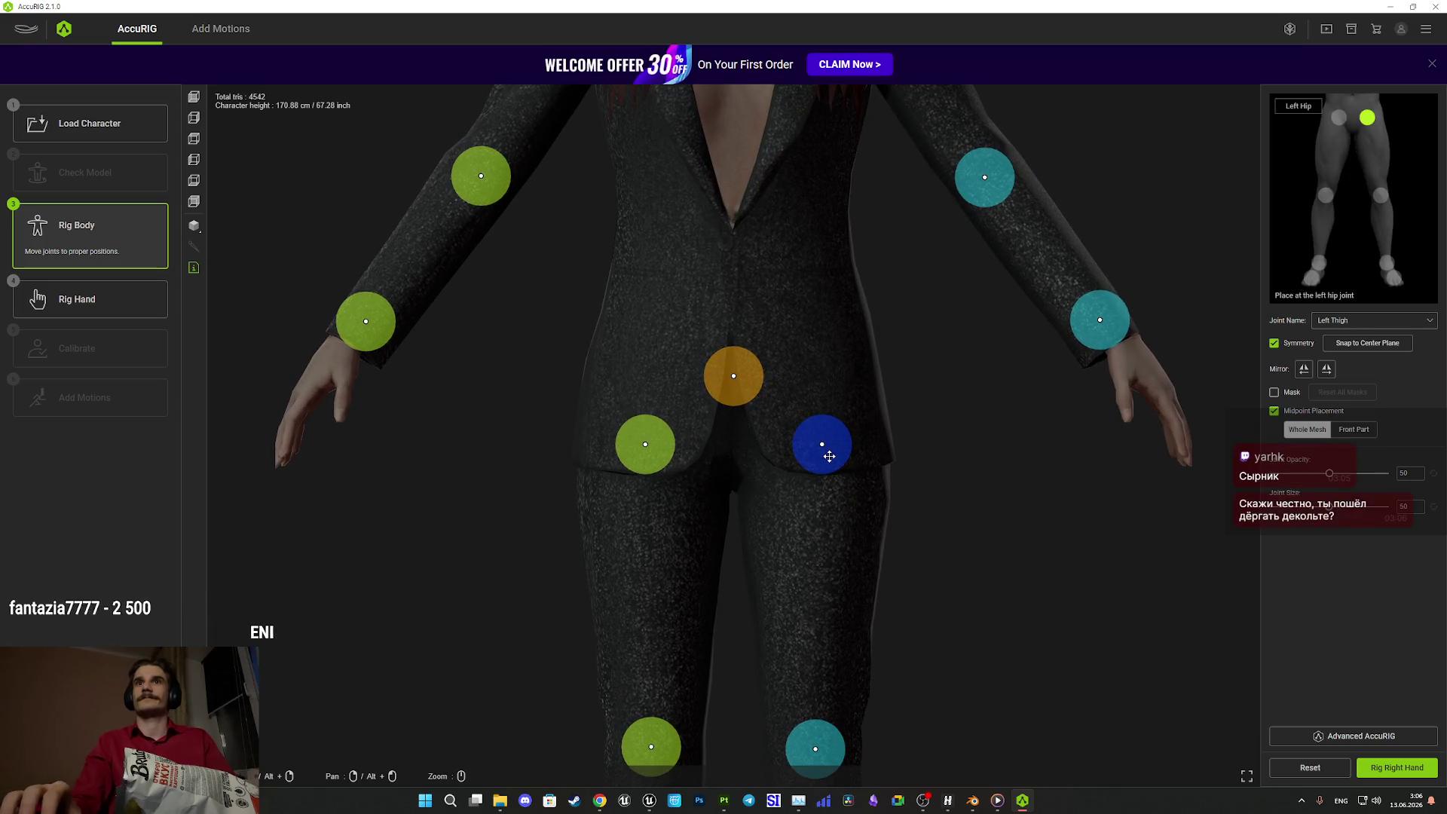
mouse_move(754, 401)
left_mouse_down()
mouse_move(750, 370)
mouse_move(751, 385)
left_mouse_up()
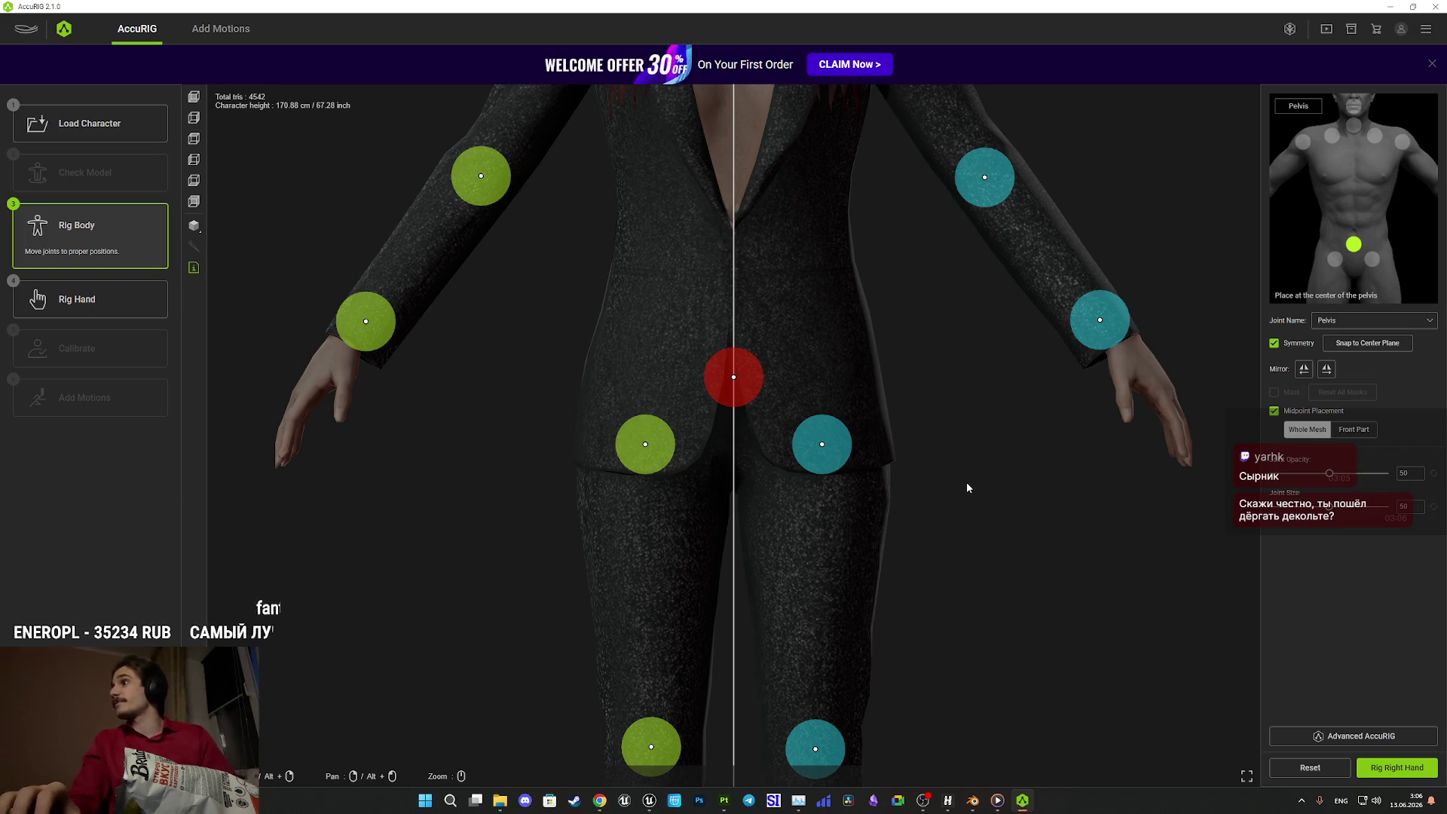
- Adjust the knee joints from front and side views, then select the ankle joint
mouse_move(978, 629)
left_mouse_down()
mouse_move(953, 365)
mouse_move(952, 480)
left_mouse_up()
left_click_drag(837, 479, 834, 448)
mouse_move(1058, 504)
left_mouse_down()
mouse_move(814, 517)
mouse_move(924, 487)
mouse_move(1036, 493)
left_mouse_up()
left_click_drag(836, 459, 838, 477)
mouse_move(1017, 520)
left_mouse_down()
mouse_move(798, 546)
mouse_move(963, 521)
mouse_move(979, 536)
mouse_move(959, 415)
mouse_move(979, 472)
mouse_move(992, 468)
mouse_move(991, 522)
mouse_move(956, 549)
mouse_move(956, 588)
mouse_move(820, 555)
mouse_move(1075, 565)
mouse_move(889, 562)
mouse_move(866, 545)
mouse_move(756, 540)
mouse_move(738, 514)
mouse_move(896, 569)
mouse_move(953, 649)
mouse_move(912, 656)
left_mouse_up()
left_click(743, 538)
left_click_drag(874, 660, 876, 671)
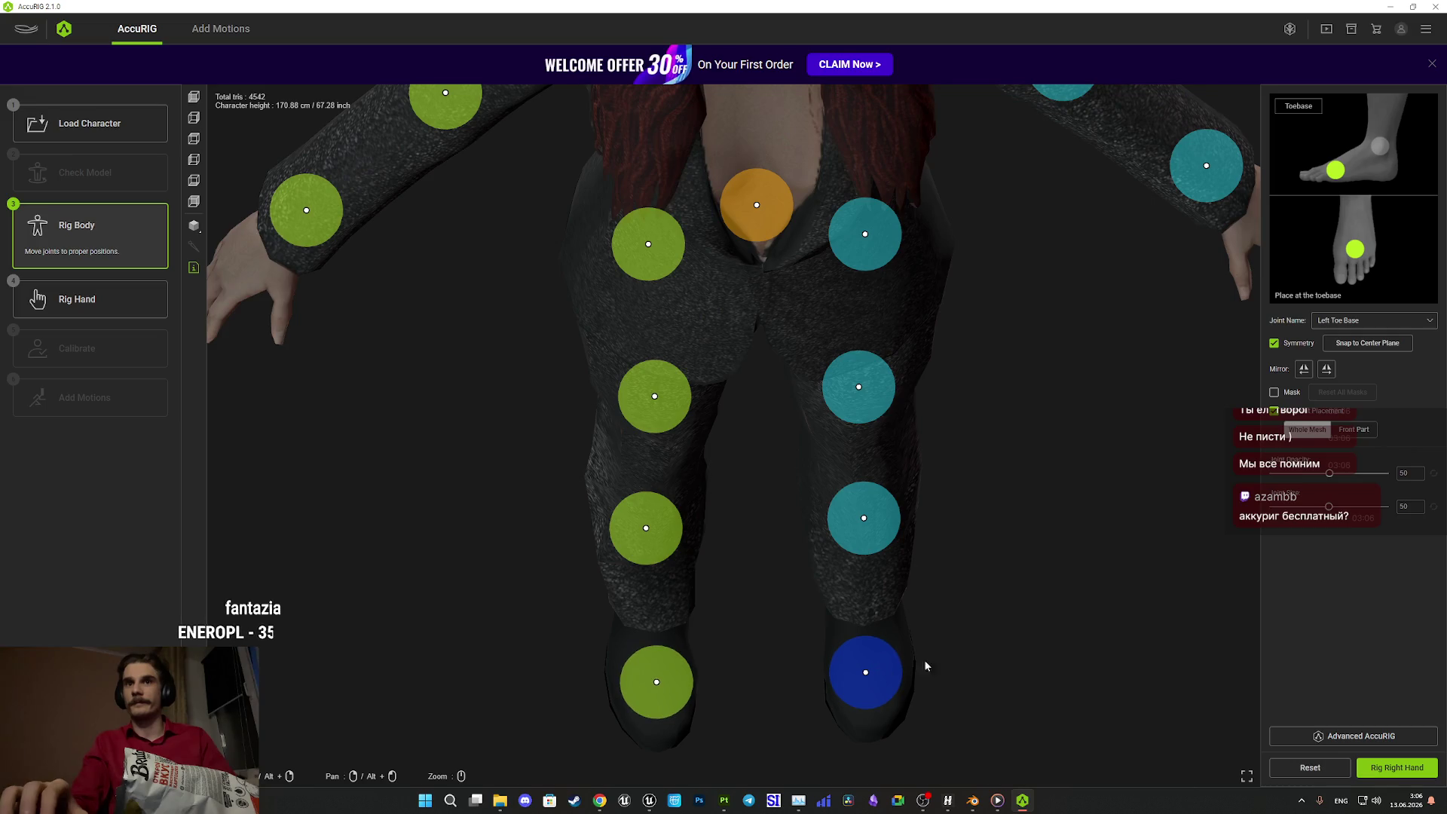
- Move the wrist joint onto the wrist and nudge the elbow joint up
scroll(996, 564, "up", 5)
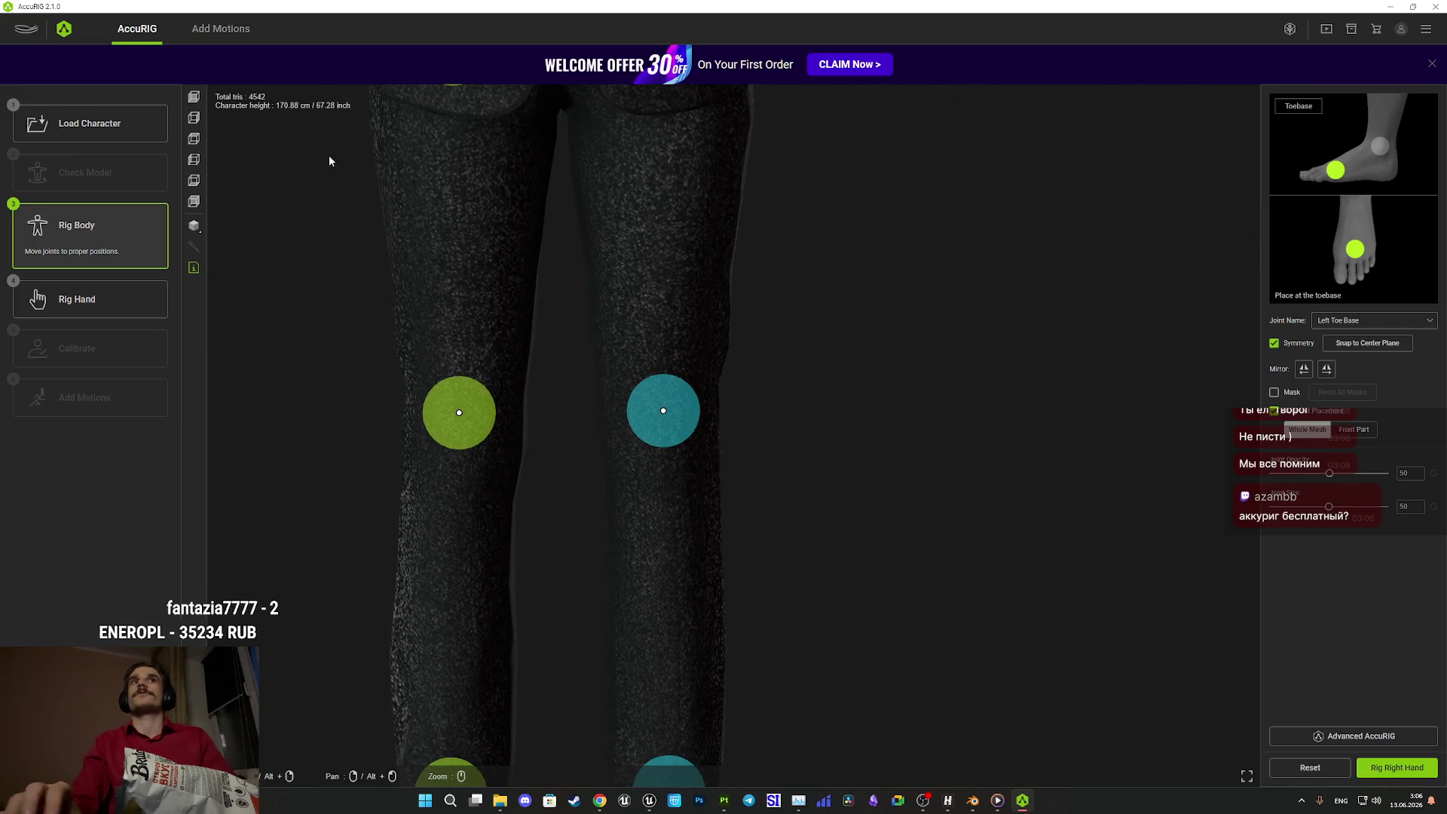
left_click(193, 98)
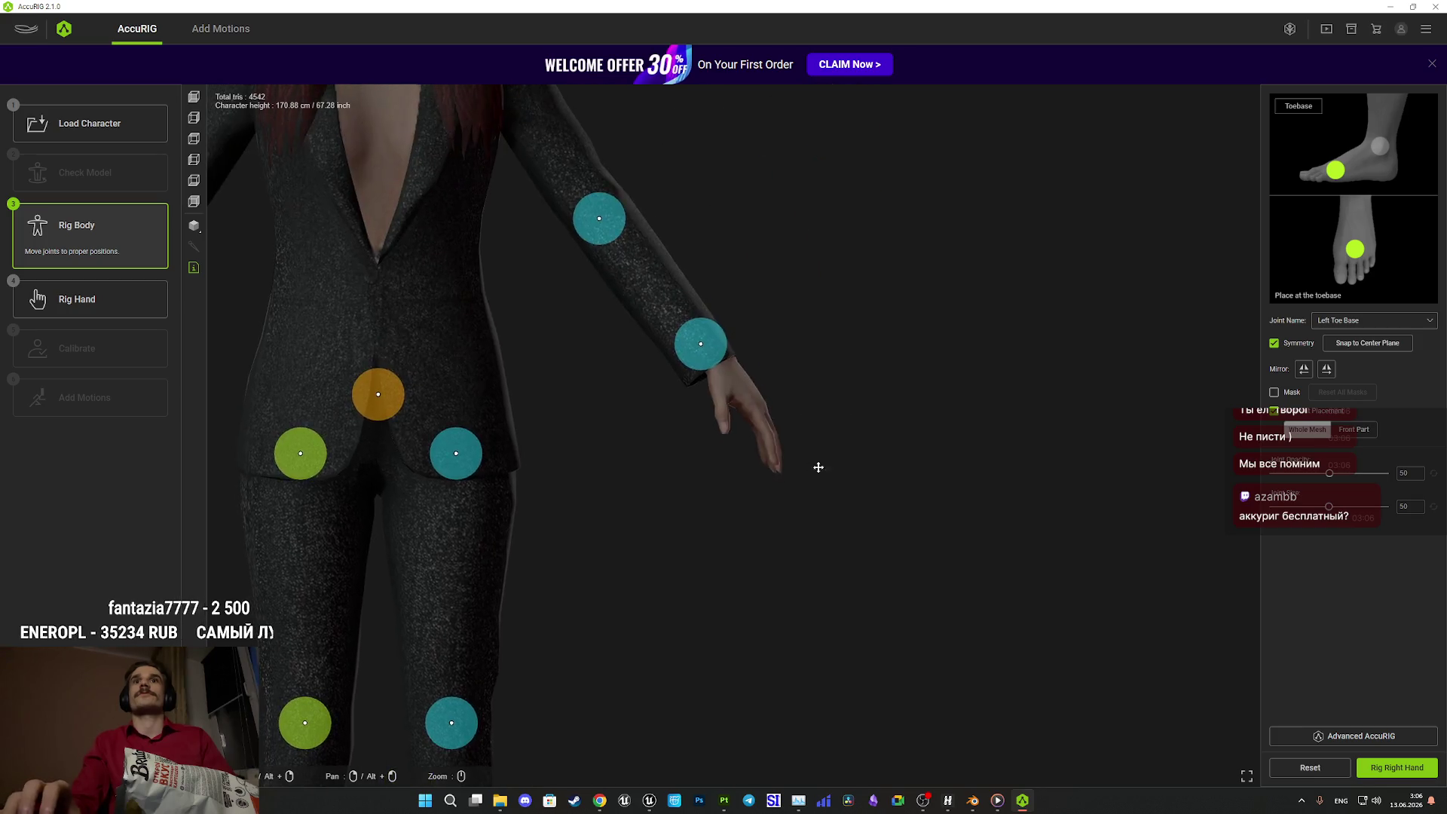
scroll(811, 458, "up", 5)
left_click_drag(754, 480, 767, 497)
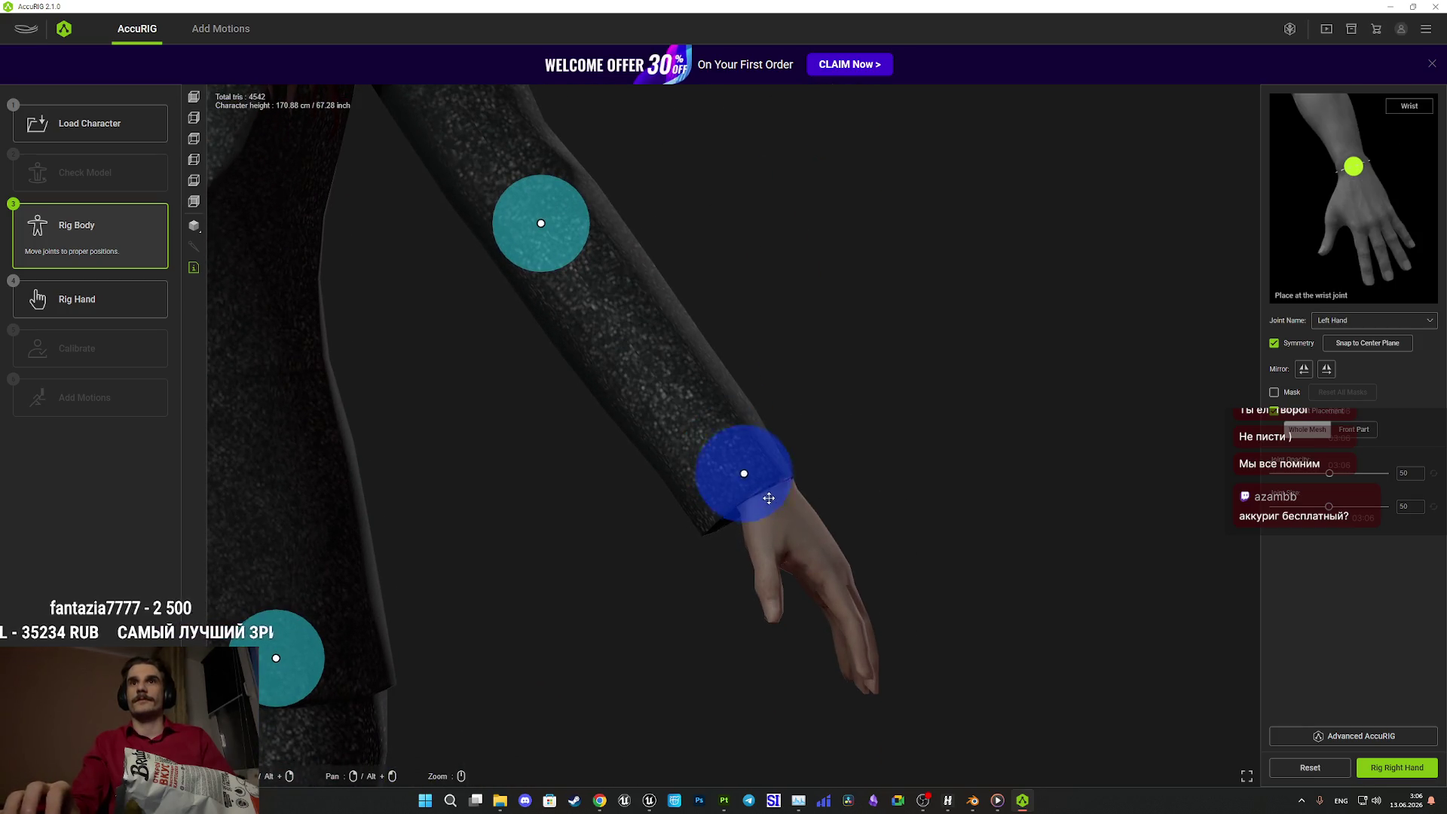
mouse_move(937, 520)
left_mouse_down()
mouse_move(760, 582)
mouse_move(743, 479)
mouse_move(702, 446)
mouse_move(653, 437)
mouse_move(814, 497)
mouse_move(946, 581)
mouse_move(804, 633)
mouse_move(828, 533)
left_mouse_up()
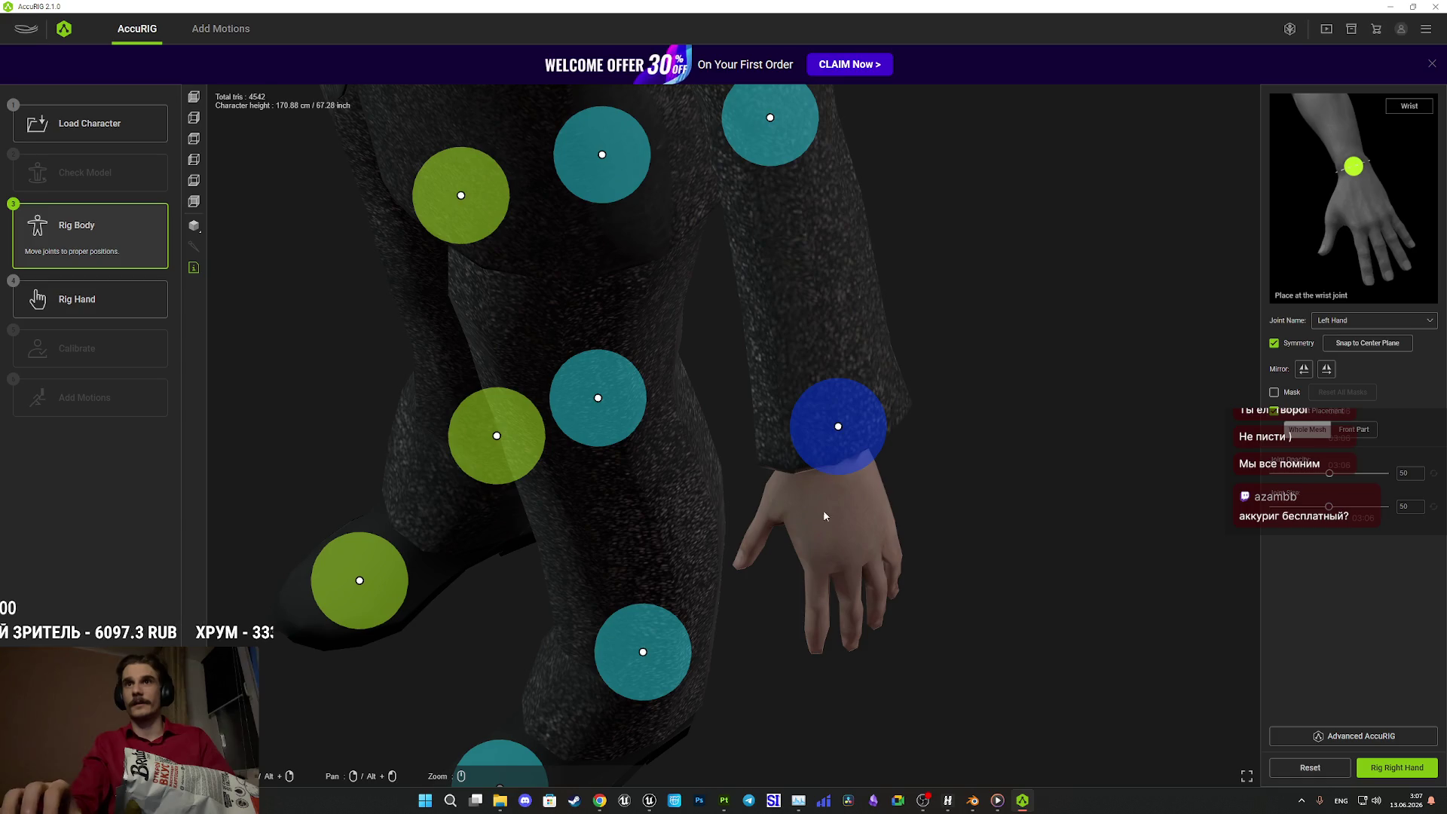
mouse_move(833, 460)
left_mouse_down()
mouse_move(1010, 523)
mouse_move(920, 400)
mouse_move(949, 546)
mouse_move(804, 438)
mouse_move(678, 459)
mouse_move(795, 471)
mouse_move(859, 365)
mouse_move(965, 524)
mouse_move(826, 594)
mouse_move(753, 574)
mouse_move(946, 526)
mouse_move(860, 536)
left_mouse_up()
mouse_move(765, 531)
left_mouse_down()
mouse_move(794, 549)
mouse_move(901, 507)
mouse_move(949, 569)
mouse_move(844, 475)
left_mouse_up()
- In front view, shift the clavicle joint slightly right and down
left_click(193, 97)
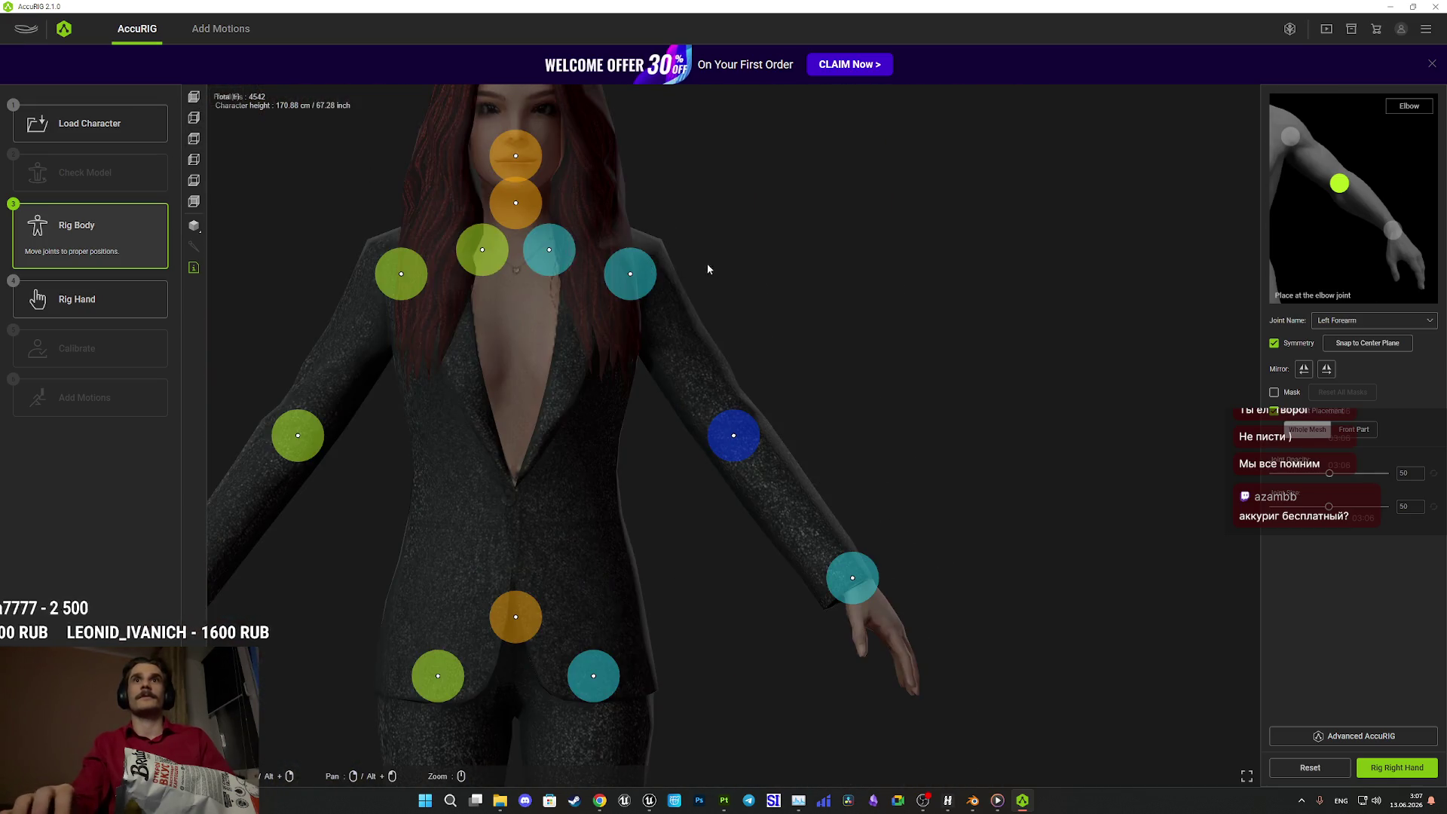
scroll(753, 377, "up", 5)
left_click(703, 432)
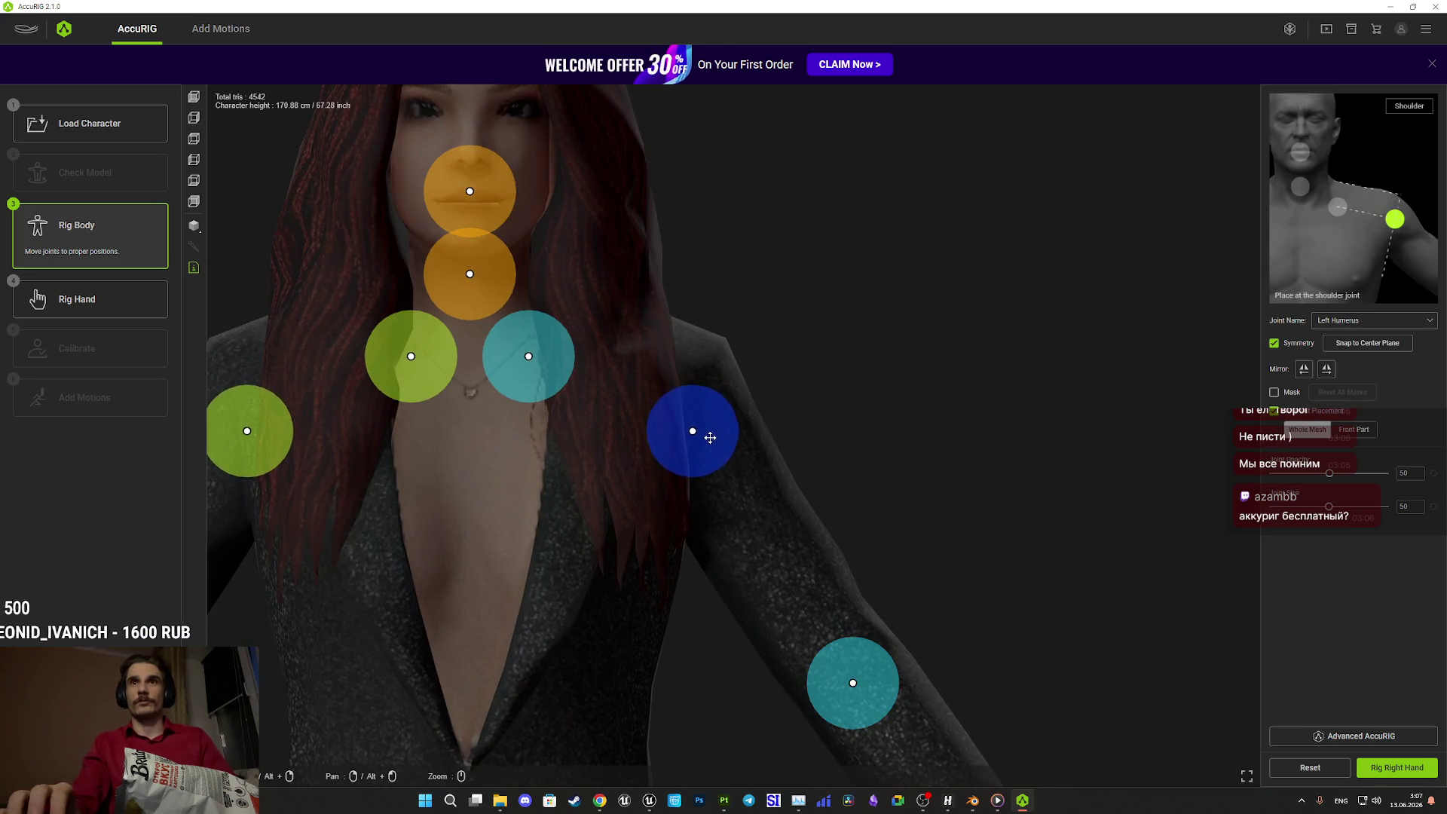
left_click_drag(838, 402, 1017, 535)
left_click_drag(724, 500, 752, 514)
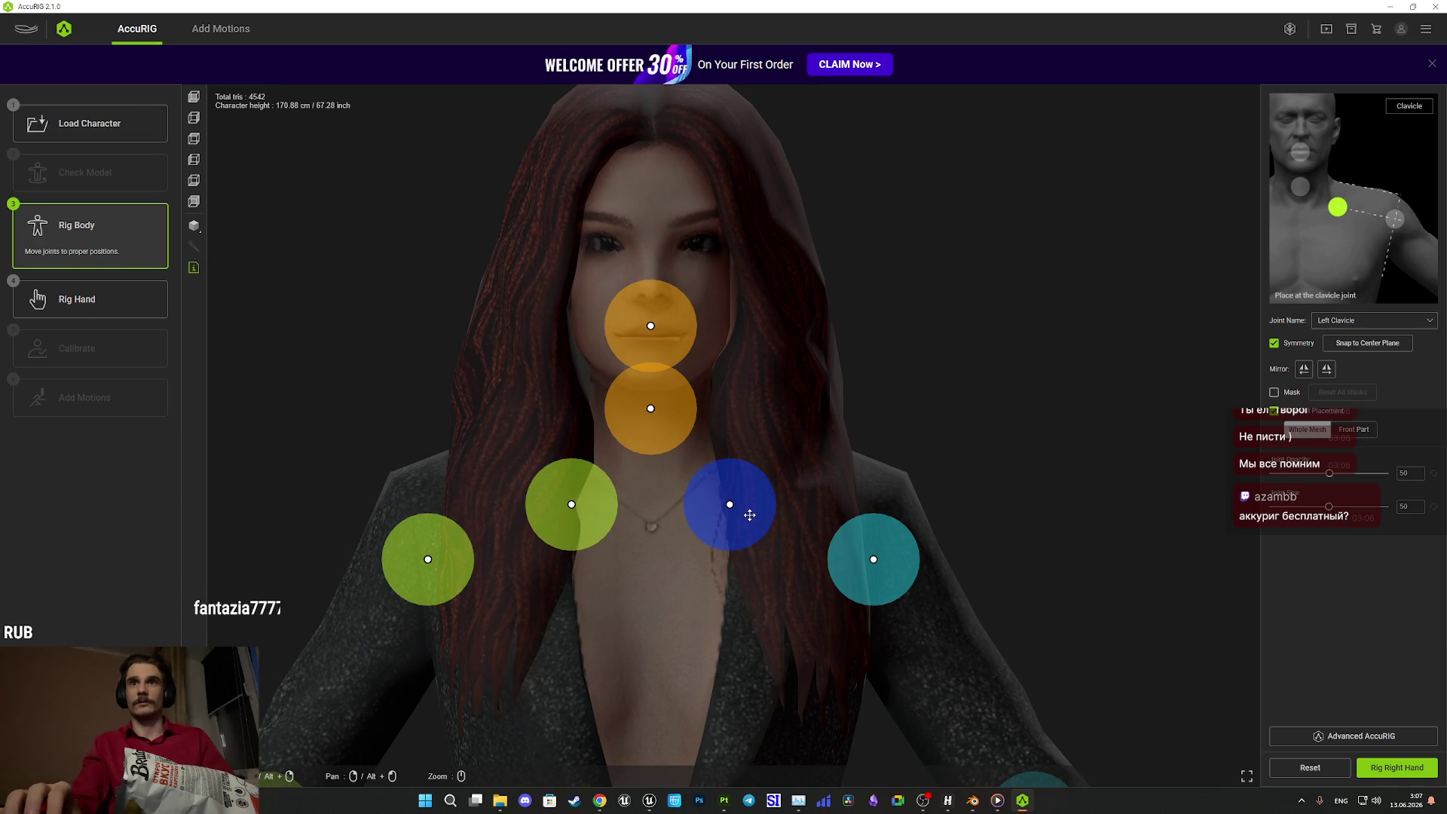
- Center the neck and head joints in side view, then start rigging the right hand
left_click(679, 428)
left_click(666, 323)
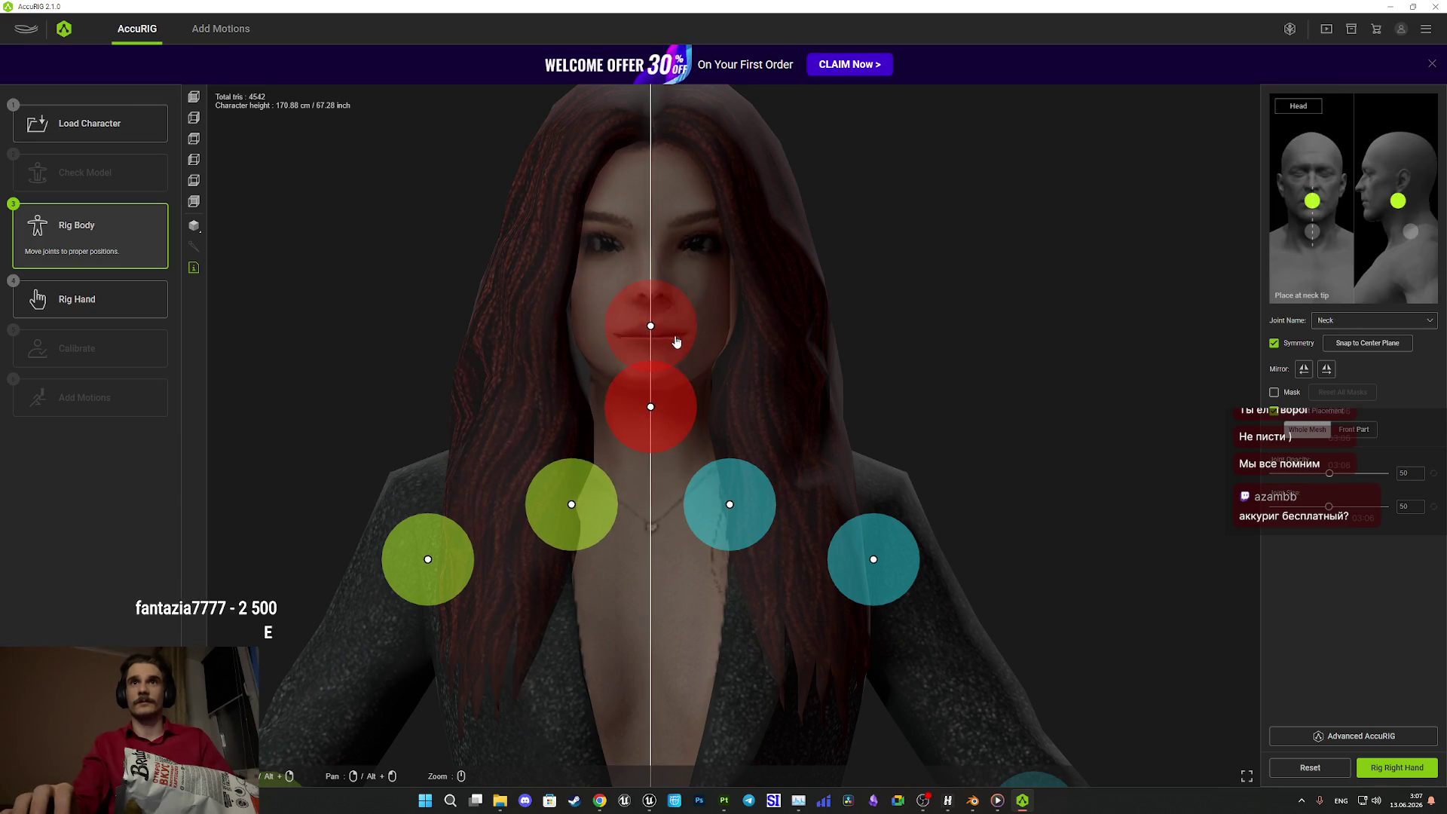
left_click(194, 121)
scroll(861, 383, "up", 3)
left_click(773, 410)
left_click_drag(773, 410, 723, 412)
left_click_drag(734, 332, 694, 330)
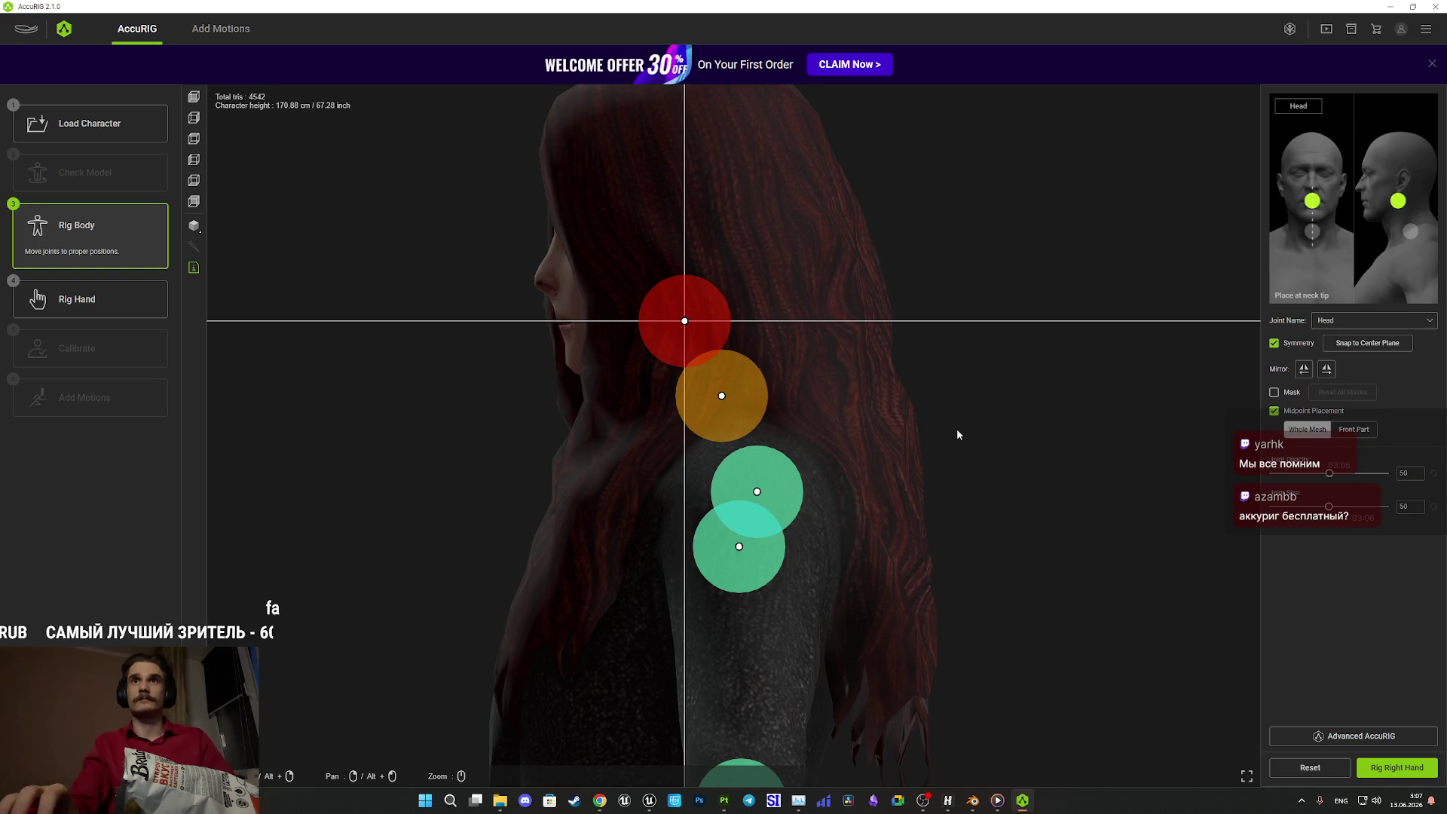
left_click(1394, 770)
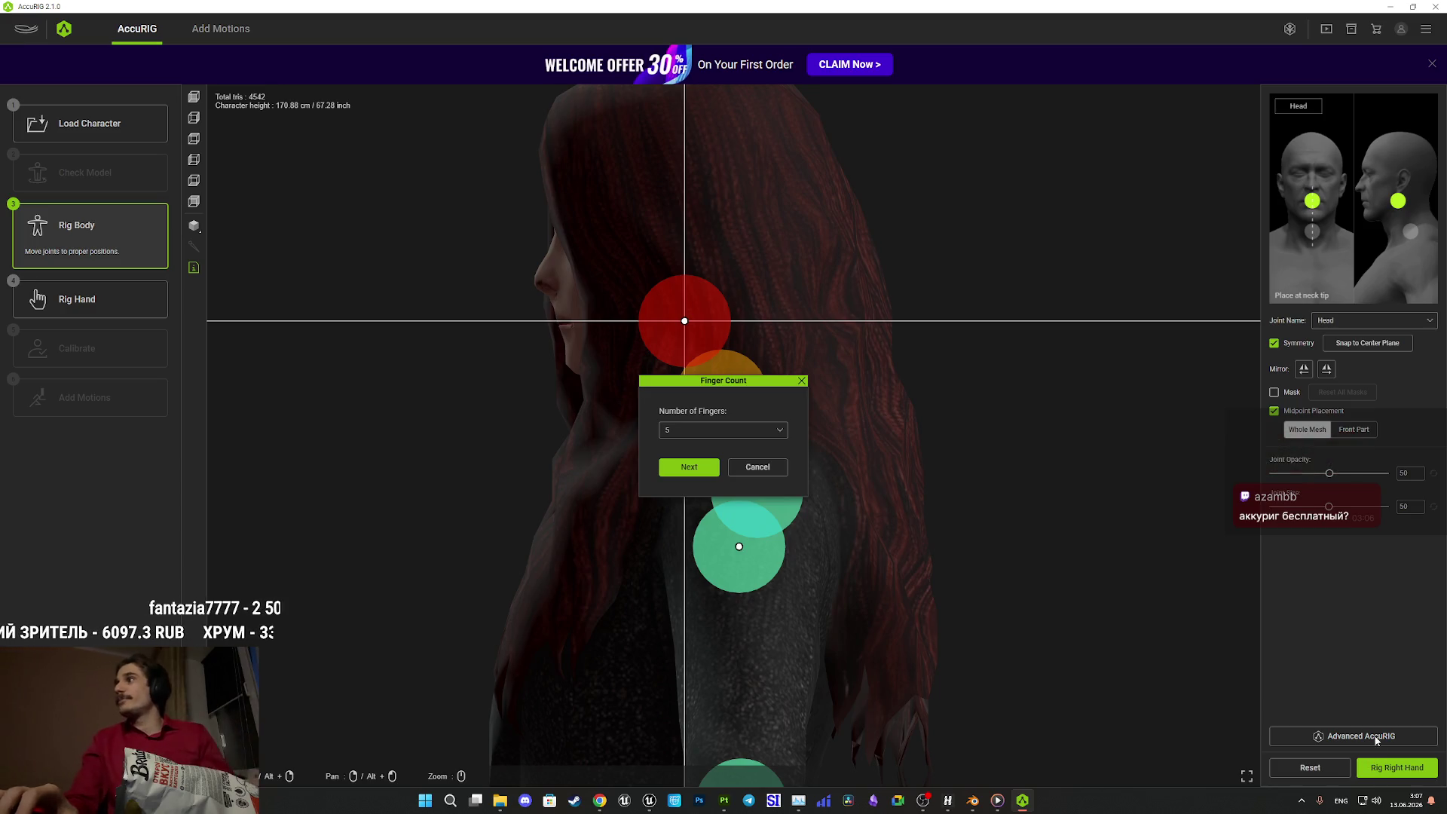
- Confirm five fingers and check the right-hand finger joints from several angles
left_click(686, 468)
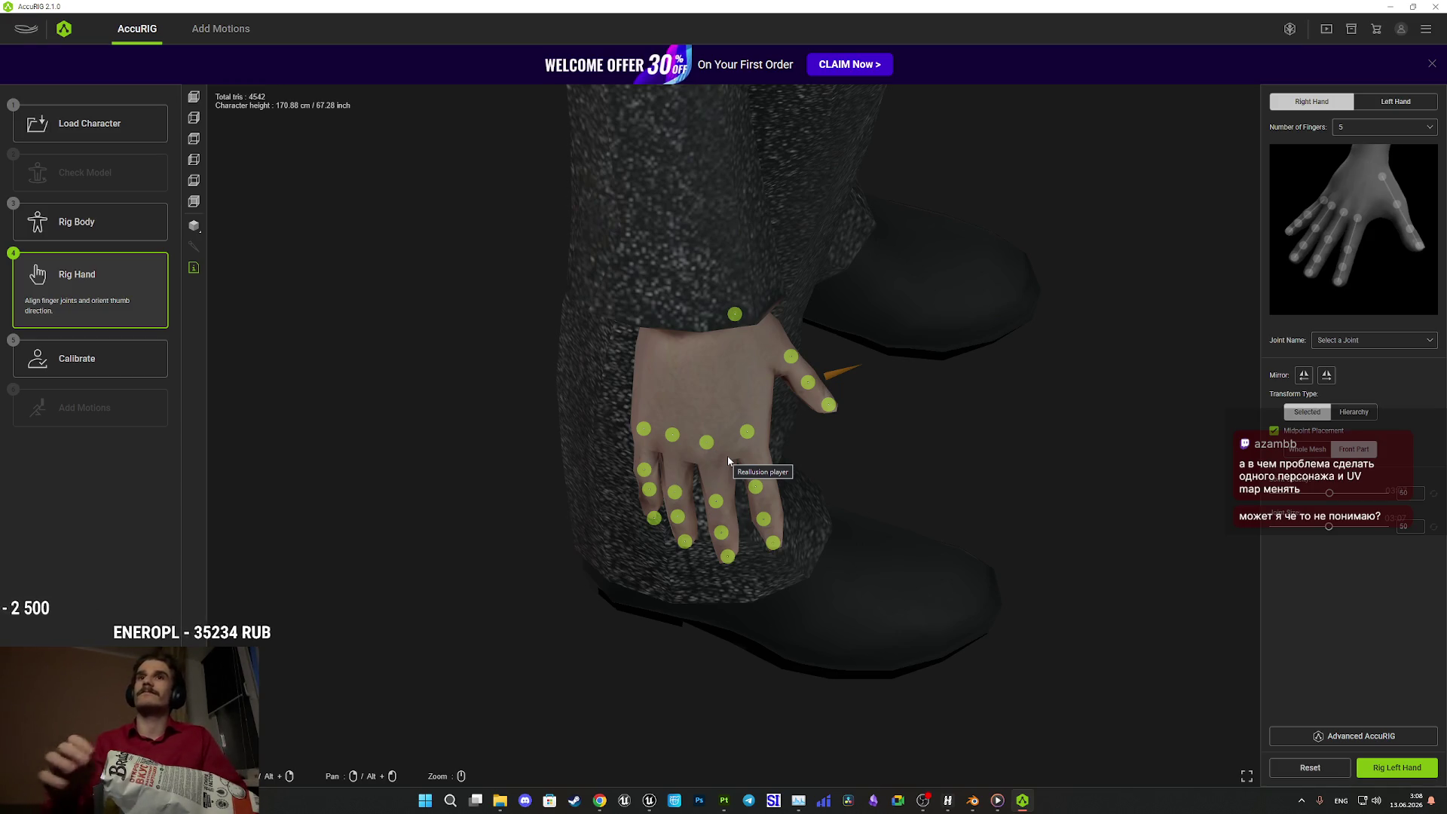
mouse_move(829, 449)
left_mouse_down()
mouse_move(778, 420)
mouse_move(953, 458)
left_mouse_up()
scroll(953, 458, "up", 5)
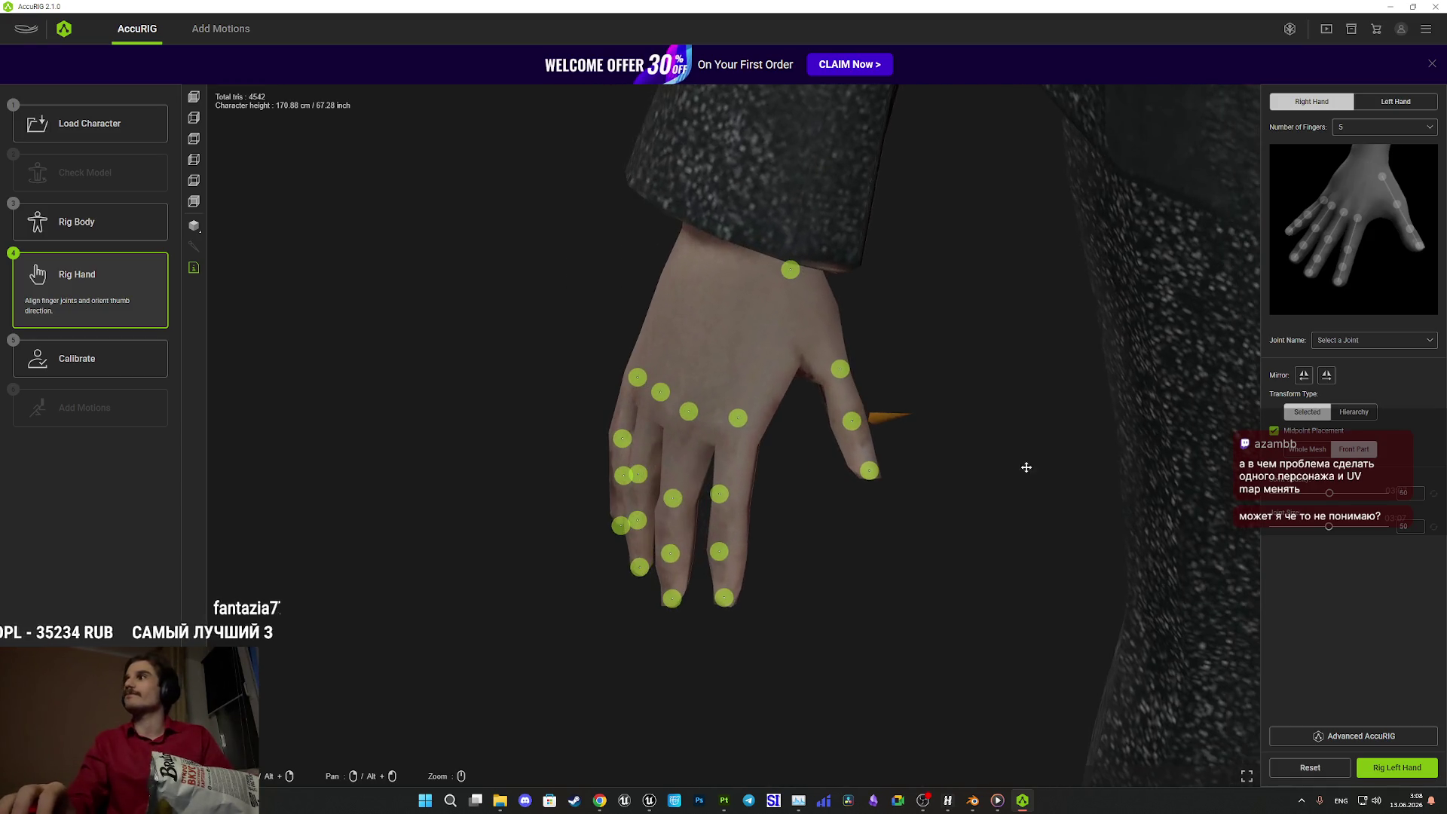
mouse_move(981, 518)
left_mouse_down()
mouse_move(985, 429)
mouse_move(844, 411)
left_mouse_up()
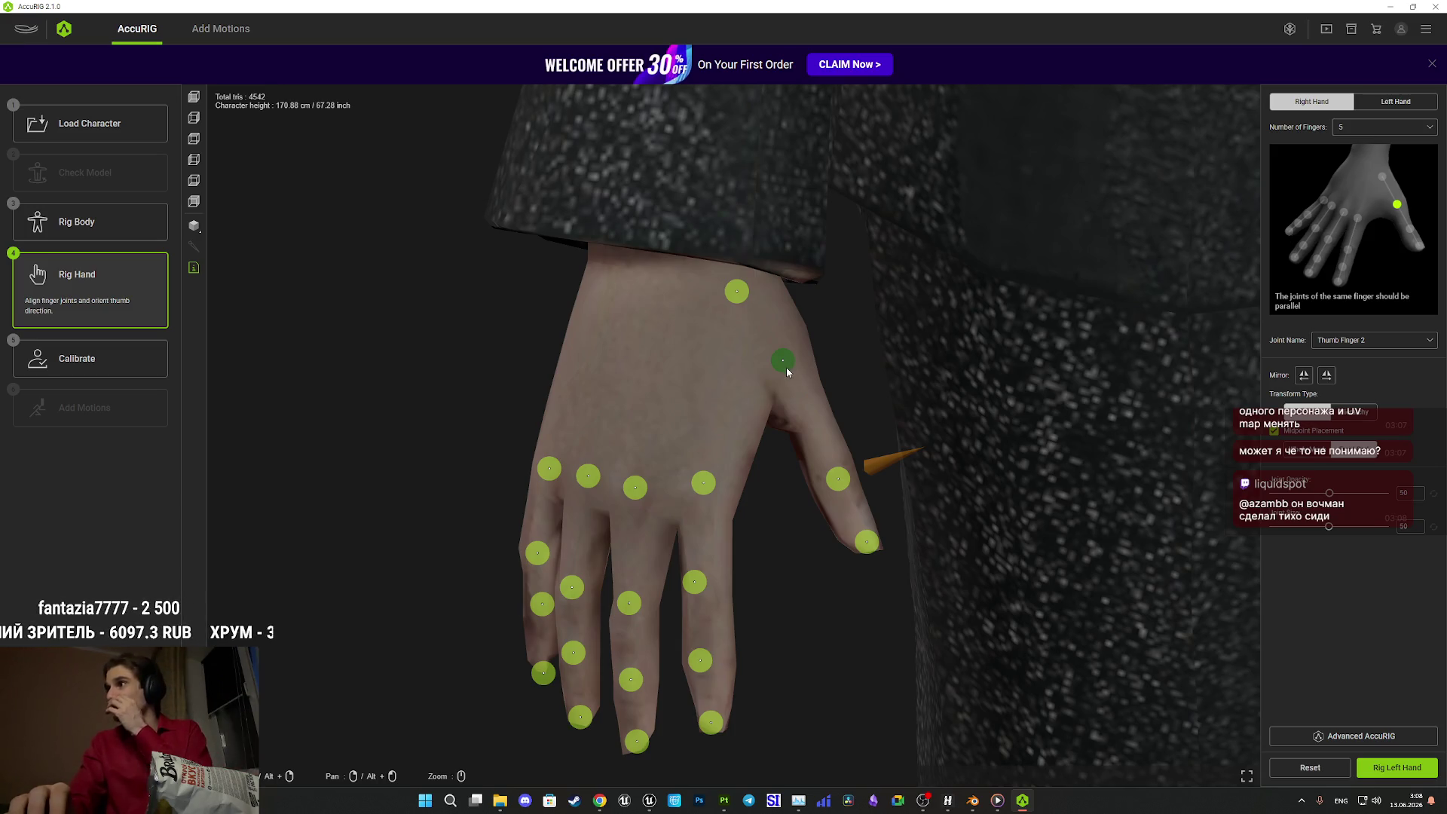
left_click_drag(884, 392, 728, 377)
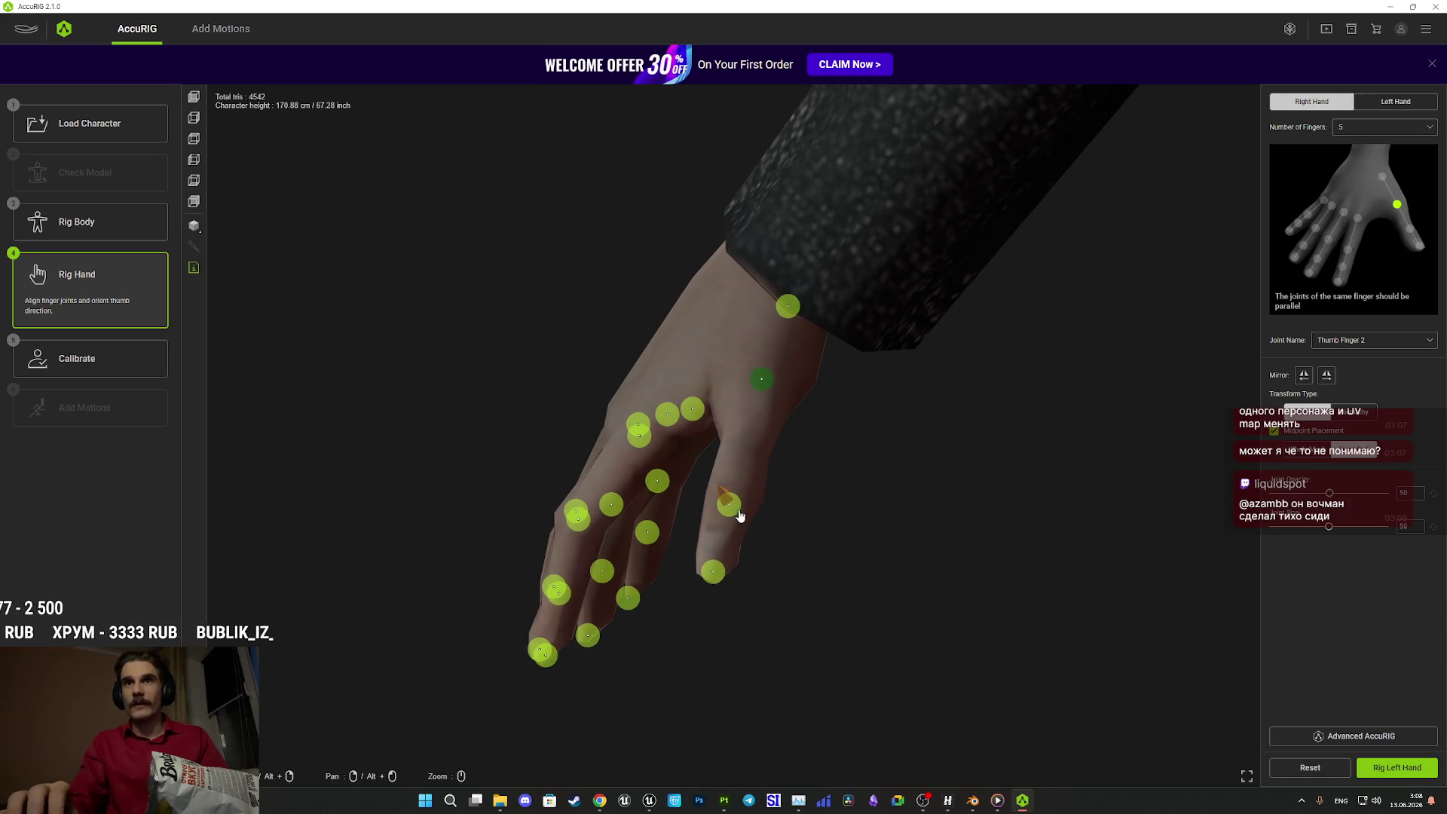
mouse_move(814, 542)
left_mouse_down()
mouse_move(1040, 552)
mouse_move(1040, 536)
mouse_move(1054, 545)
mouse_move(1047, 520)
mouse_move(1027, 551)
left_mouse_up()
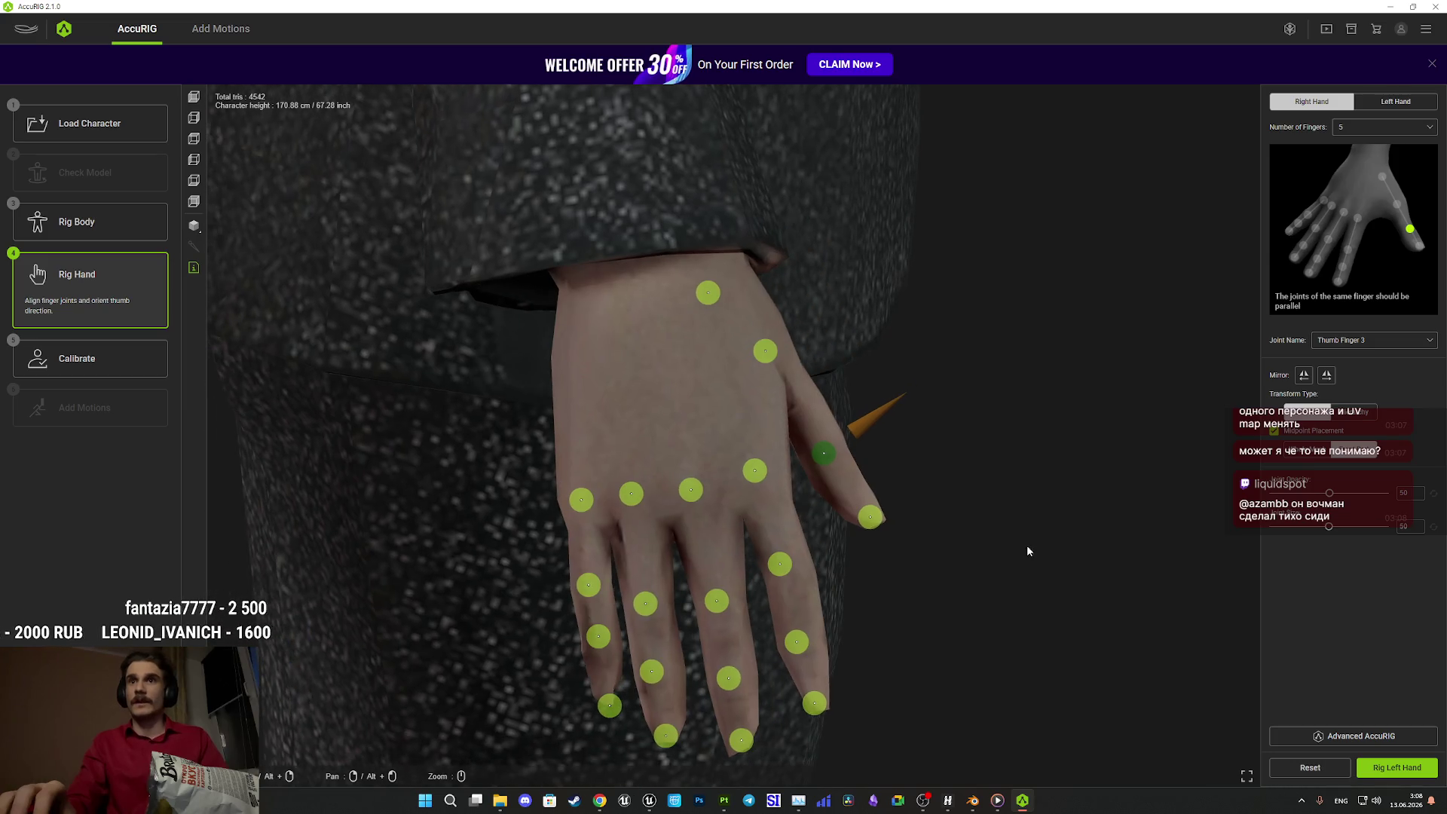
- Check the left-hand finger joints from side and back views, then run calibration
left_click(1394, 768)
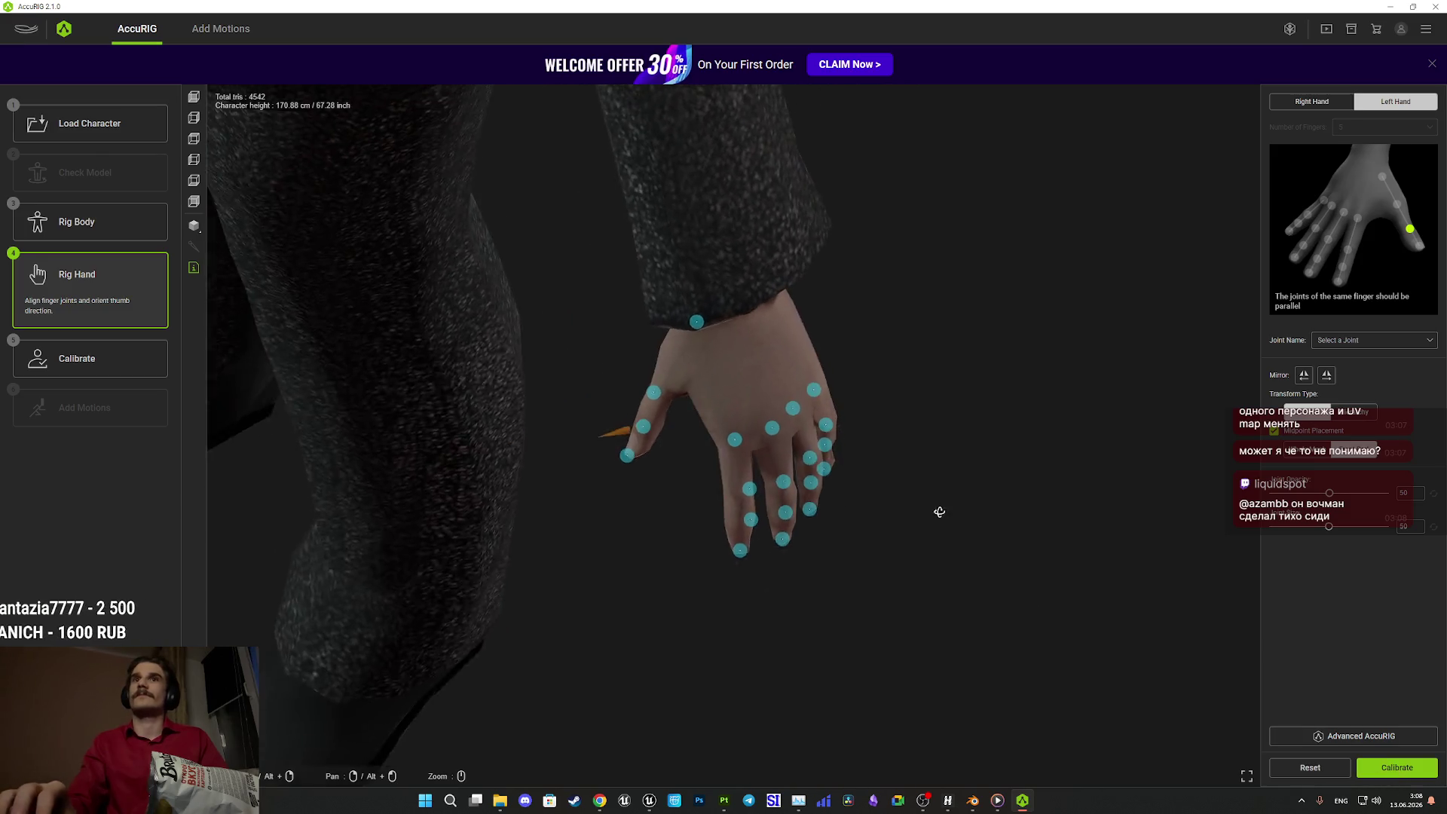
mouse_move(1016, 504)
left_mouse_down()
mouse_move(955, 453)
mouse_move(998, 545)
mouse_move(1002, 503)
left_mouse_up()
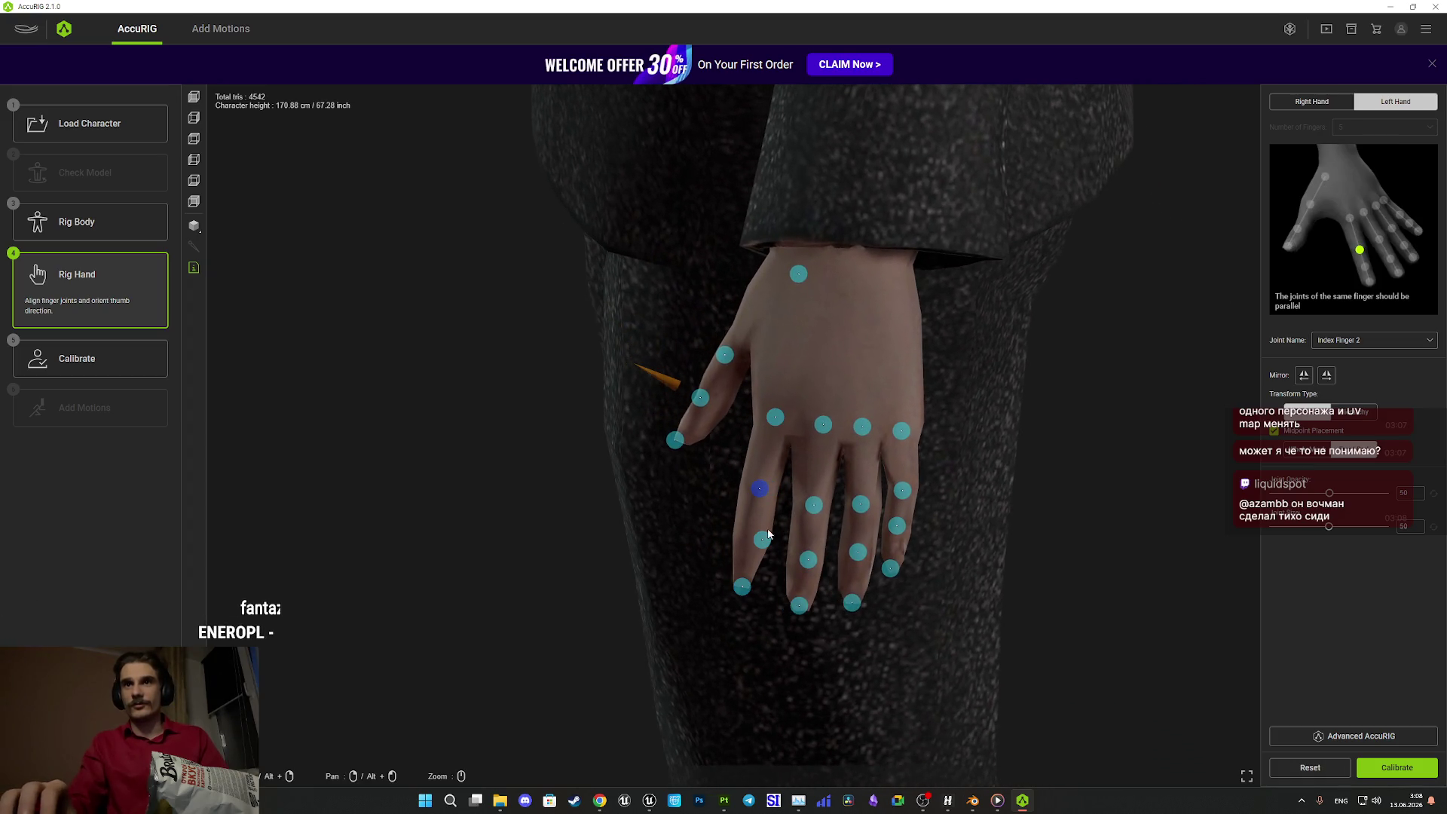
mouse_move(779, 456)
left_mouse_down()
mouse_move(1004, 485)
mouse_move(1116, 521)
mouse_move(1129, 510)
left_mouse_up()
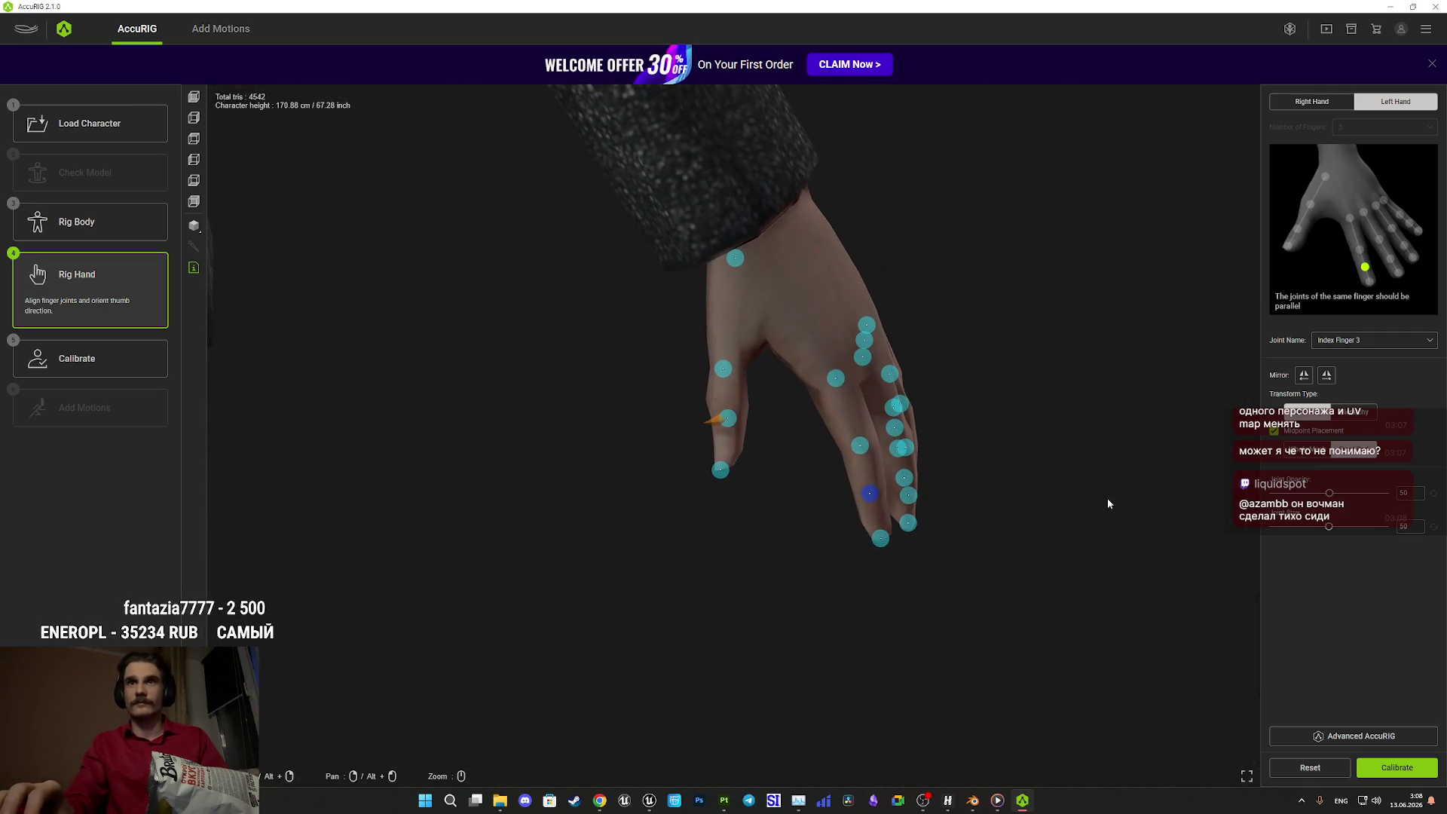
left_click_drag(1000, 340, 828, 343)
mouse_move(718, 402)
left_mouse_down()
mouse_move(930, 387)
mouse_move(761, 402)
left_mouse_up()
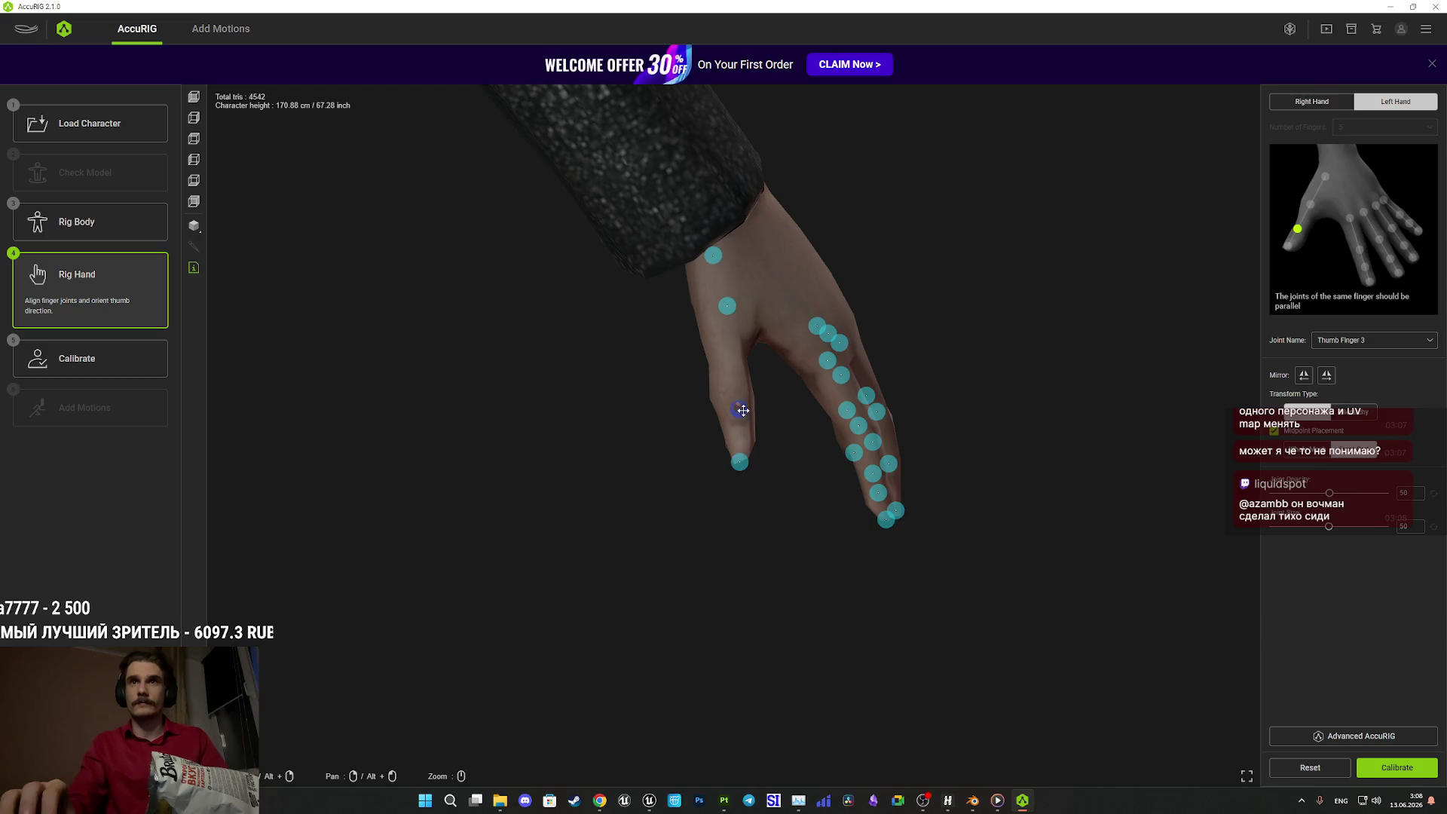
mouse_move(804, 454)
left_mouse_down()
mouse_move(591, 445)
mouse_move(591, 433)
left_mouse_up()
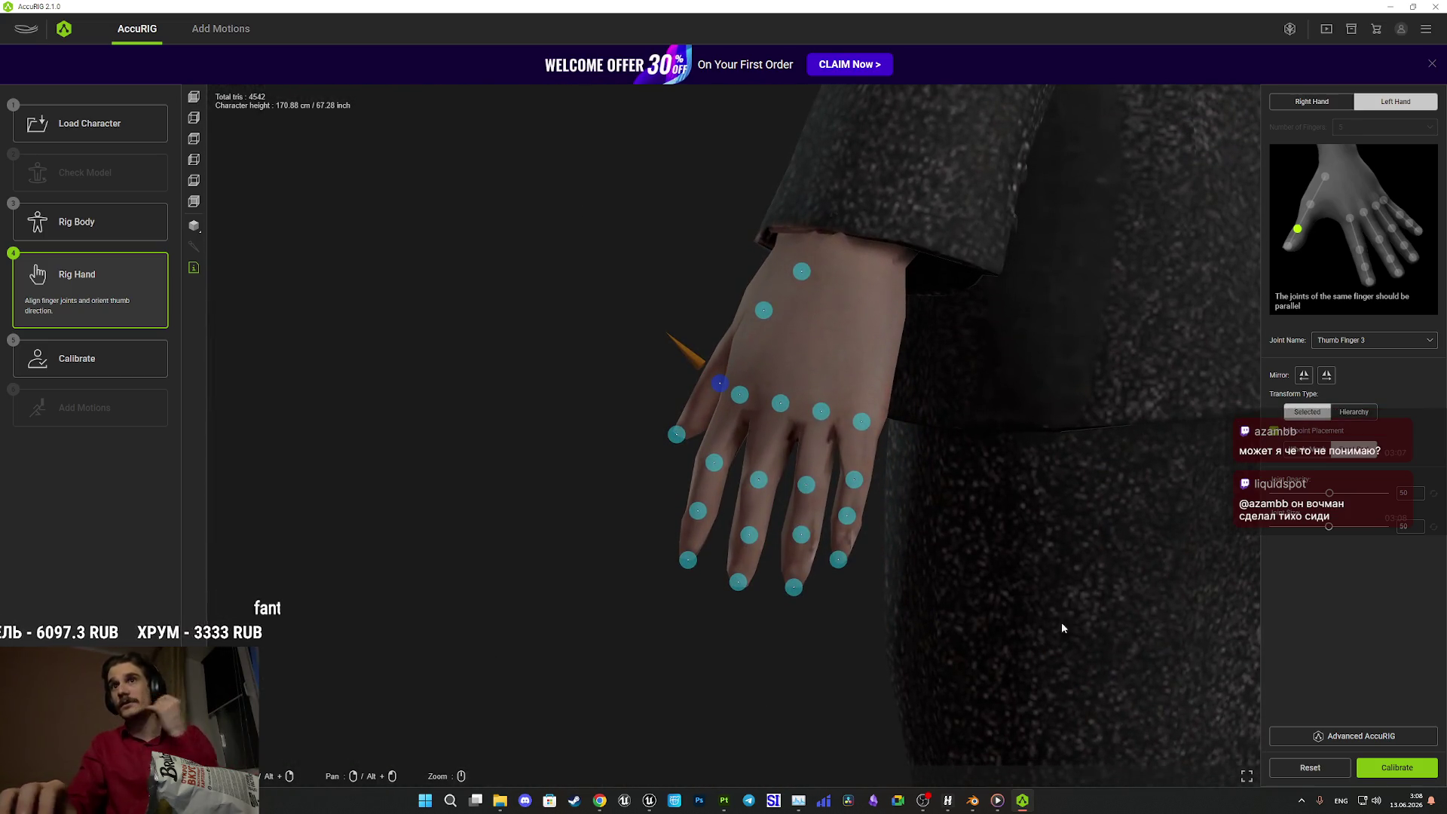
left_click(1394, 767)
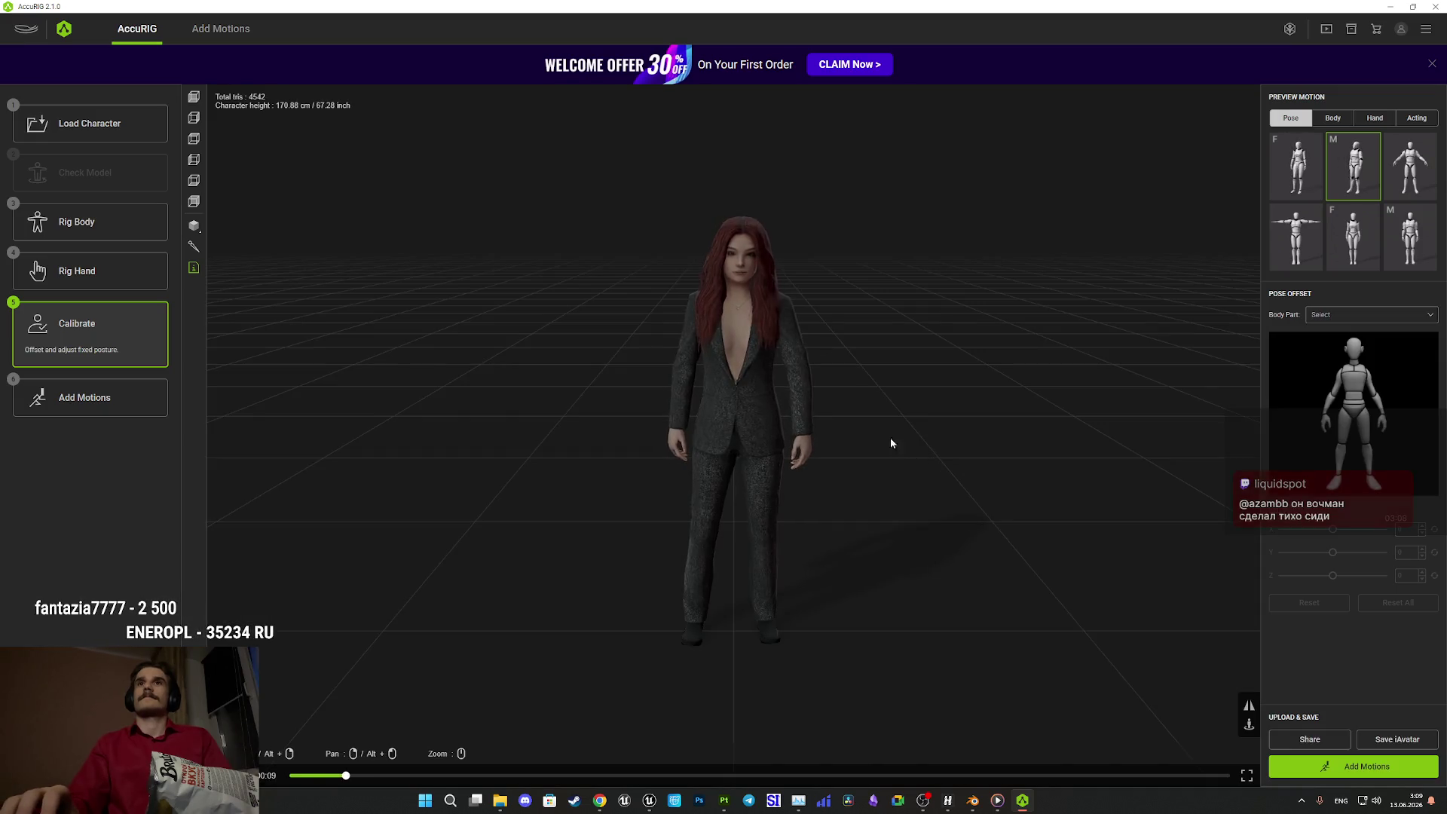
- Preview the calibrated character playing the first Hand motion
mouse_move(888, 507)
left_mouse_down()
mouse_move(975, 523)
mouse_move(896, 507)
mouse_move(1066, 478)
left_mouse_up()
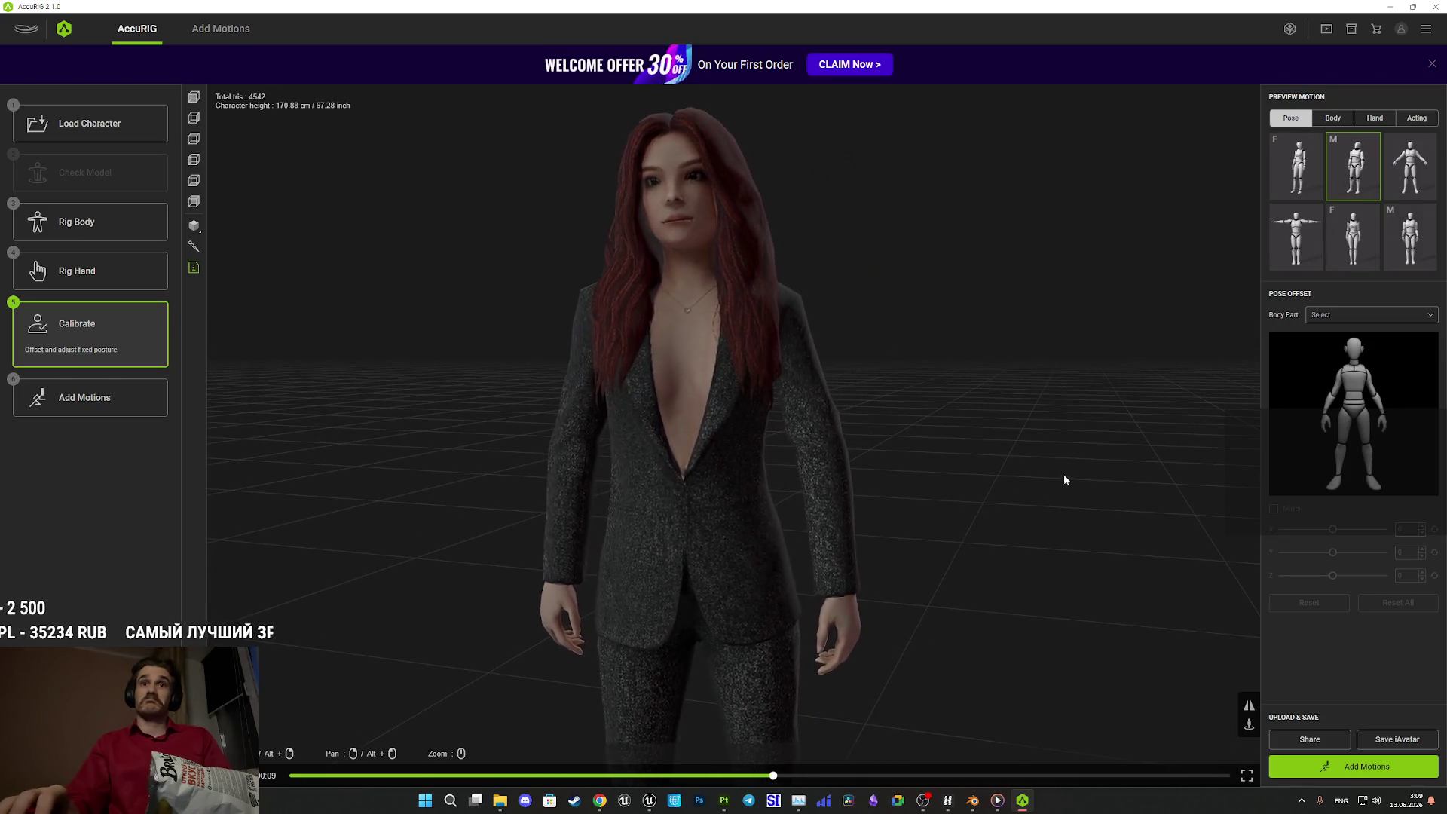
left_click(1374, 117)
left_click(1299, 177)
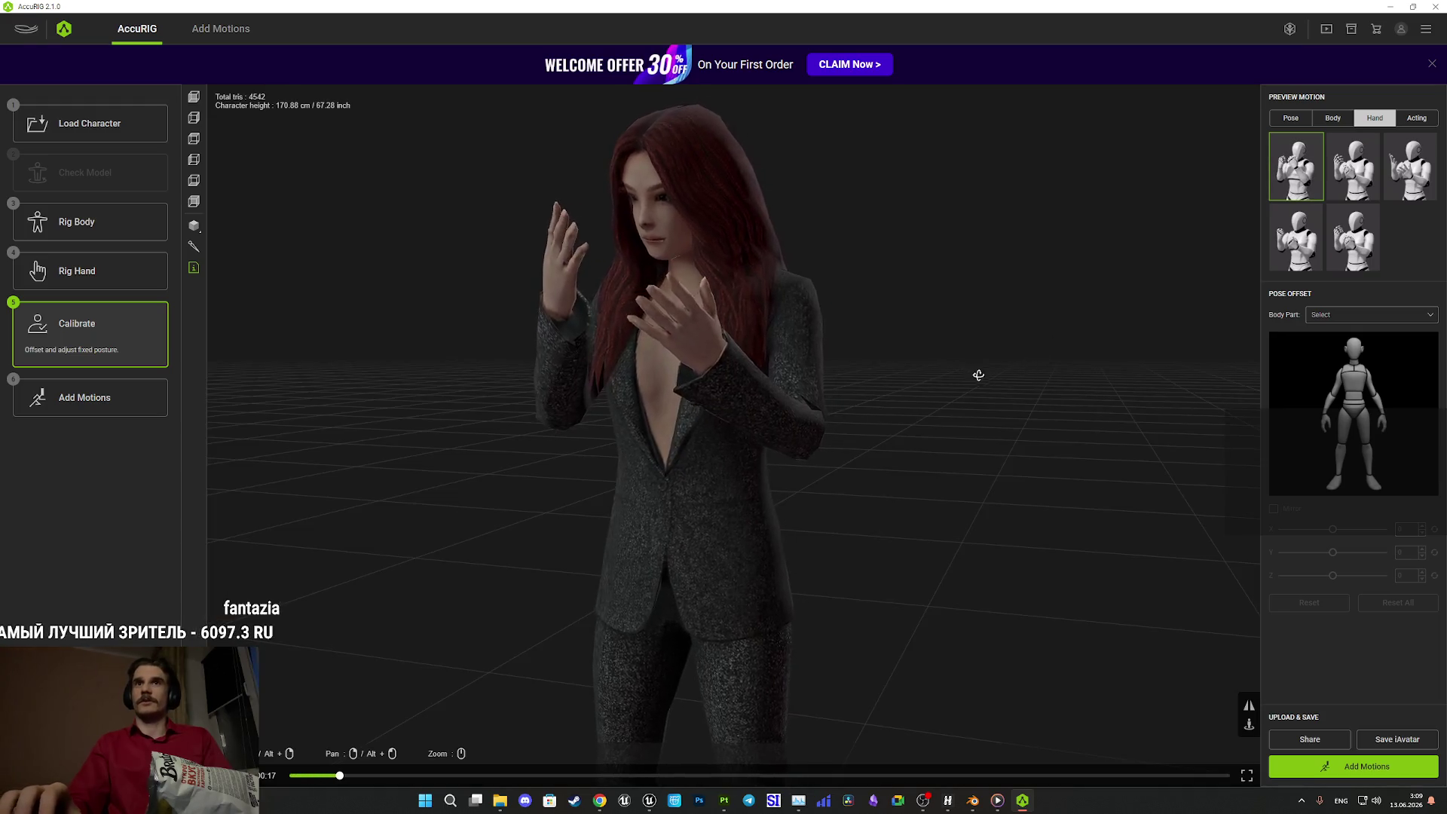
mouse_move(962, 354)
left_mouse_down()
mouse_move(1002, 403)
mouse_move(1039, 413)
left_mouse_up()
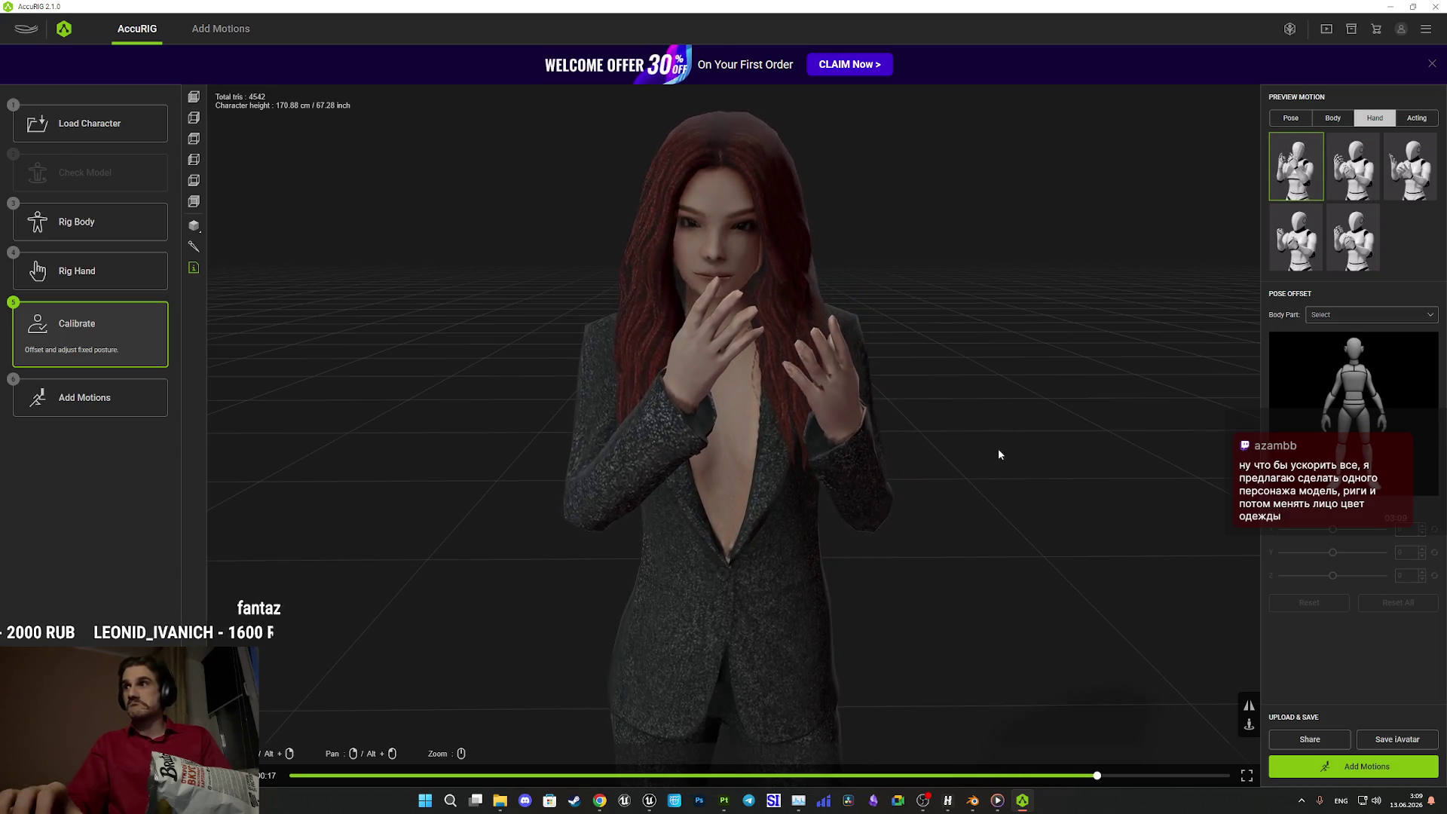
left_click_drag(998, 446, 995, 154)
mouse_move(996, 257)
left_mouse_down()
mouse_move(791, 284)
mouse_move(884, 301)
mouse_move(1172, 279)
mouse_move(1211, 216)
mouse_move(1082, 281)
mouse_move(942, 309)
mouse_move(826, 284)
left_mouse_up()
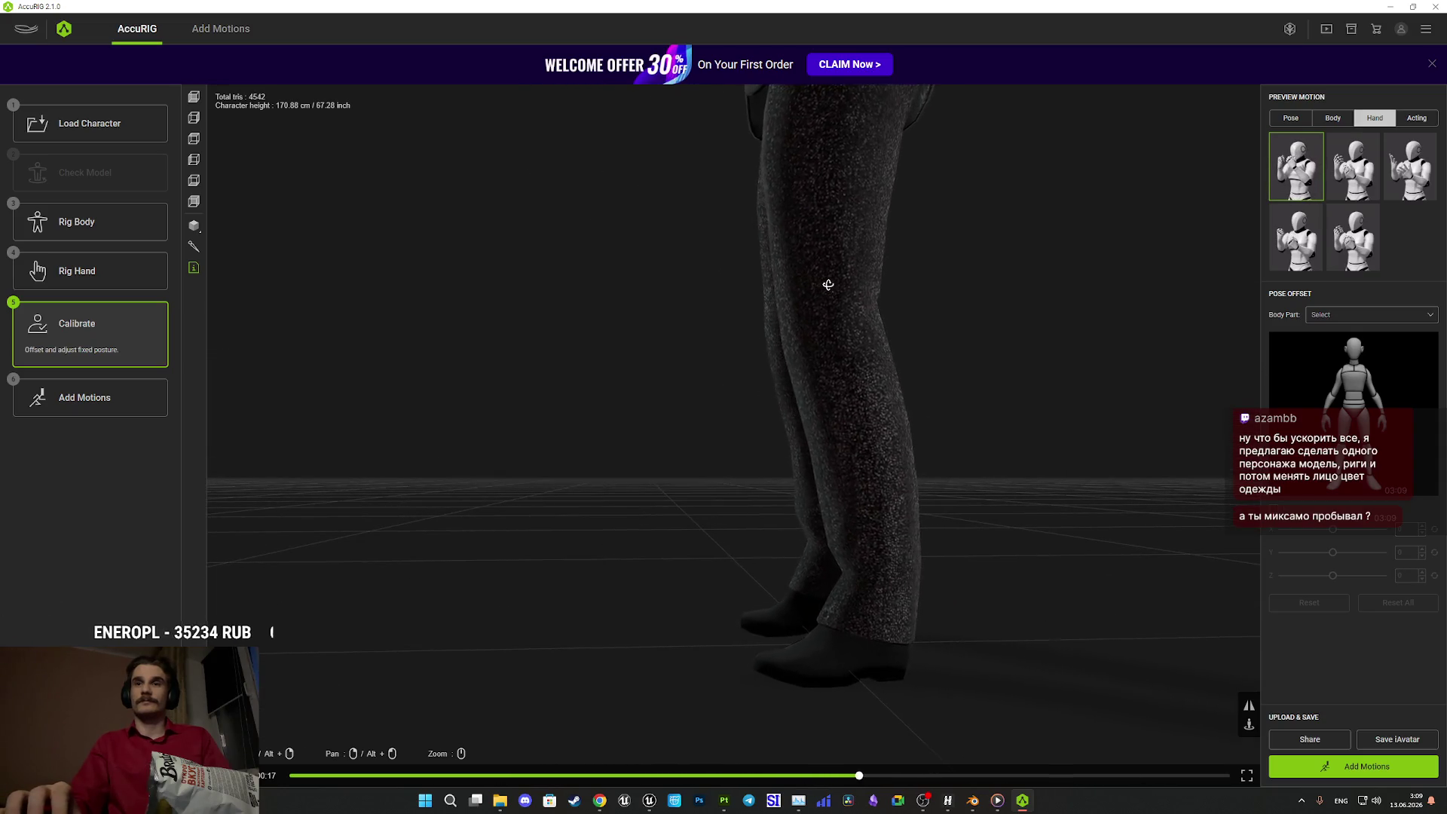
- Try wireframe shading, then return the character to the Final Render look
left_click(195, 226)
left_click(261, 249)
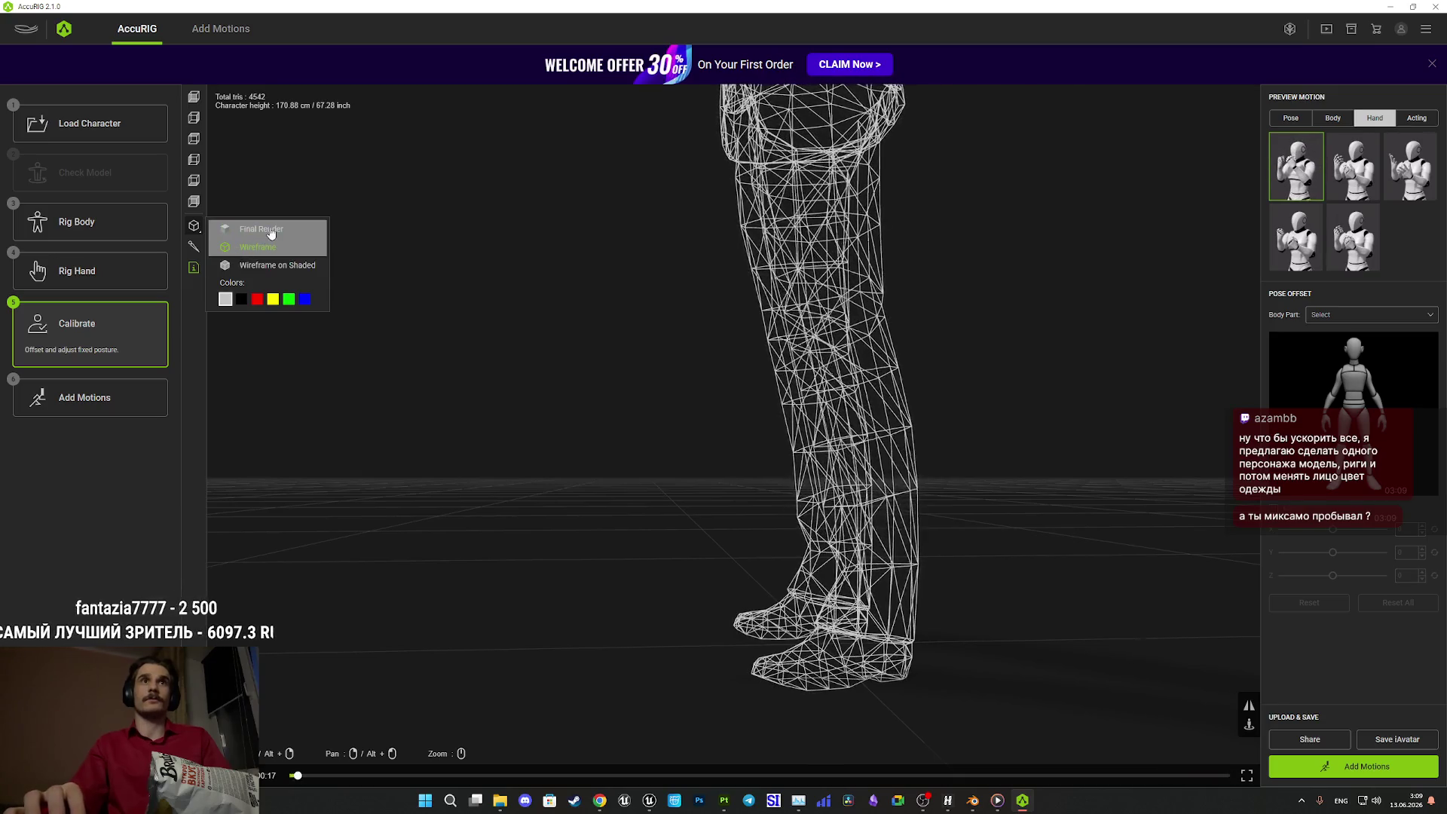
left_click(287, 235)
mouse_move(701, 429)
left_mouse_down()
mouse_move(775, 468)
mouse_move(529, 593)
mouse_move(523, 520)
mouse_move(462, 410)
mouse_move(503, 461)
mouse_move(507, 504)
left_mouse_up()
- Overlay the wireframe on the textured character and go back to Rig Body
scroll(646, 517, "up", 5)
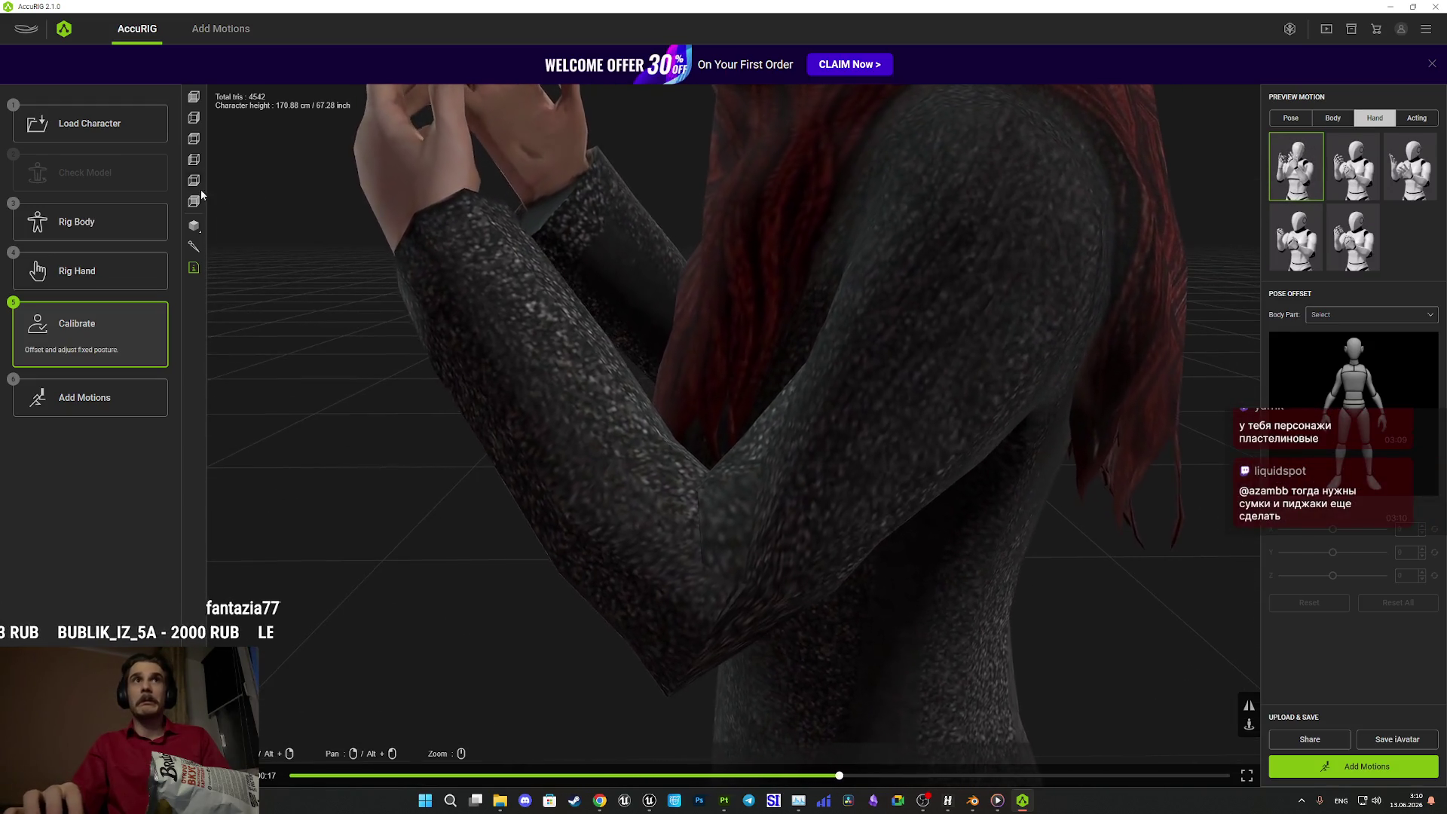
mouse_move(194, 225)
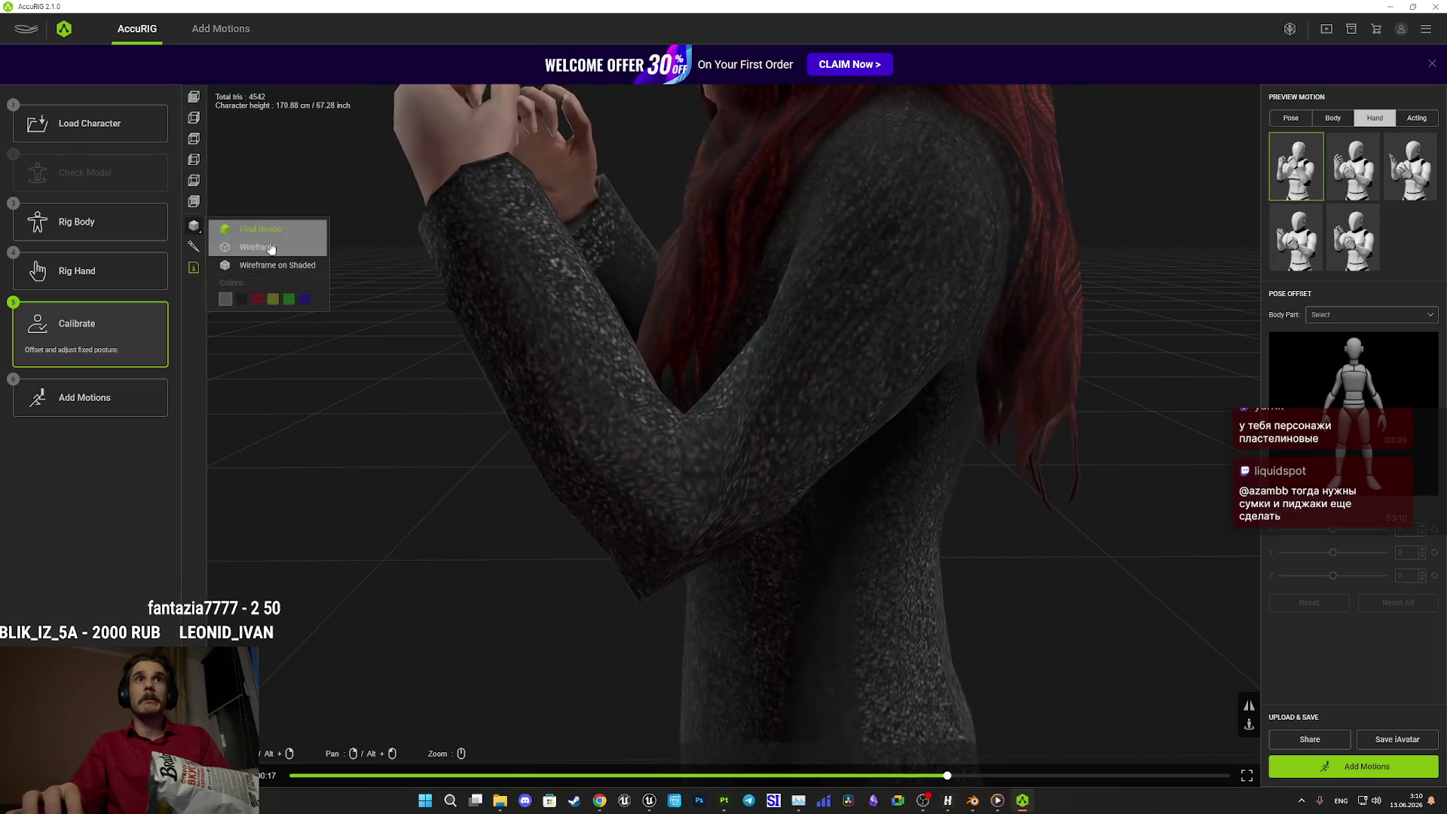
left_click(279, 254)
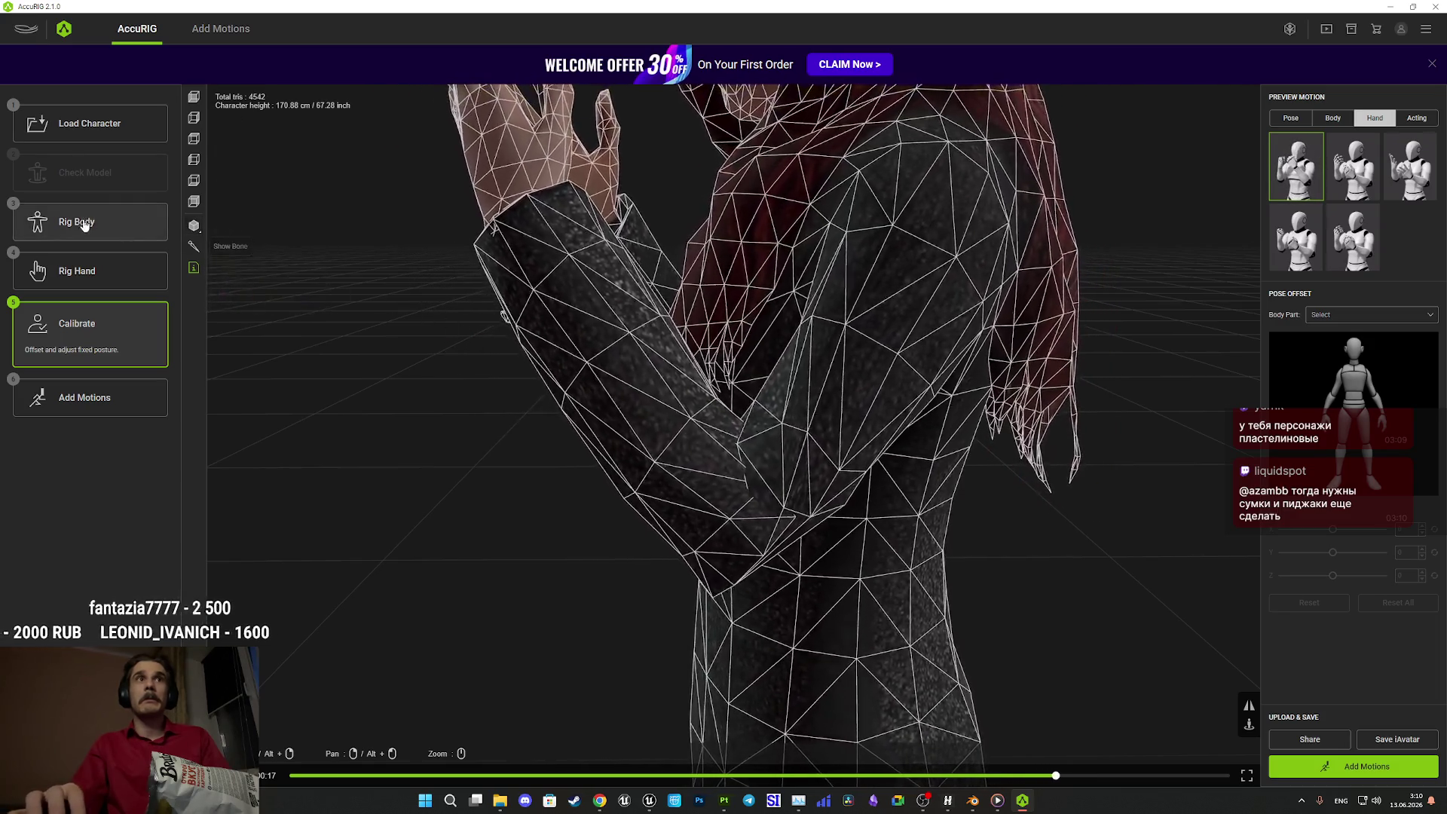
left_click(80, 222)
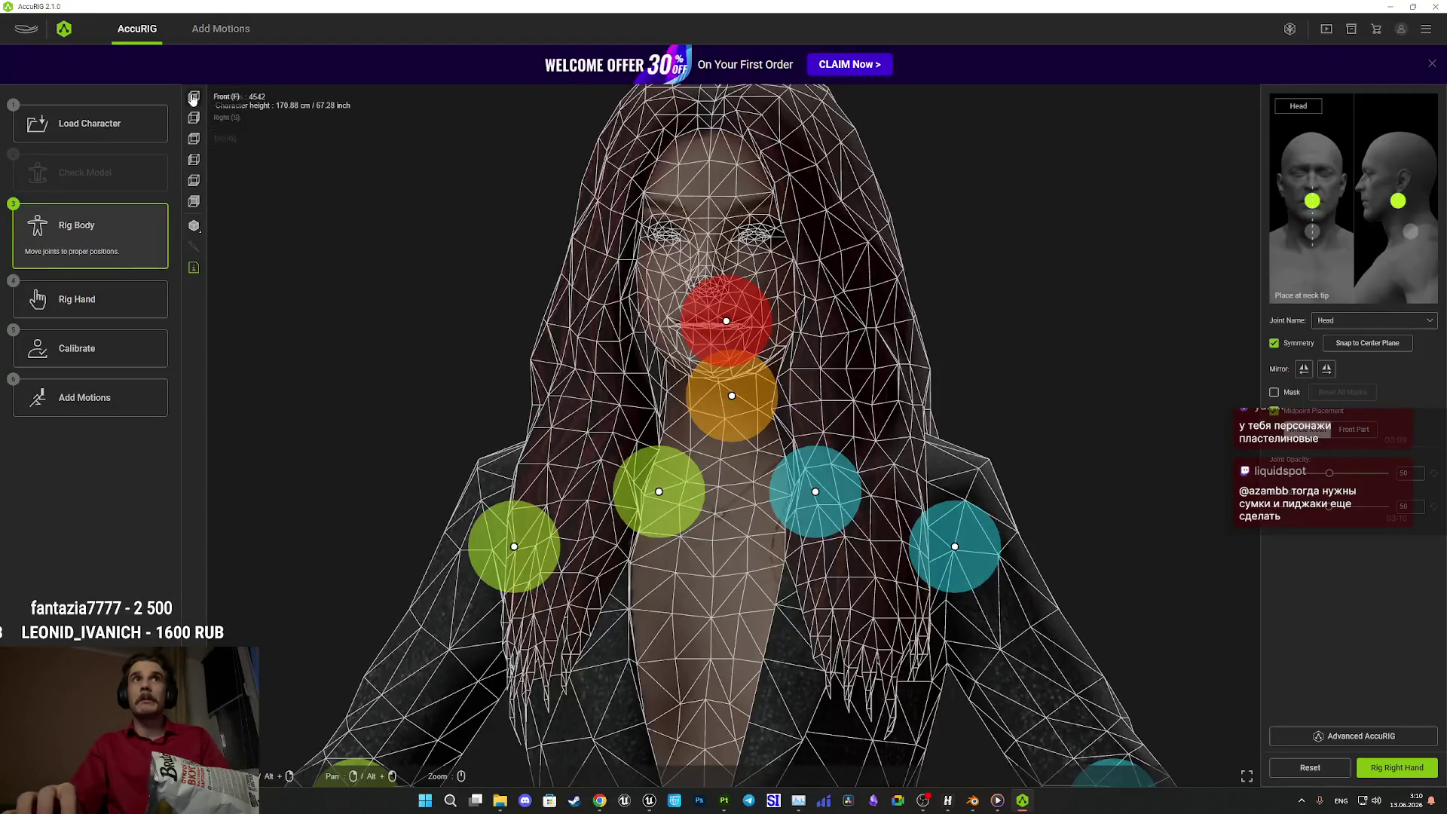
- Inspect the left forearm and arm joints in wireframe, then recalibrate
scroll(818, 259, "up", 6)
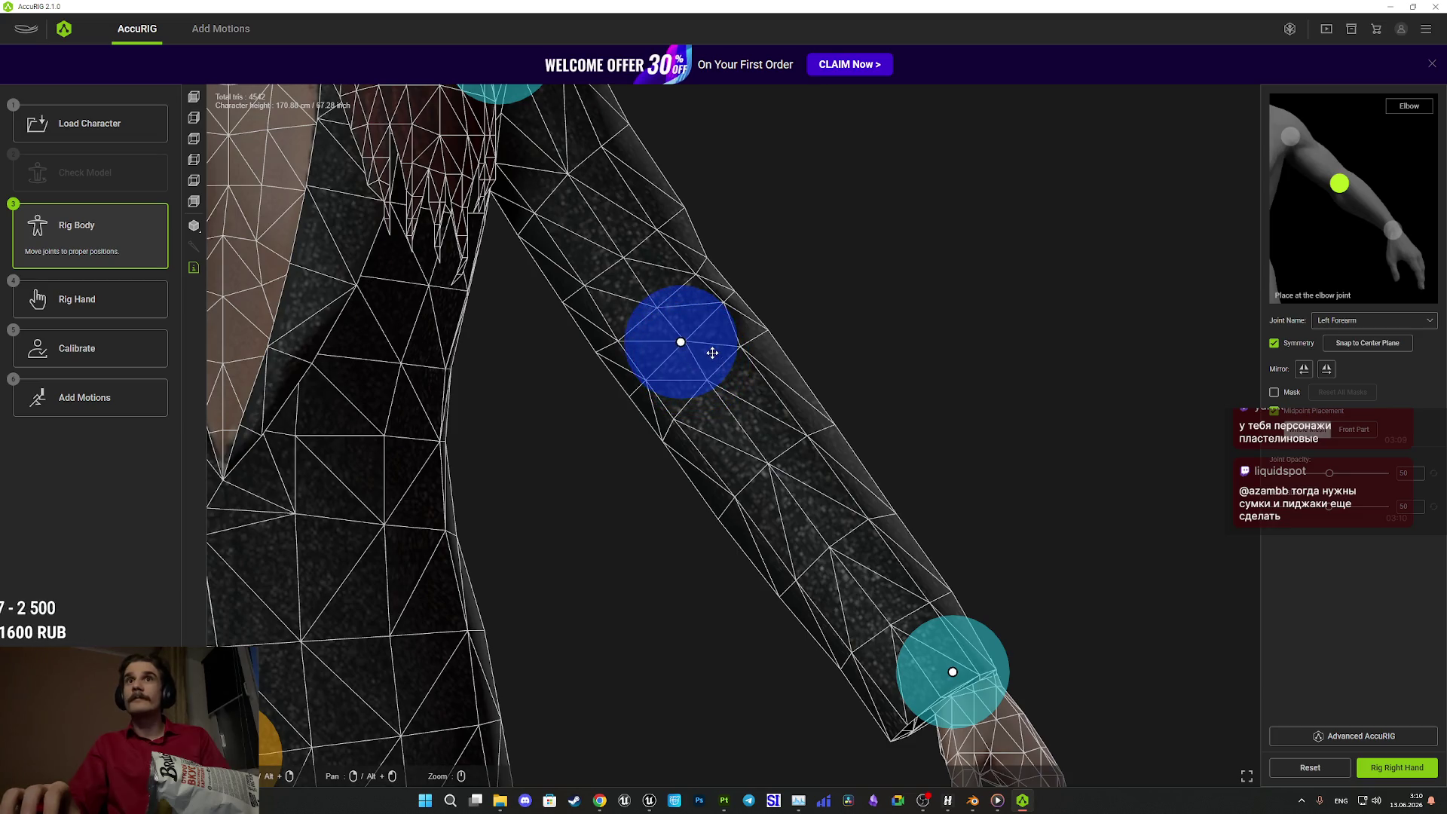
mouse_move(874, 358)
left_mouse_down()
mouse_move(603, 407)
mouse_move(565, 398)
mouse_move(866, 391)
left_mouse_up()
scroll(898, 354, "down", 8)
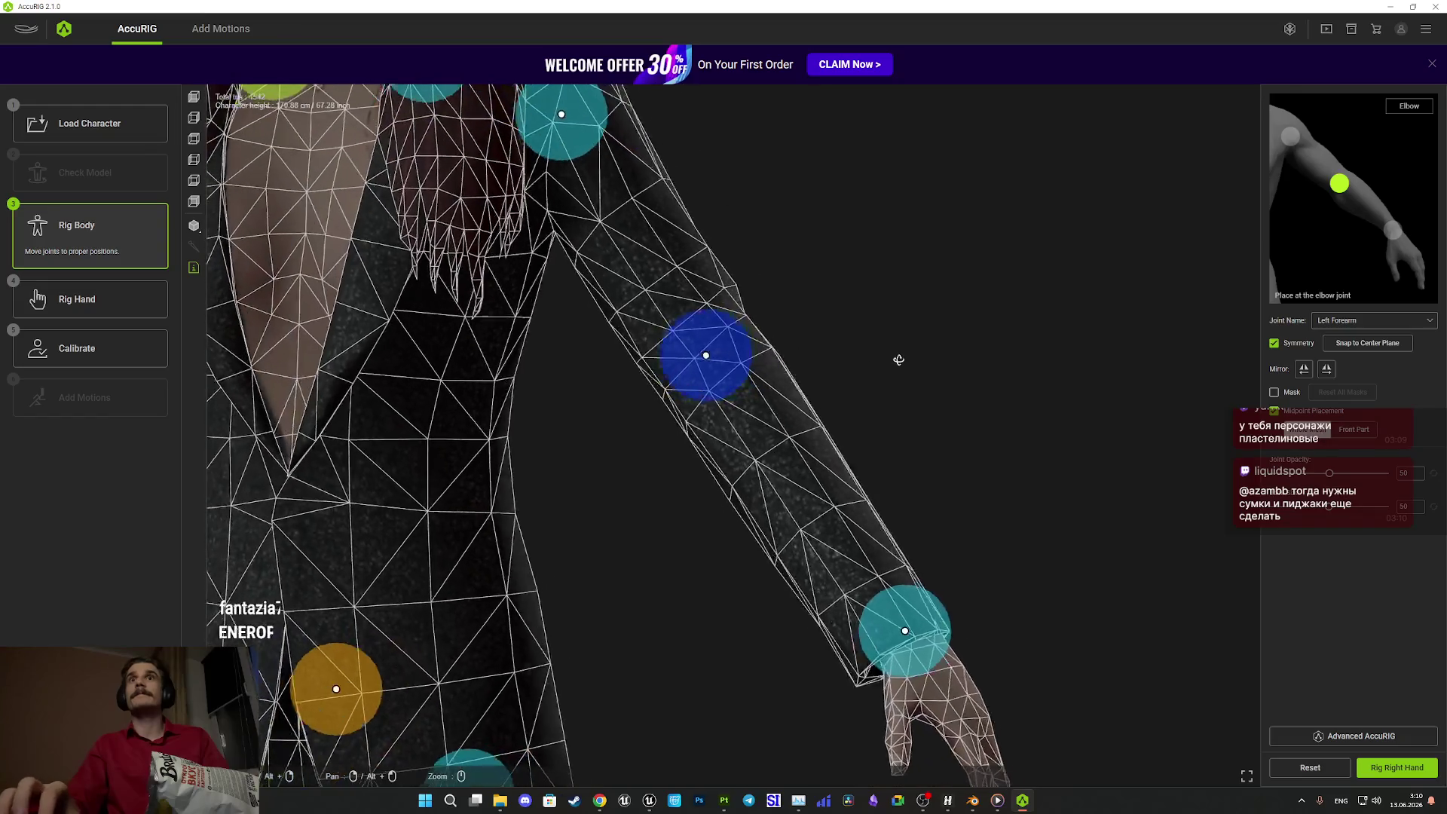
mouse_move(918, 369)
left_mouse_down()
mouse_move(908, 361)
mouse_move(972, 366)
left_mouse_up()
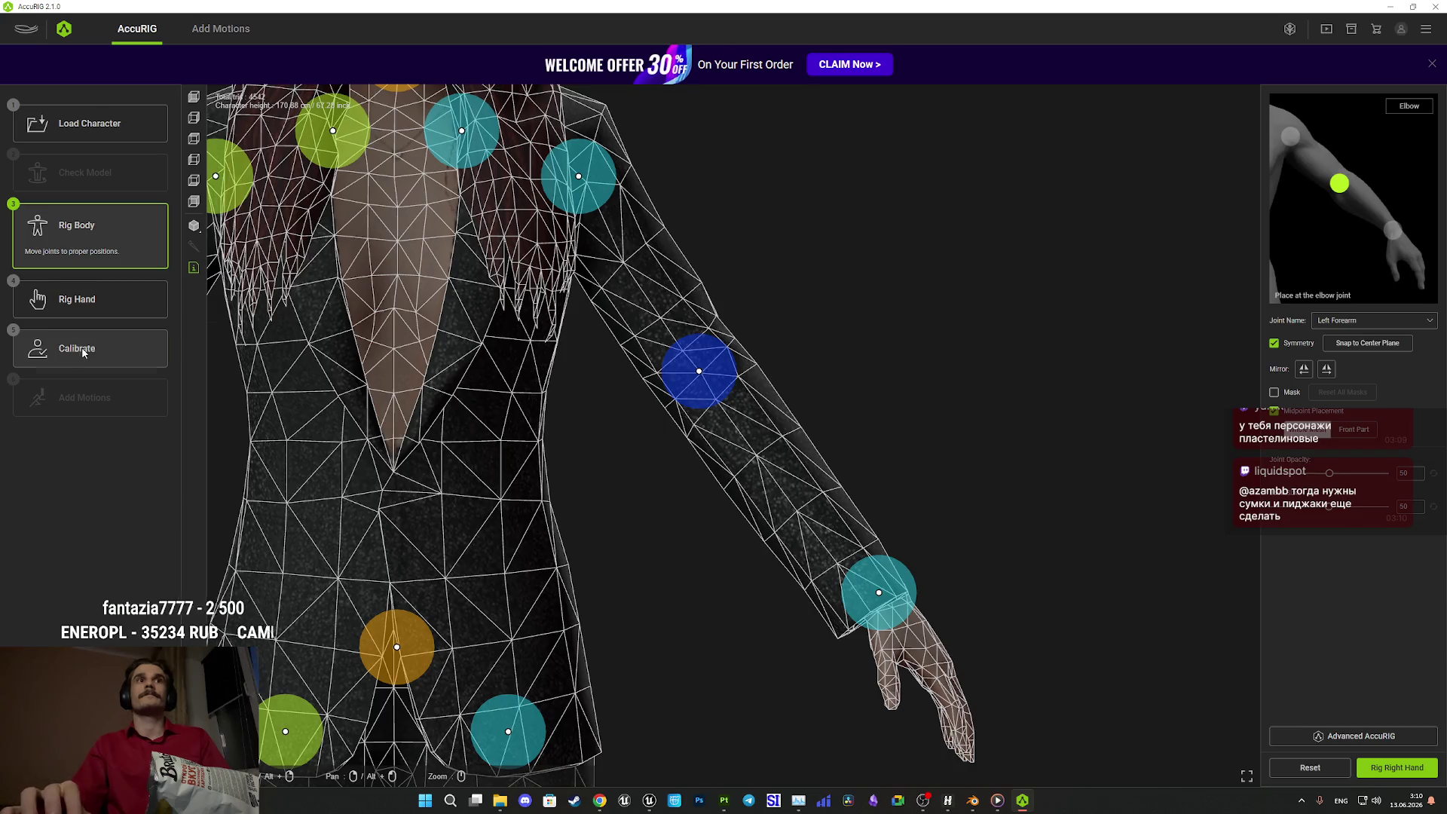
left_click(83, 351)
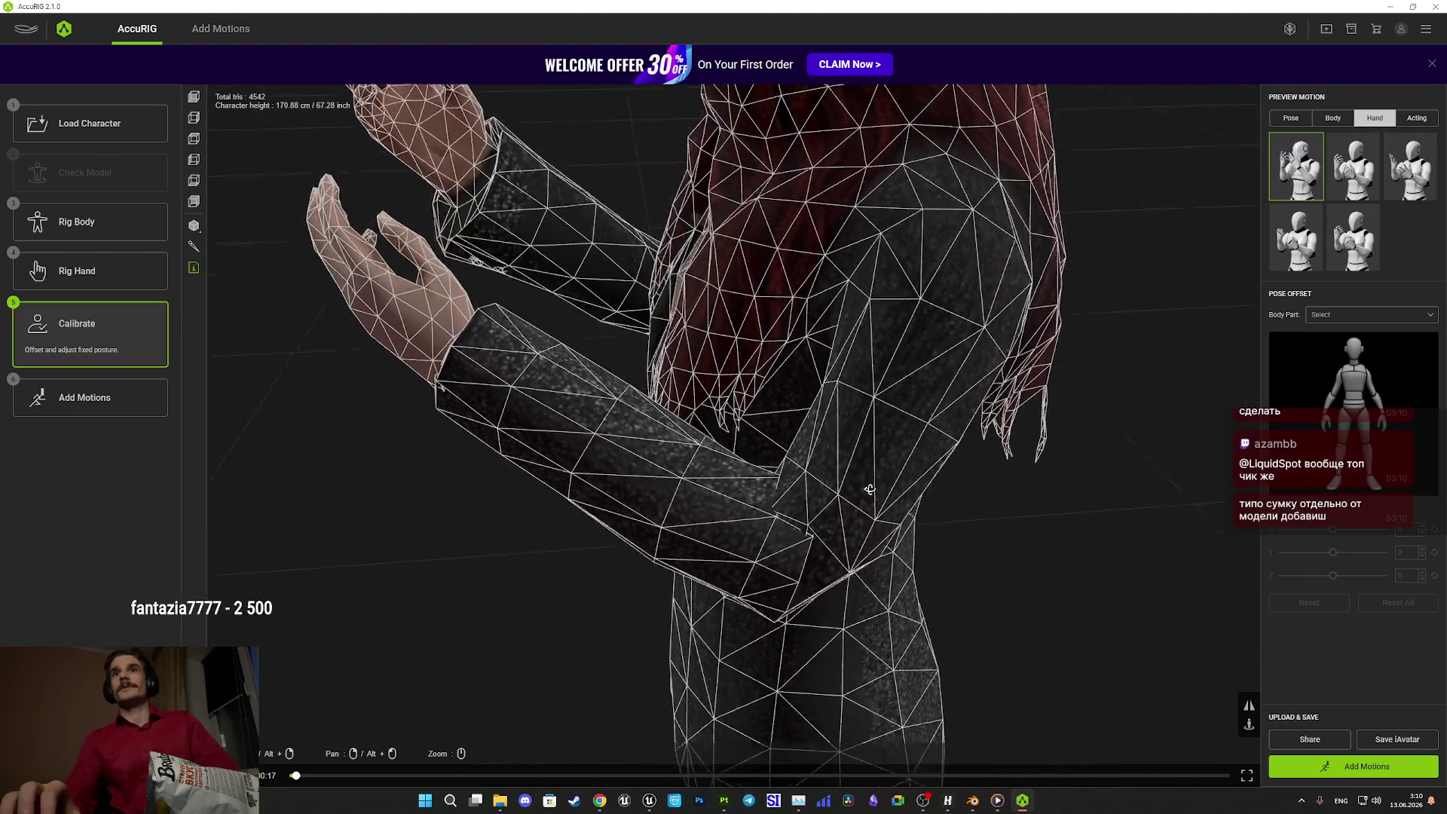
- Switch to the front view and set shading back to Final Render
left_click(194, 98)
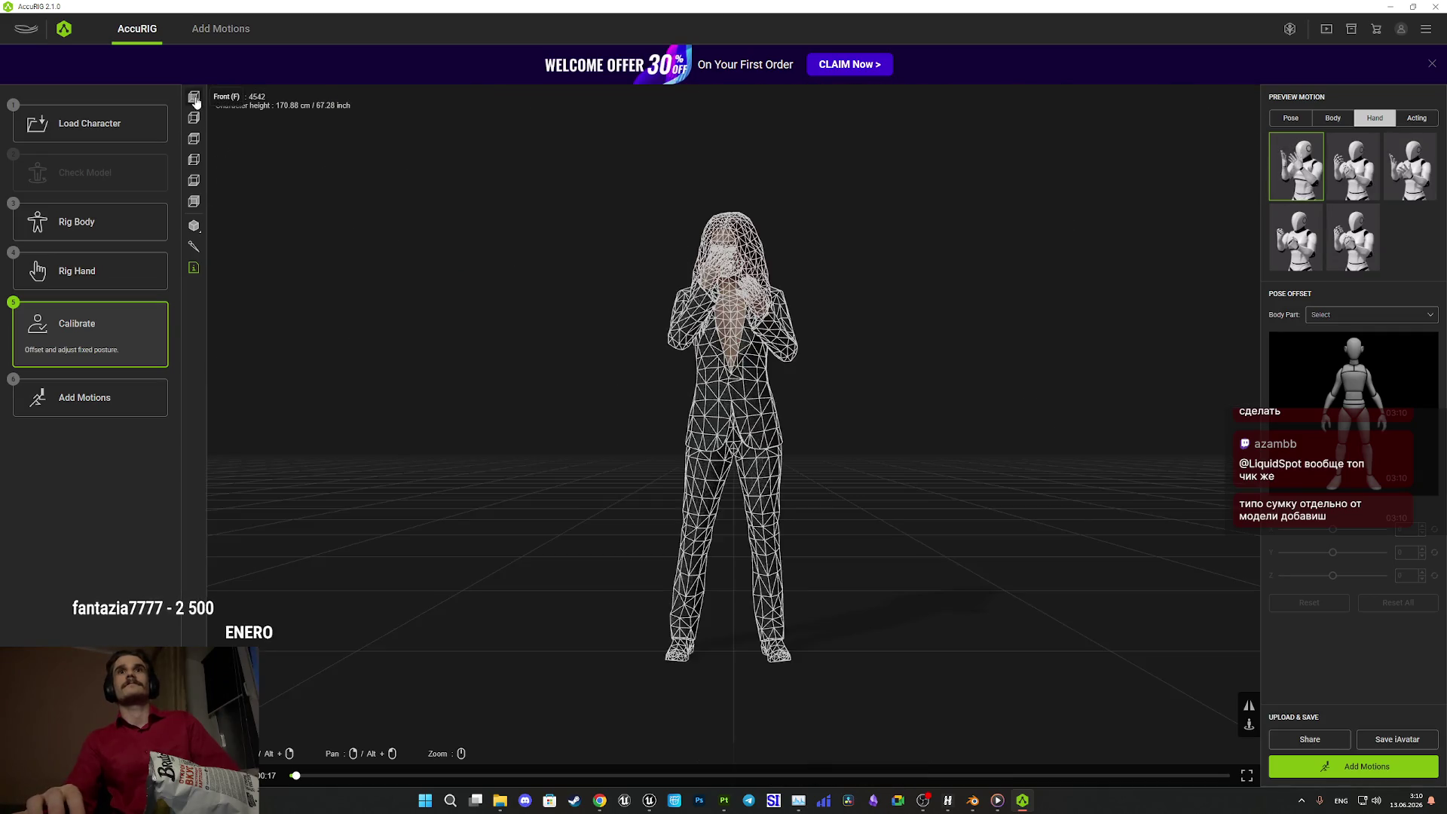
left_click(193, 225)
left_click(249, 234)
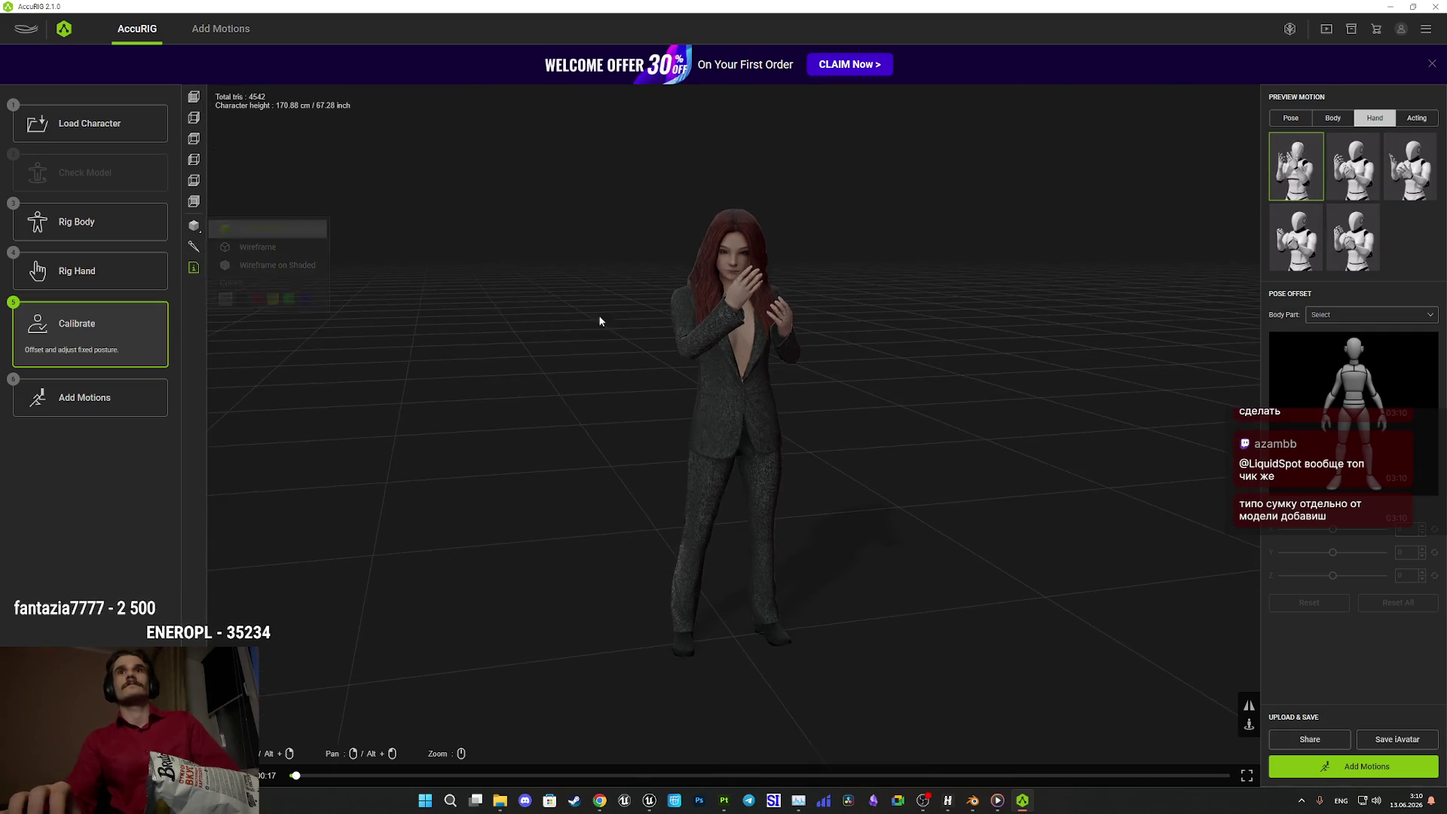
mouse_move(626, 320)
left_mouse_down()
mouse_move(656, 473)
mouse_move(784, 497)
mouse_move(646, 452)
mouse_move(542, 452)
mouse_move(663, 456)
left_mouse_up()
- Preview the first female Acting motion on the character
left_click(1414, 118)
left_click(1294, 185)
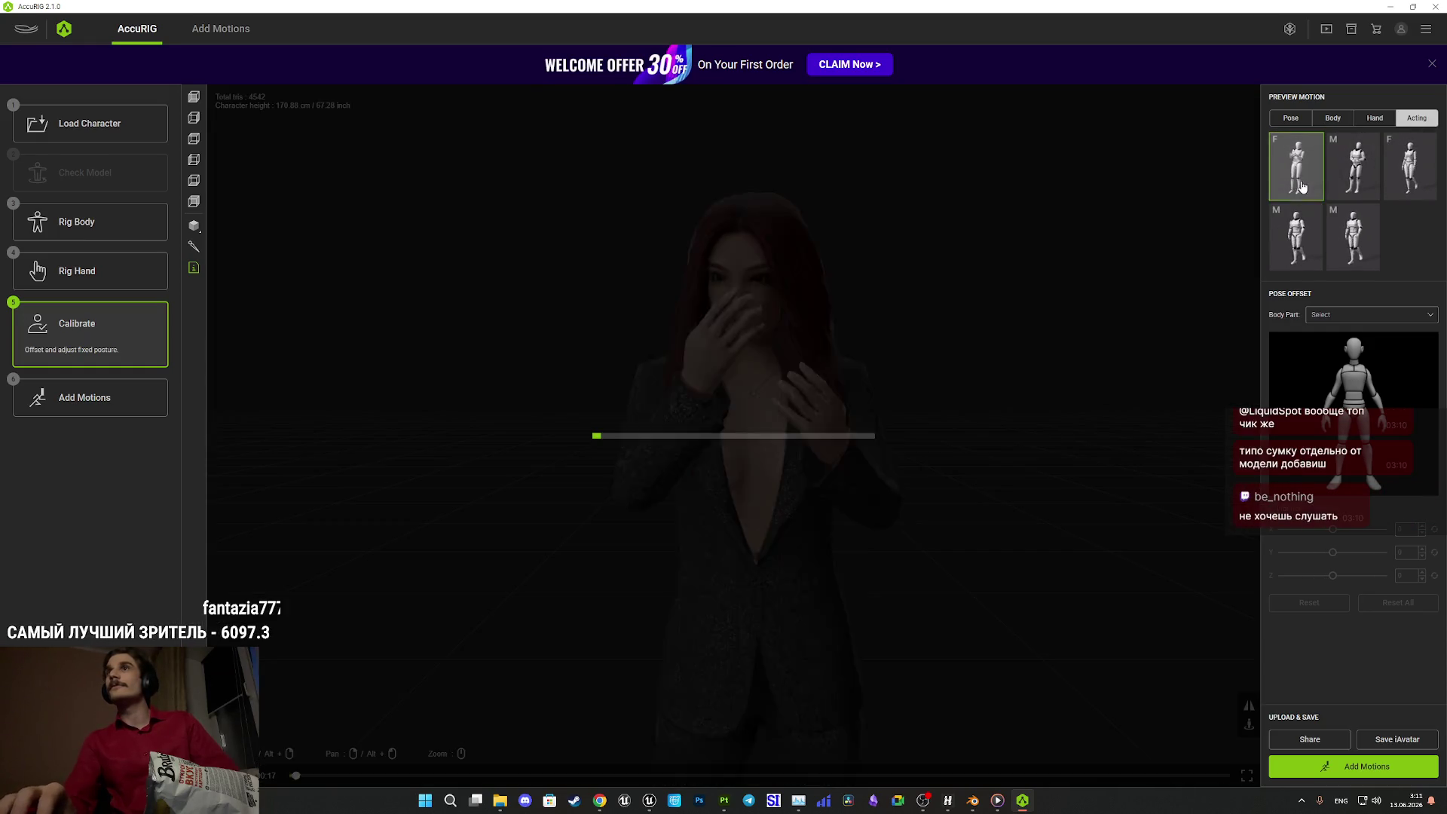
mouse_move(998, 341)
left_mouse_down()
mouse_move(983, 365)
mouse_move(869, 358)
mouse_move(943, 349)
left_mouse_up()
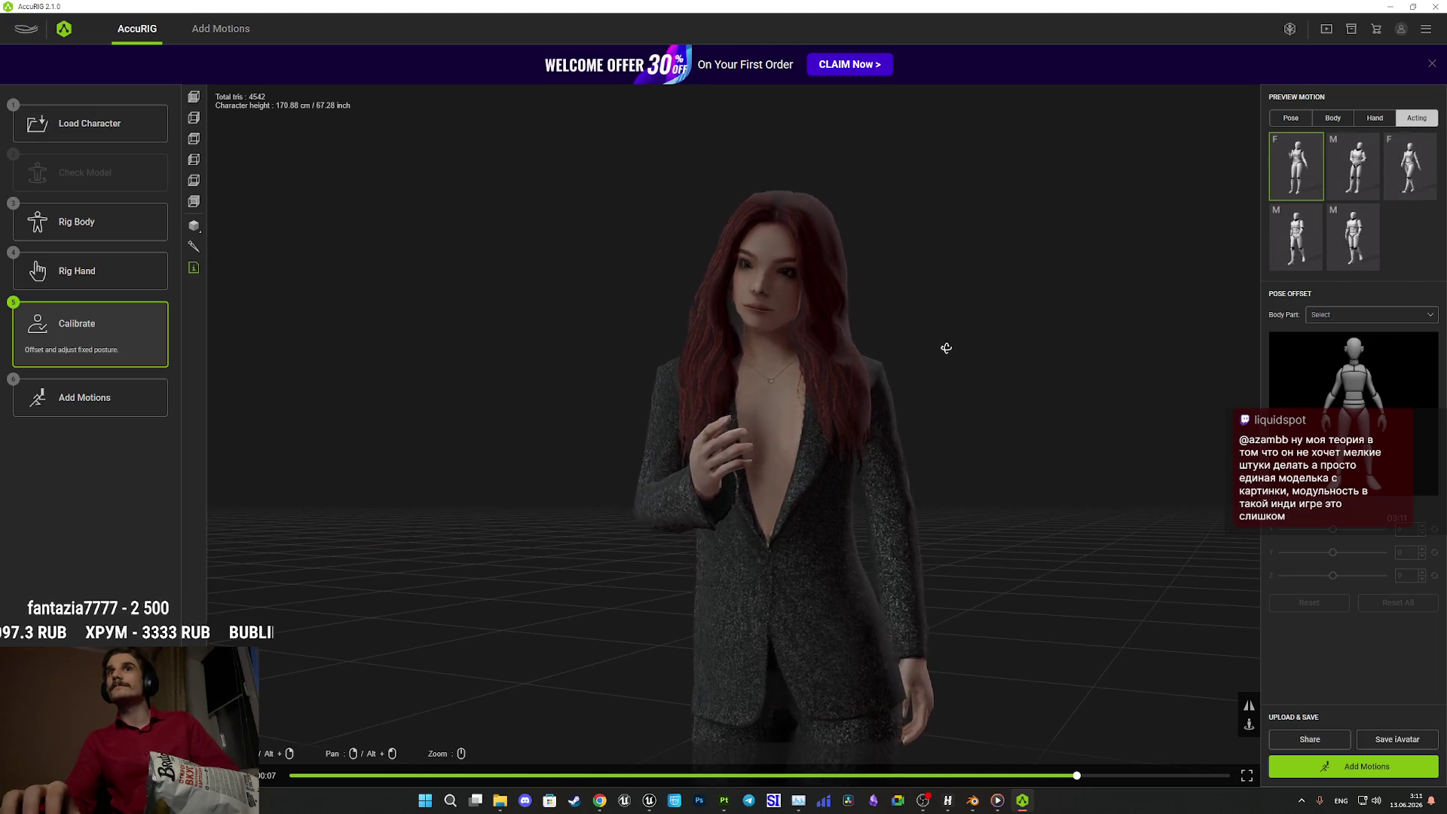
- Play the third female Acting motion, watching from behind, then go to Add Motions
left_click(1391, 175)
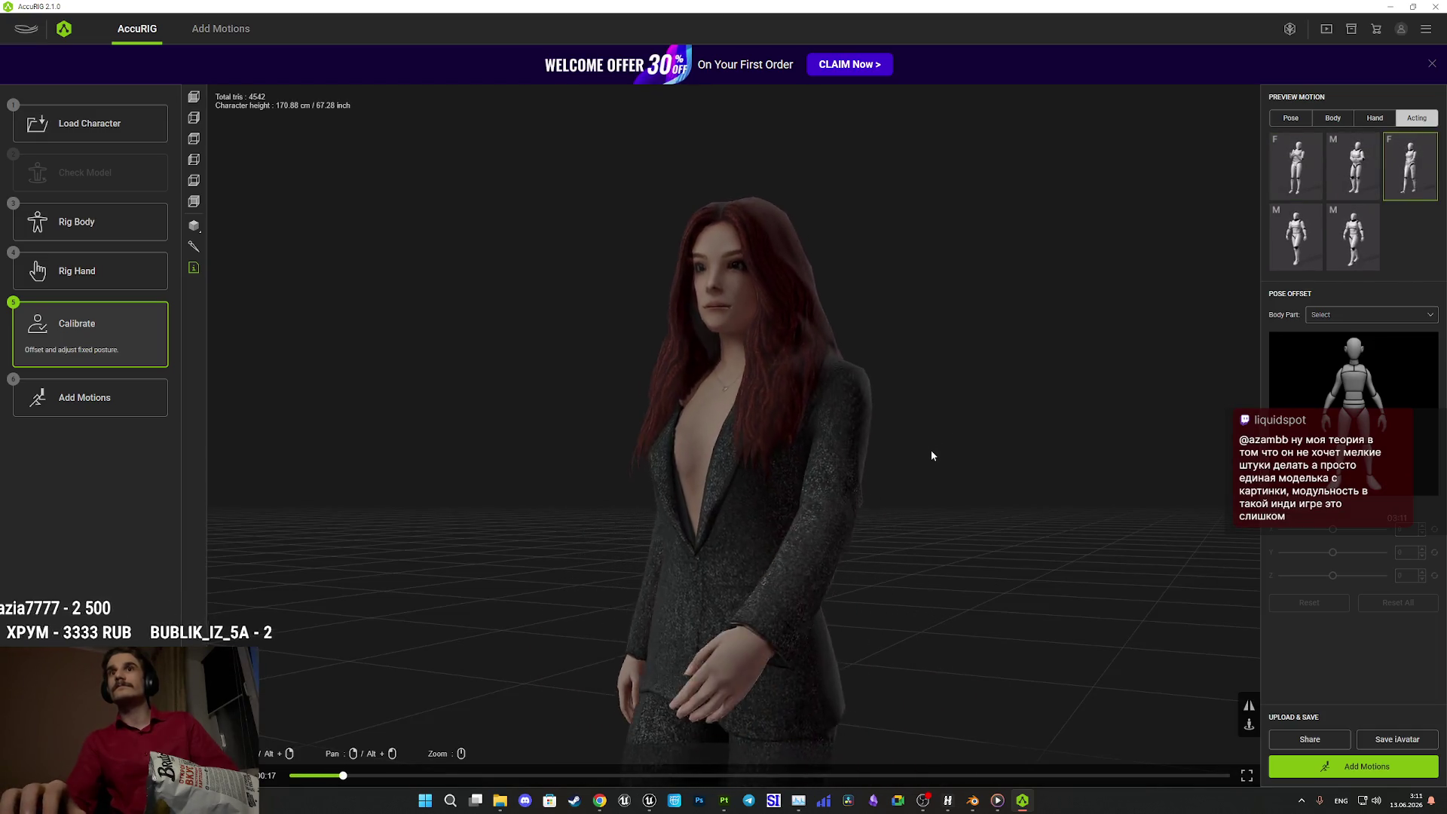
left_click_drag(969, 468, 623, 478)
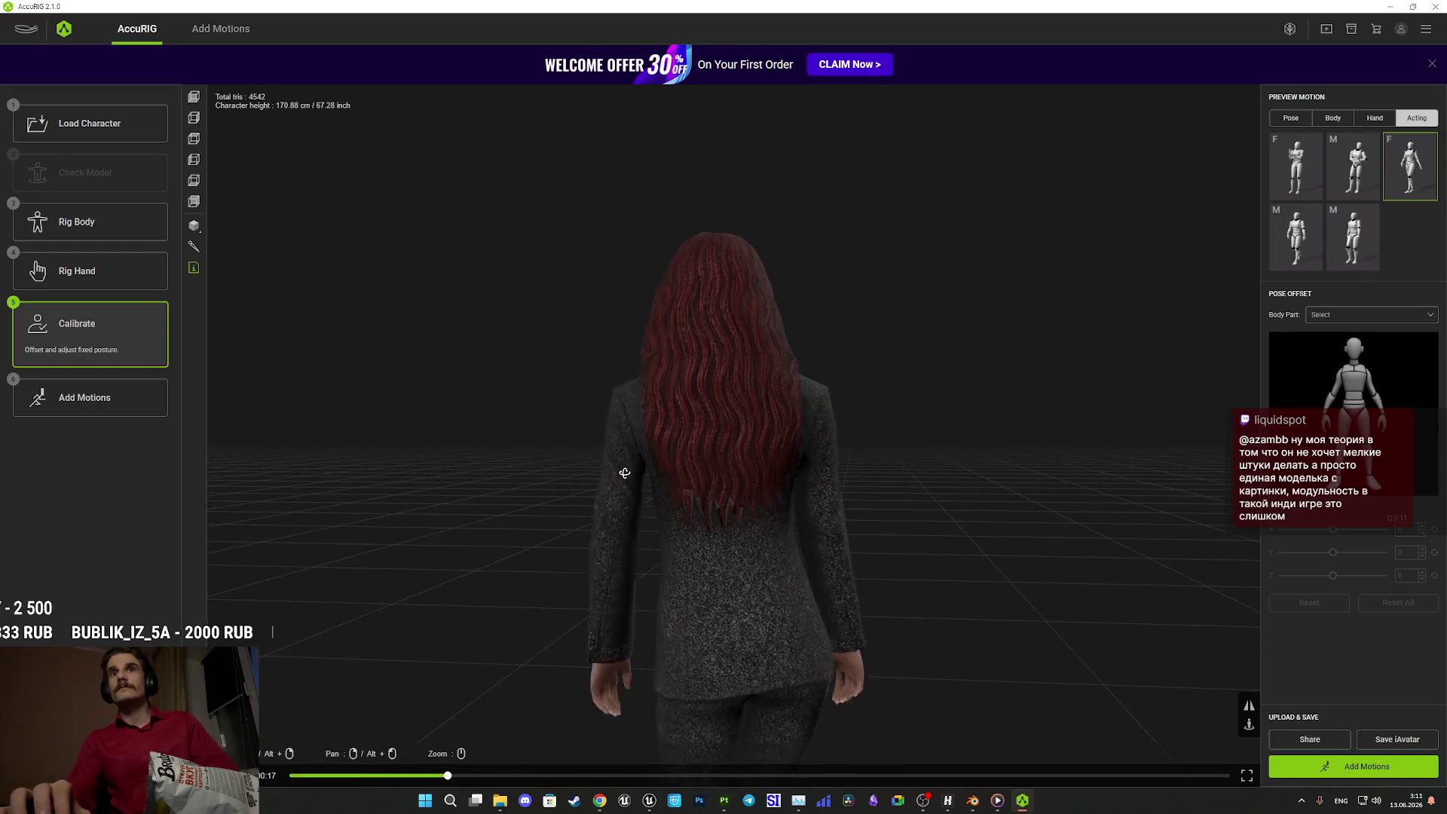
scroll(710, 307, "up", 3)
mouse_move(710, 306)
left_mouse_down()
mouse_move(843, 352)
mouse_move(953, 346)
mouse_move(847, 399)
mouse_move(979, 401)
mouse_move(924, 446)
mouse_move(865, 449)
mouse_move(982, 524)
left_mouse_up()
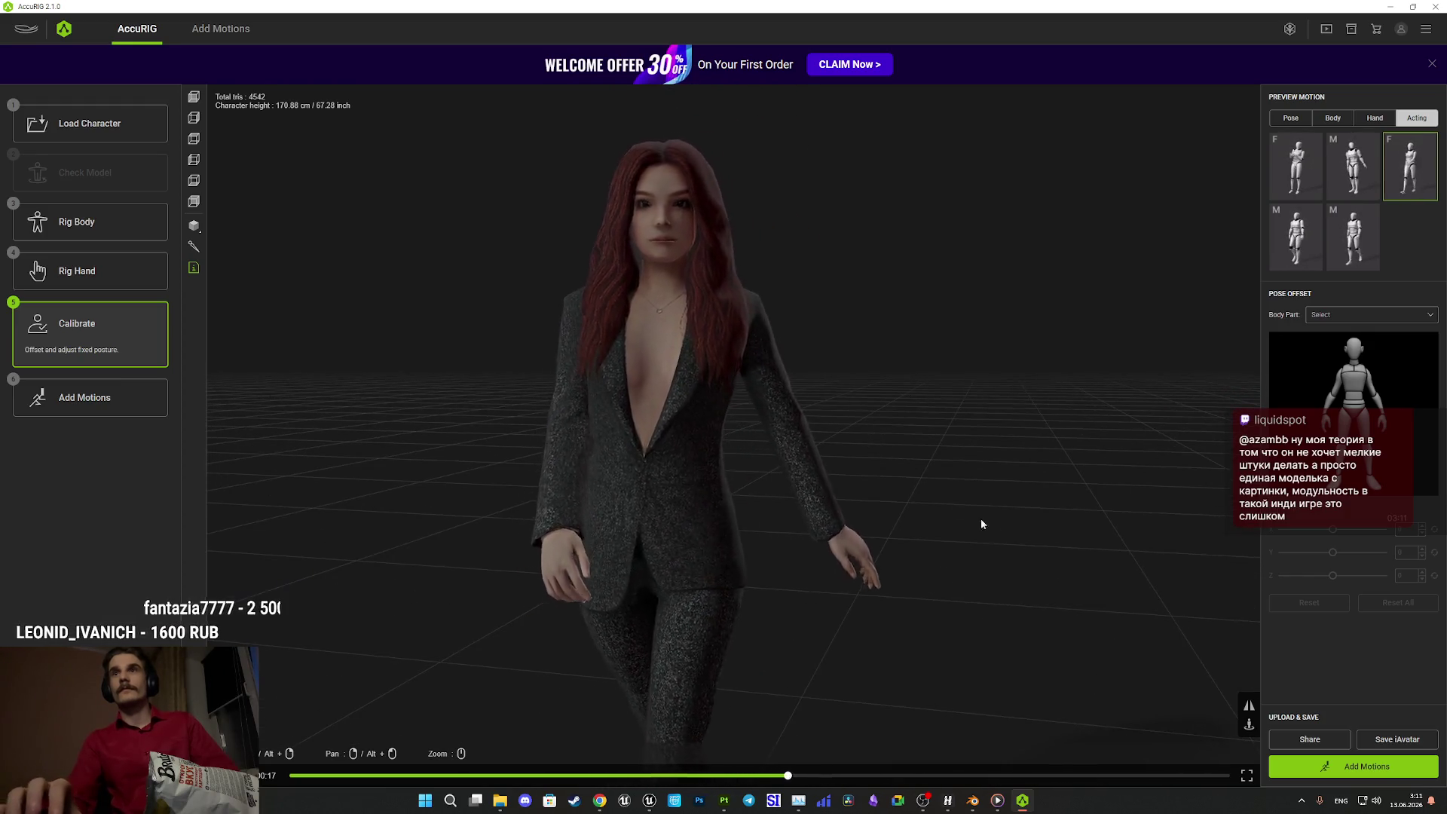
left_click(1356, 766)
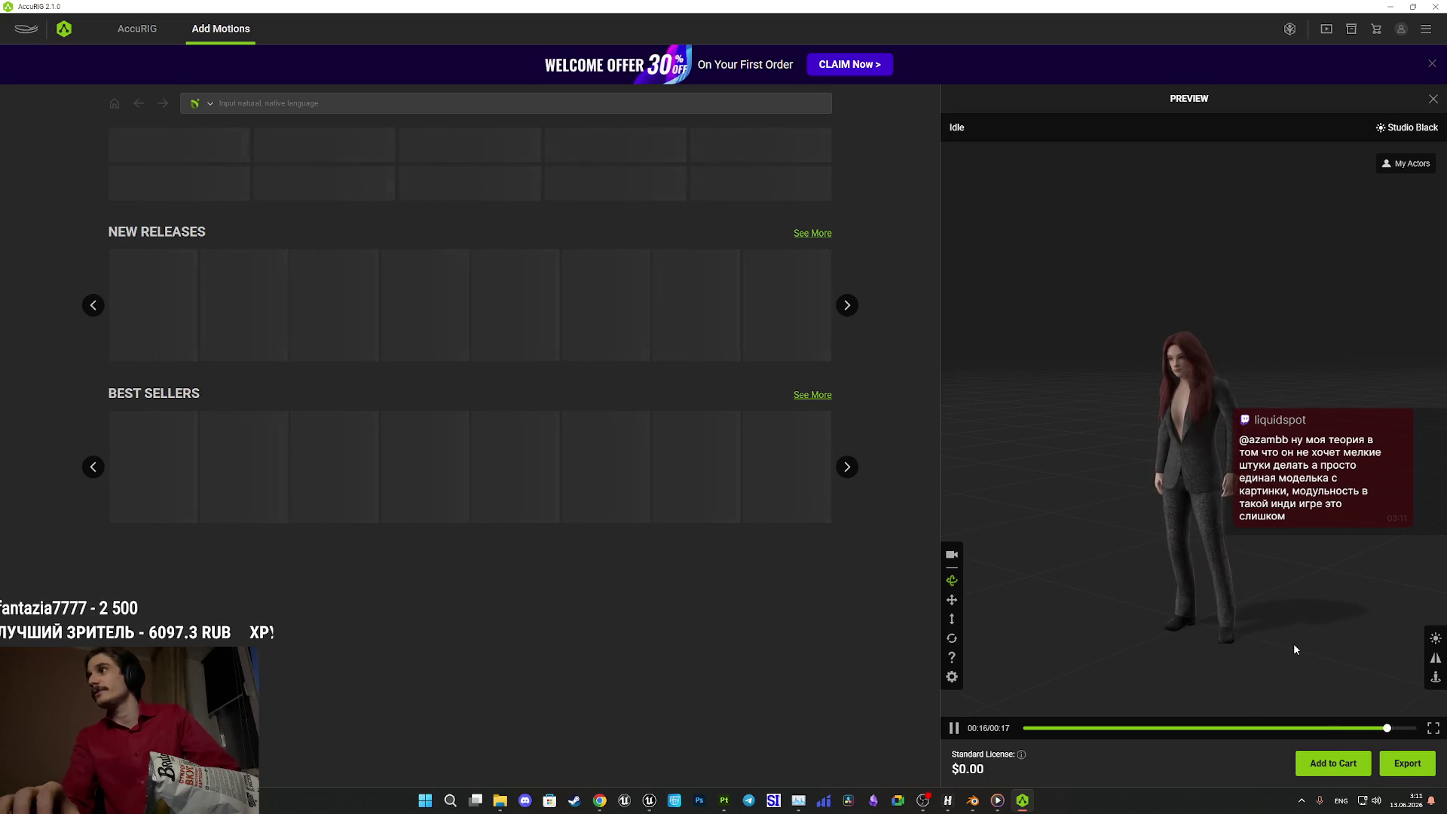
- Export the character as FBX for Unreal (UE4 Skeleton), character only, to reach the save dialog
left_click(1403, 763)
left_click(725, 387)
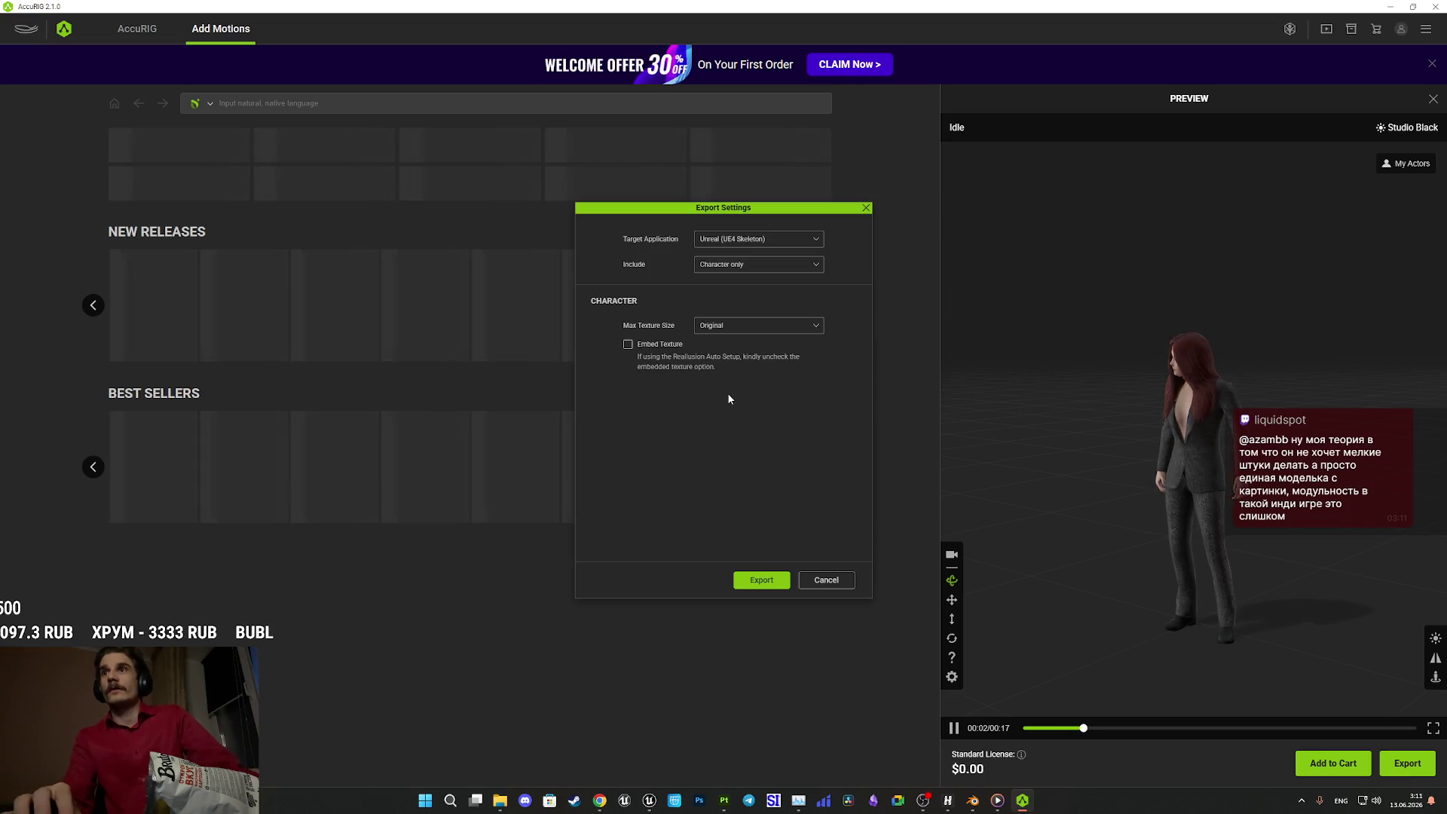
left_click(760, 579)
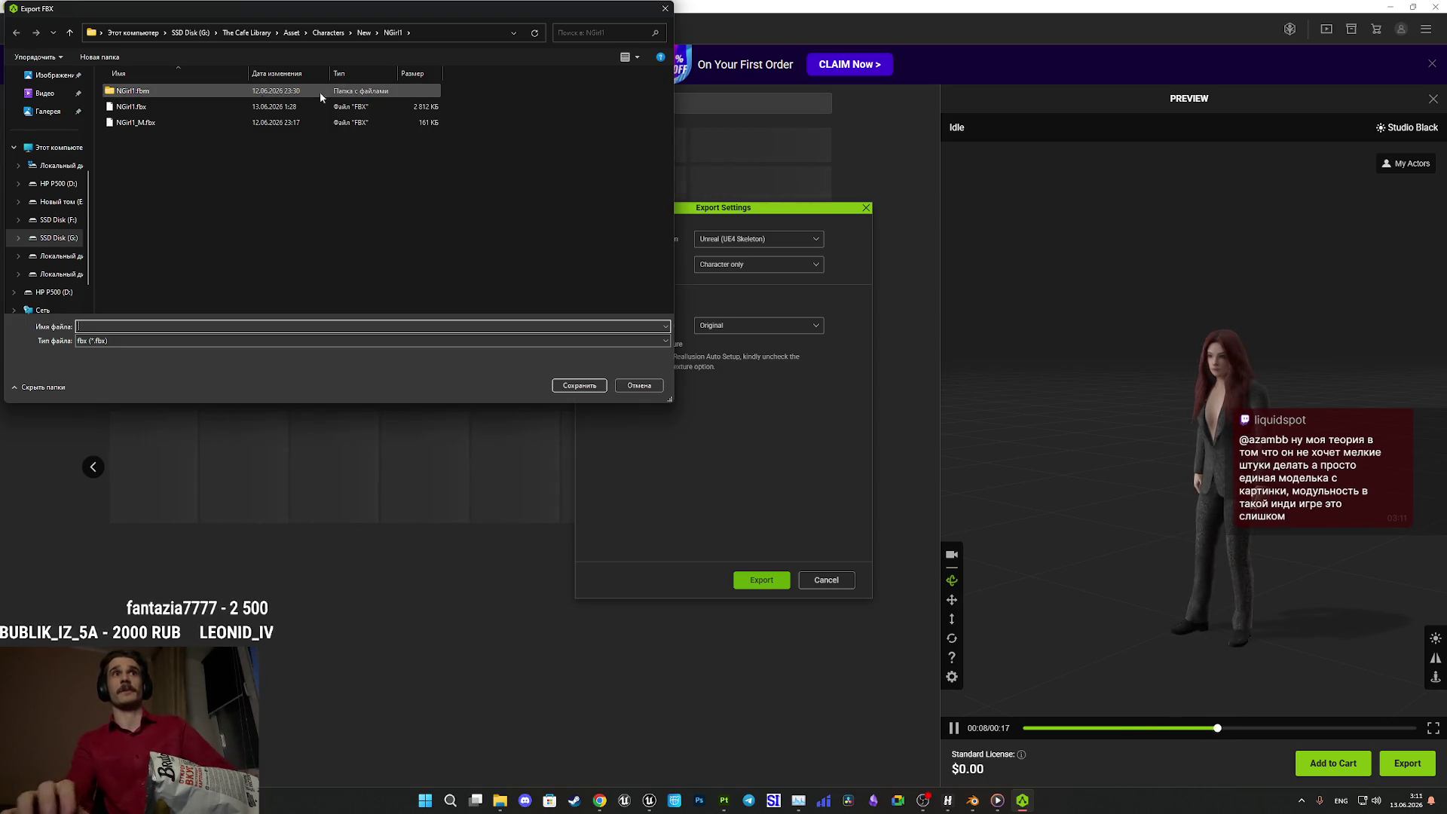
- Save the FBX as NGirl2.fbx in the New\NGirl2 folder, then minimize AccuRIG
left_click(365, 32)
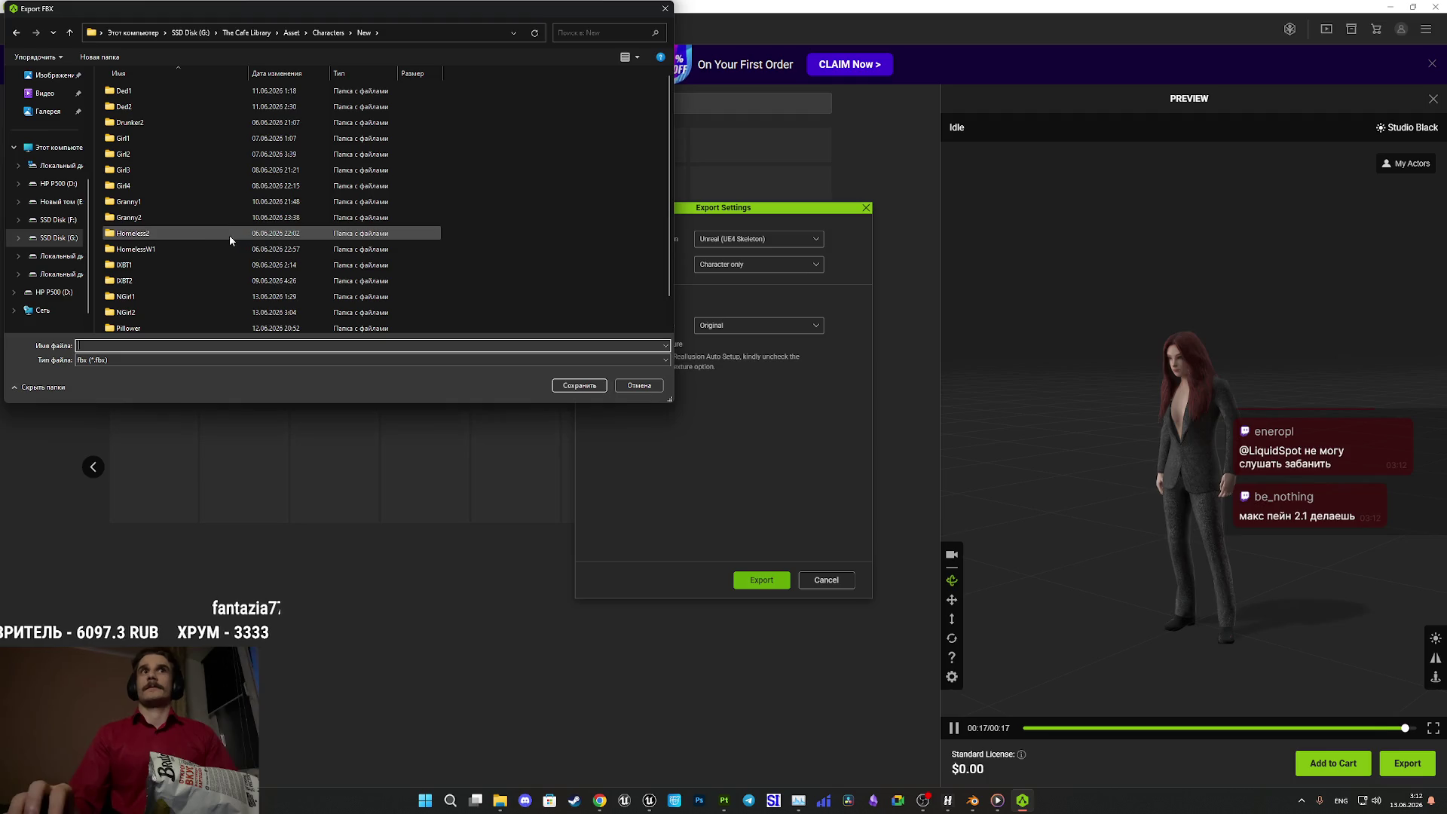
scroll(181, 256, "down", 1)
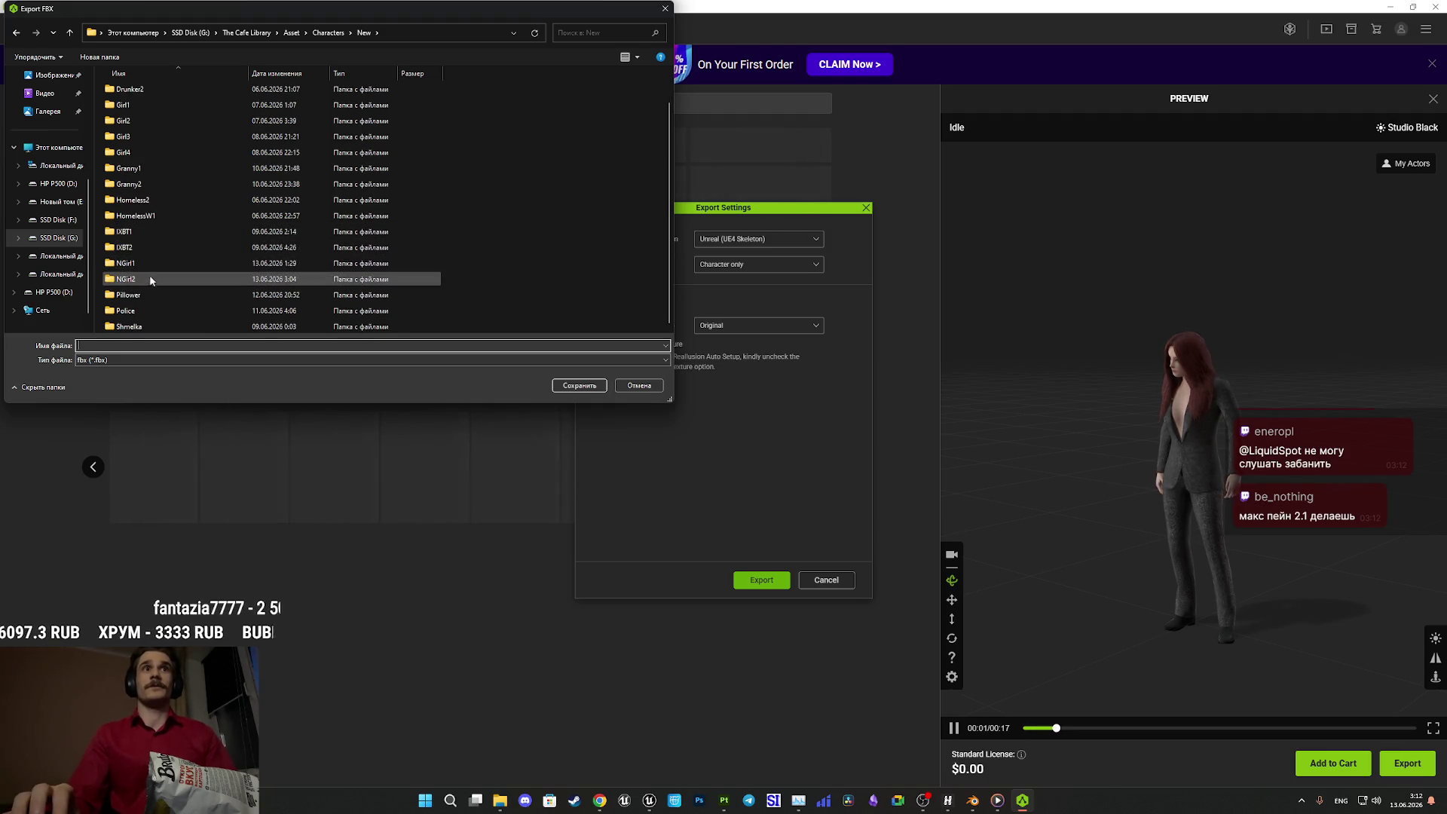
double_click(149, 278)
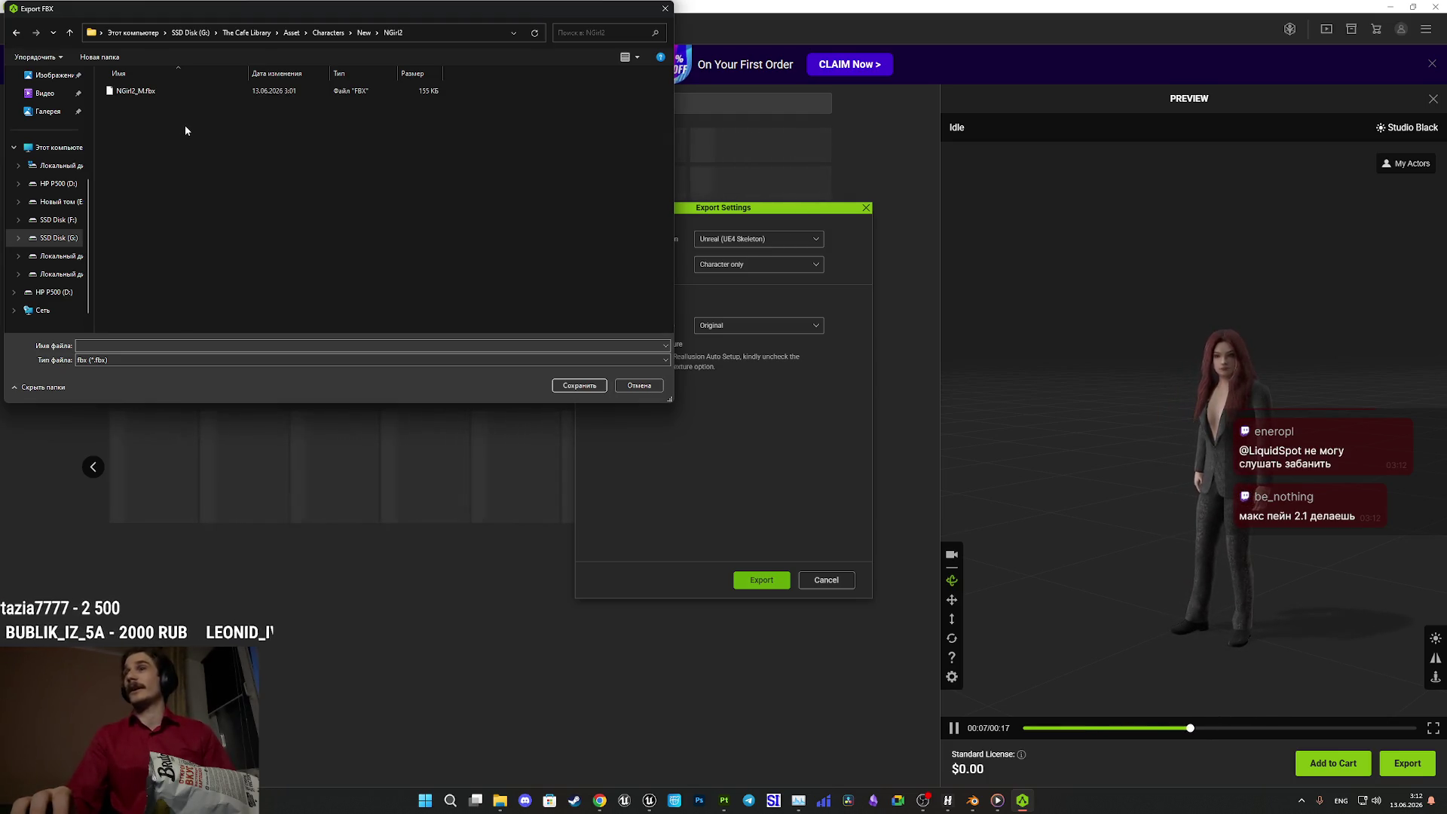
left_click(160, 93)
double_click(116, 346)
left_click(119, 345)
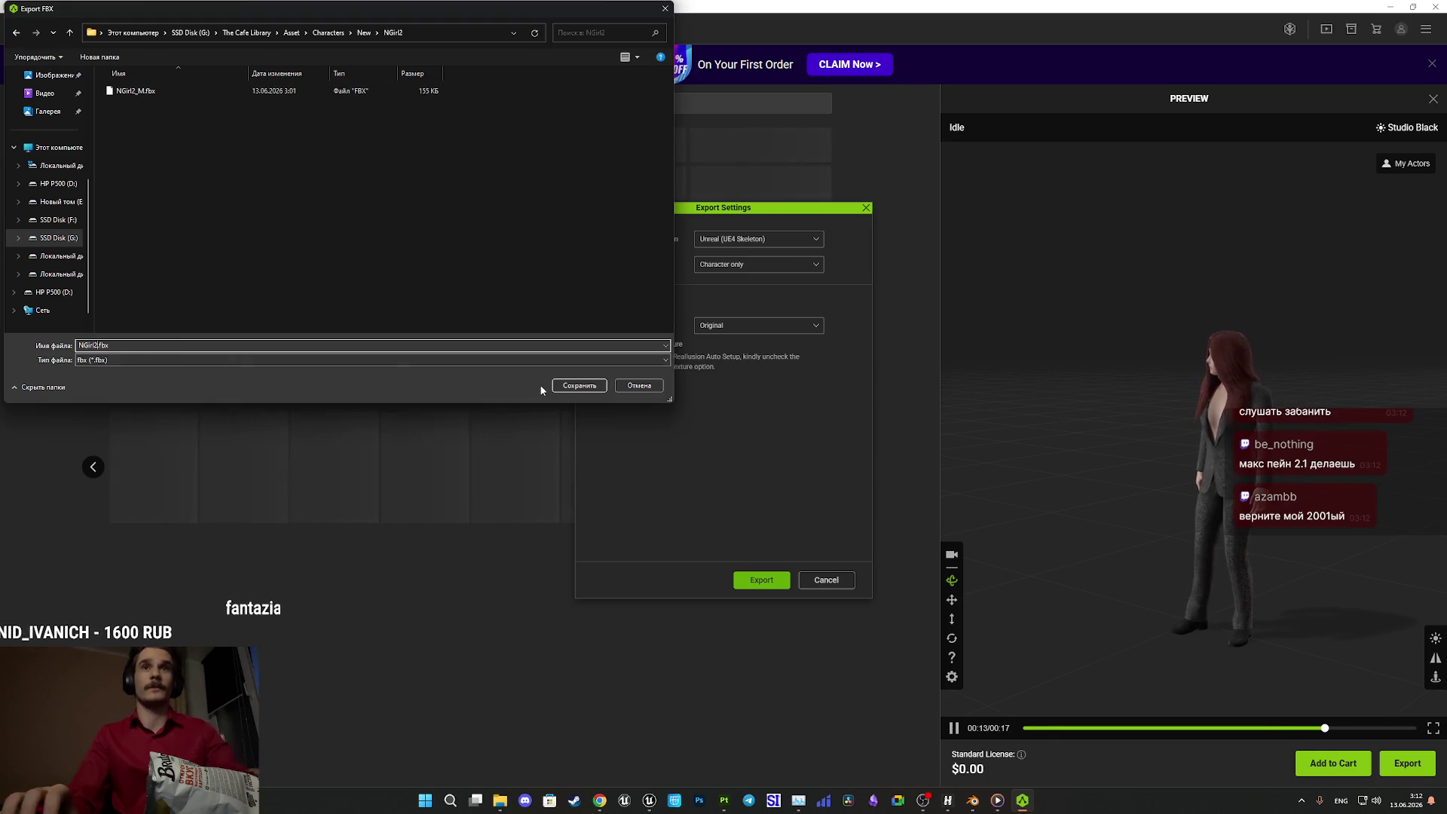
left_click(577, 386)
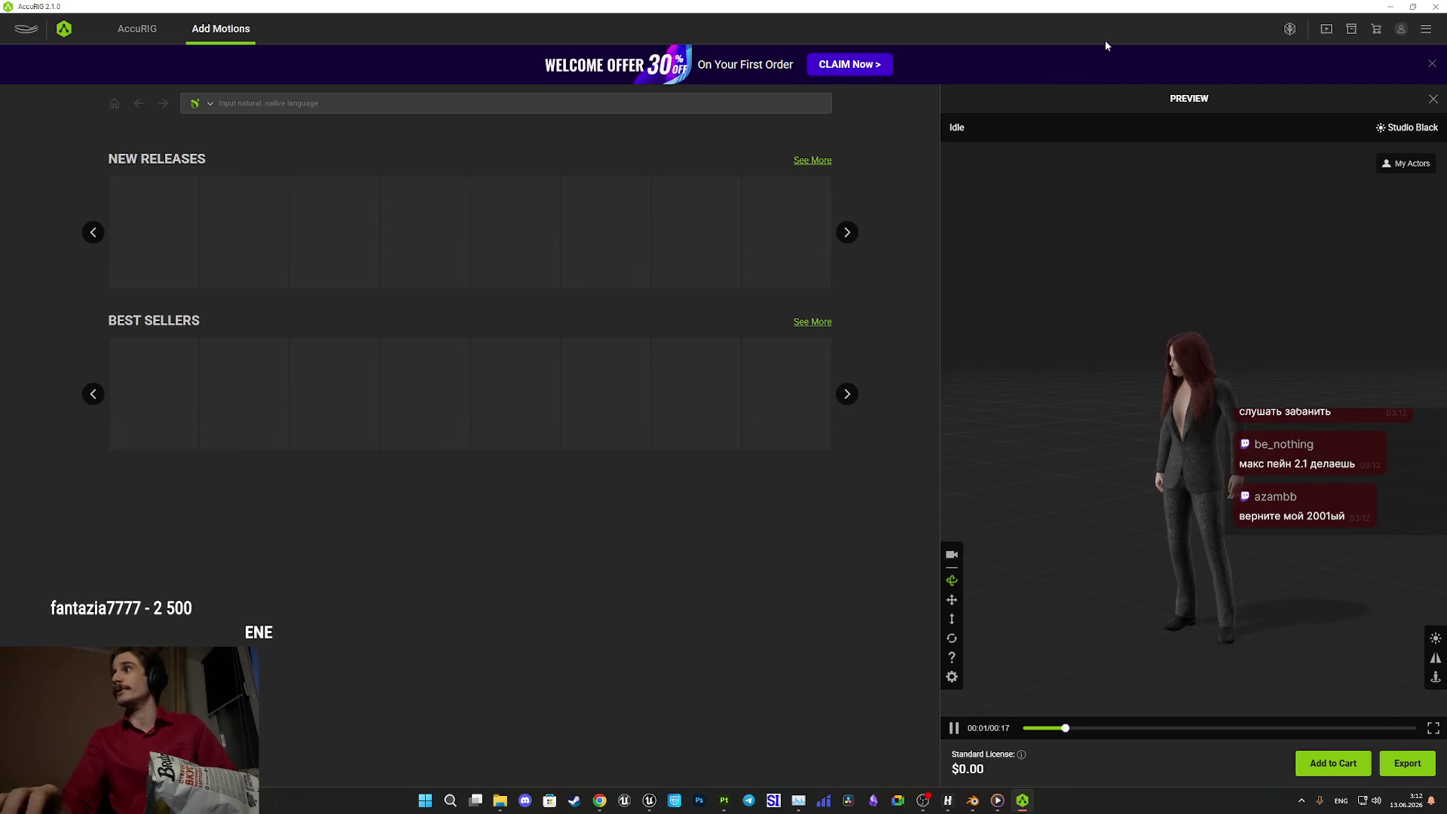
left_click(1391, 7)
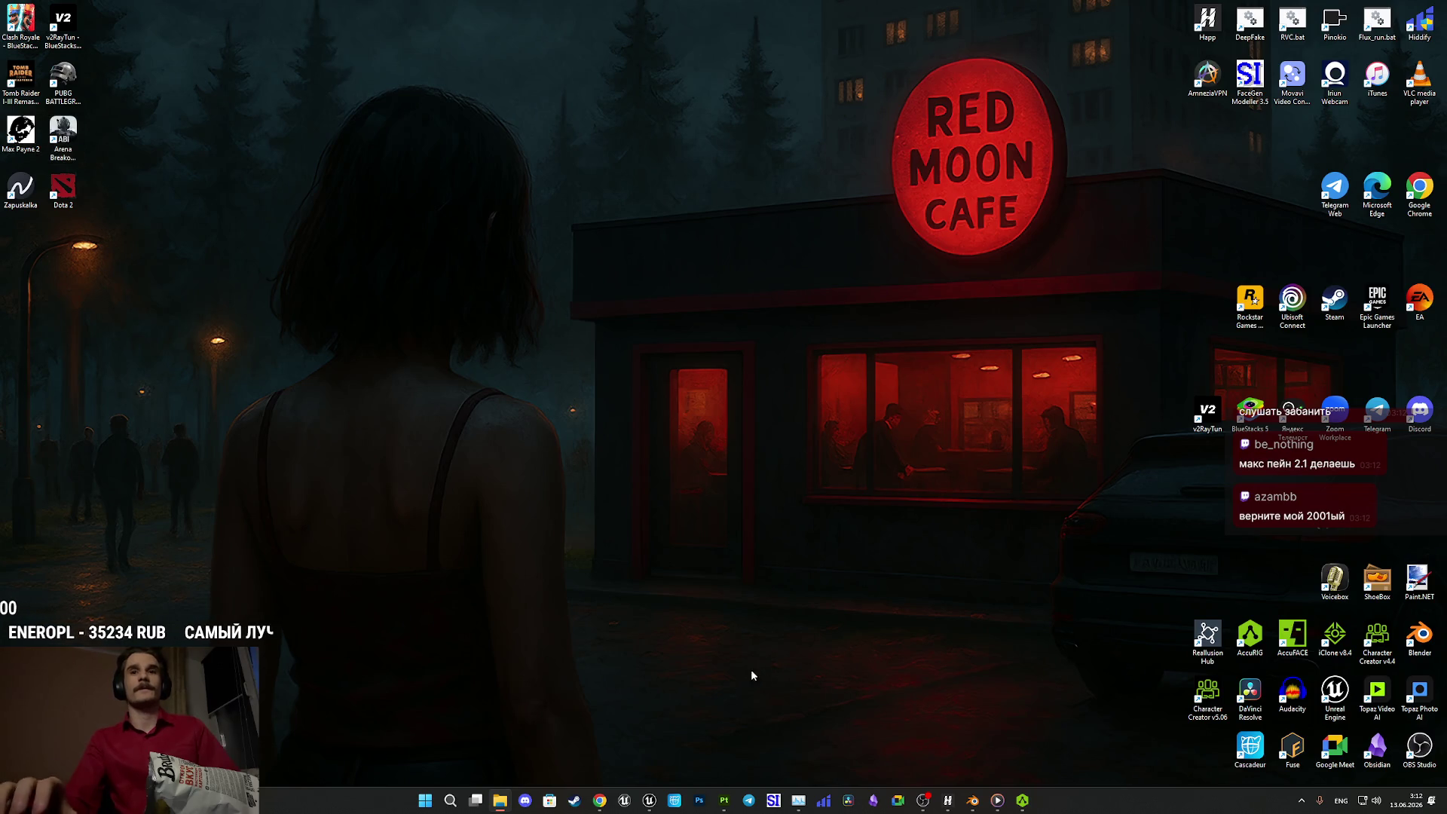
- Bring back the Twitch stream manager, close the base-colour texture preview, and return to Unreal
left_click(601, 800)
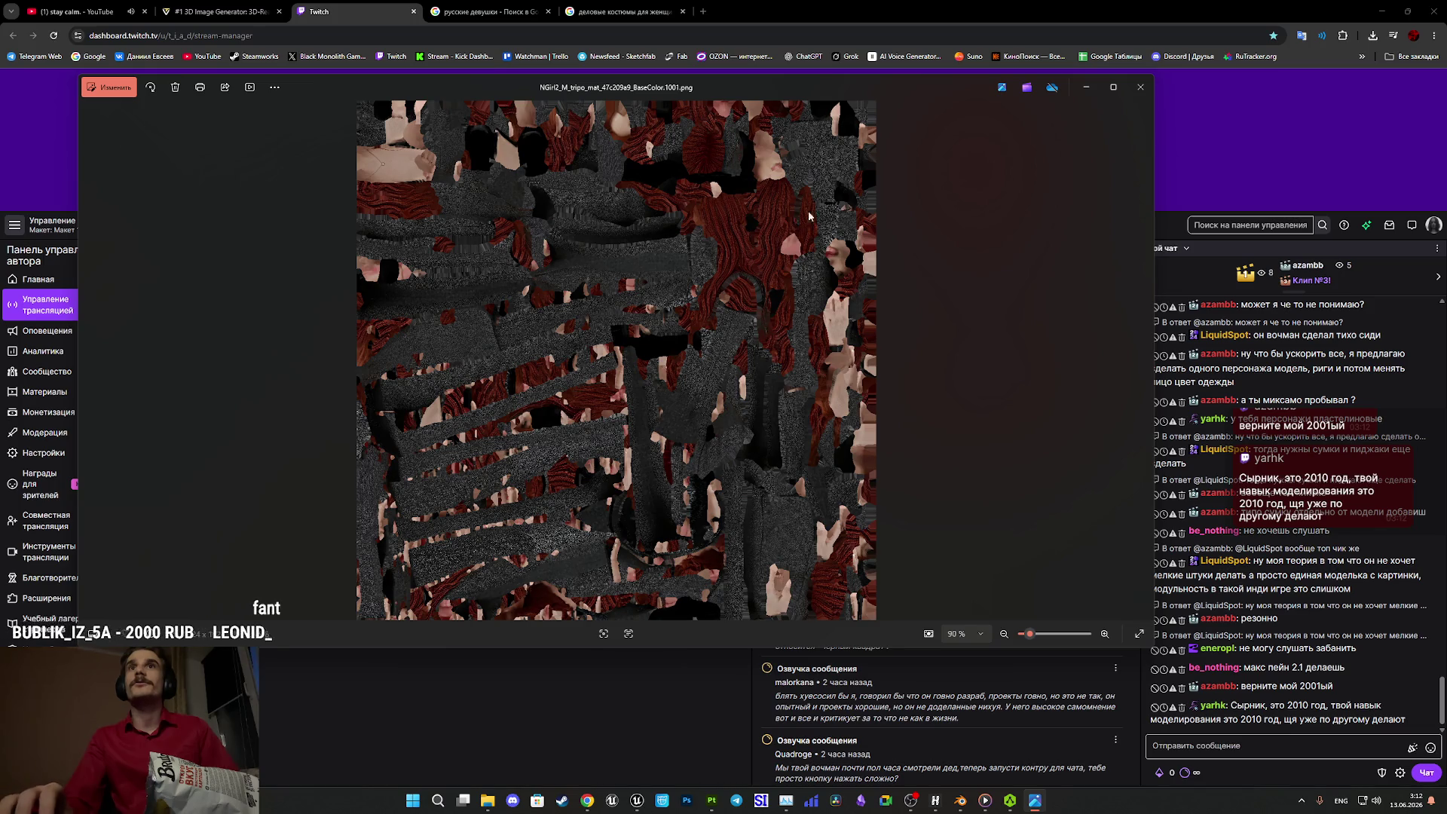
left_click(1138, 91)
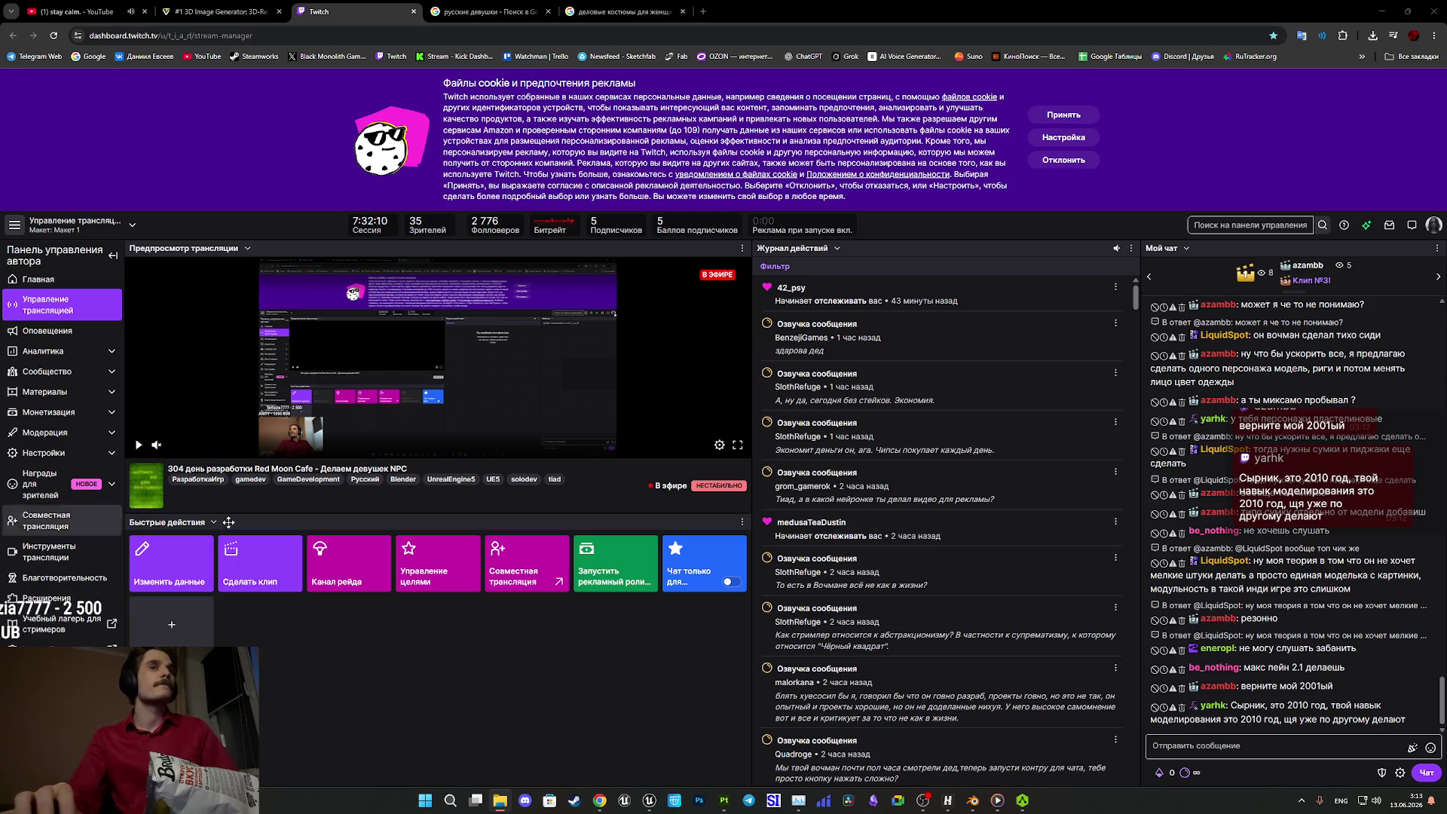
mouse_move(661, 808)
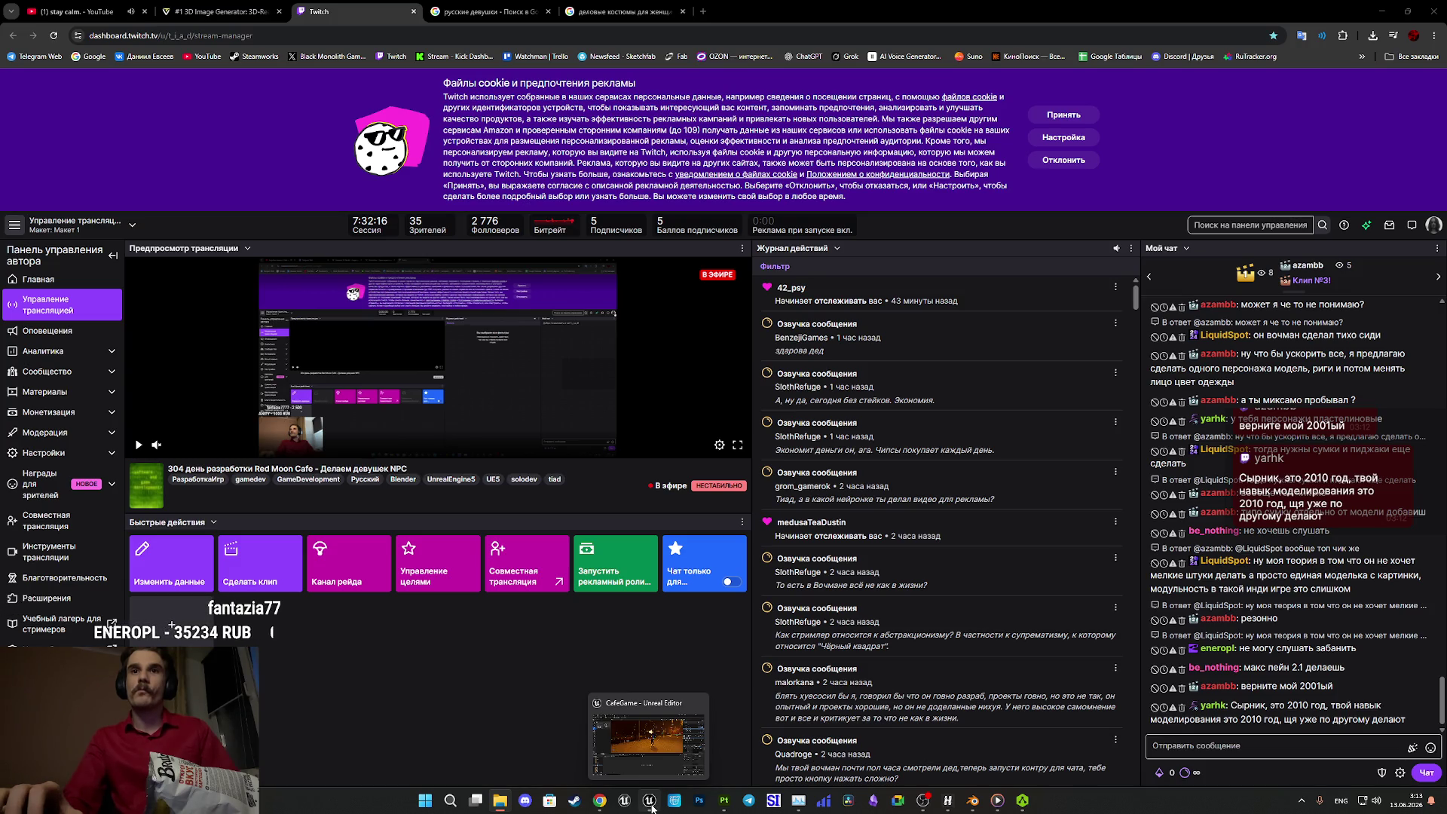
left_click(652, 807)
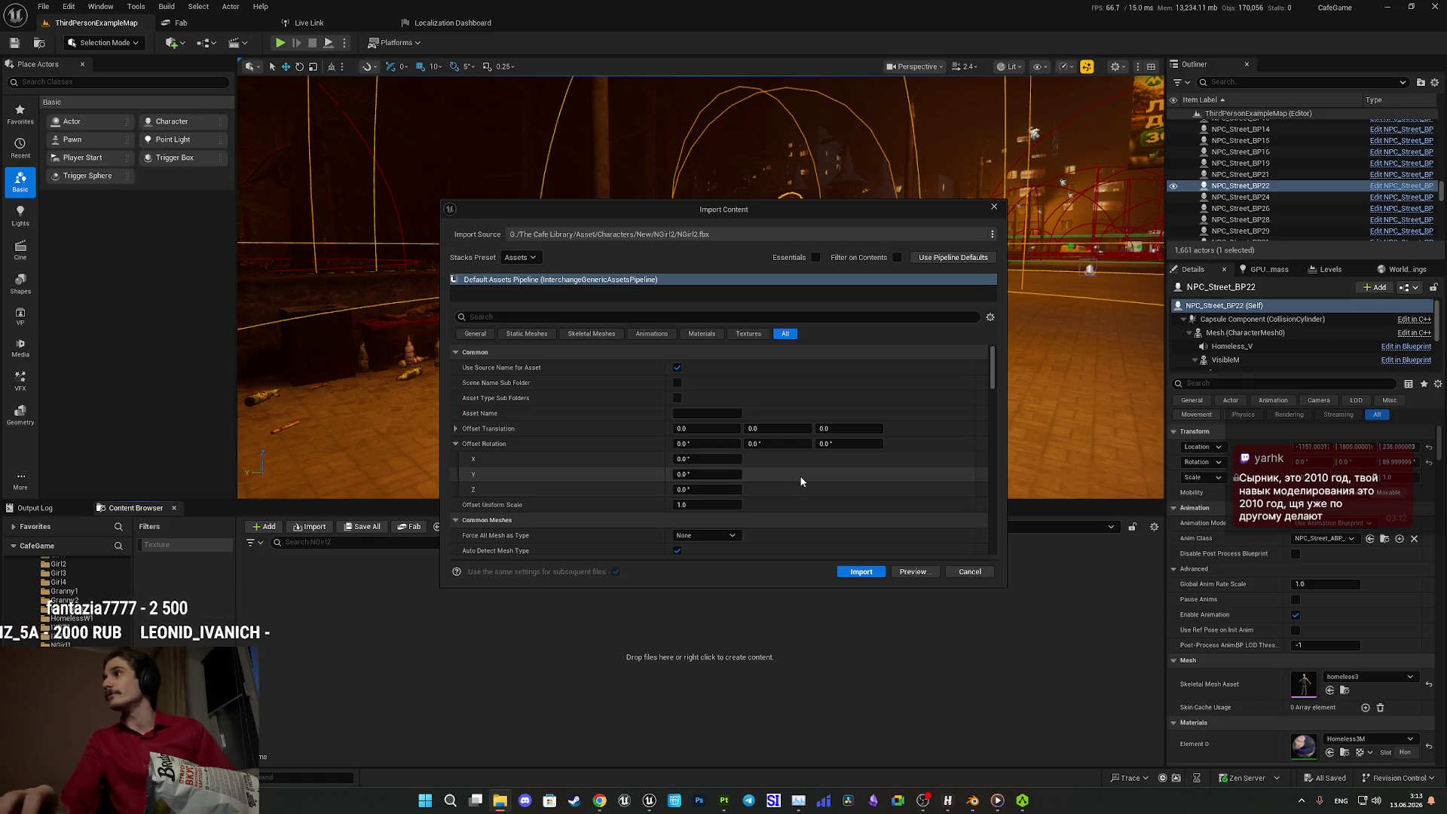
- Import NGirl2.fbx, force-delete its two NGirl2_Anim sequences, and open the base-colour texture
left_click(861, 572)
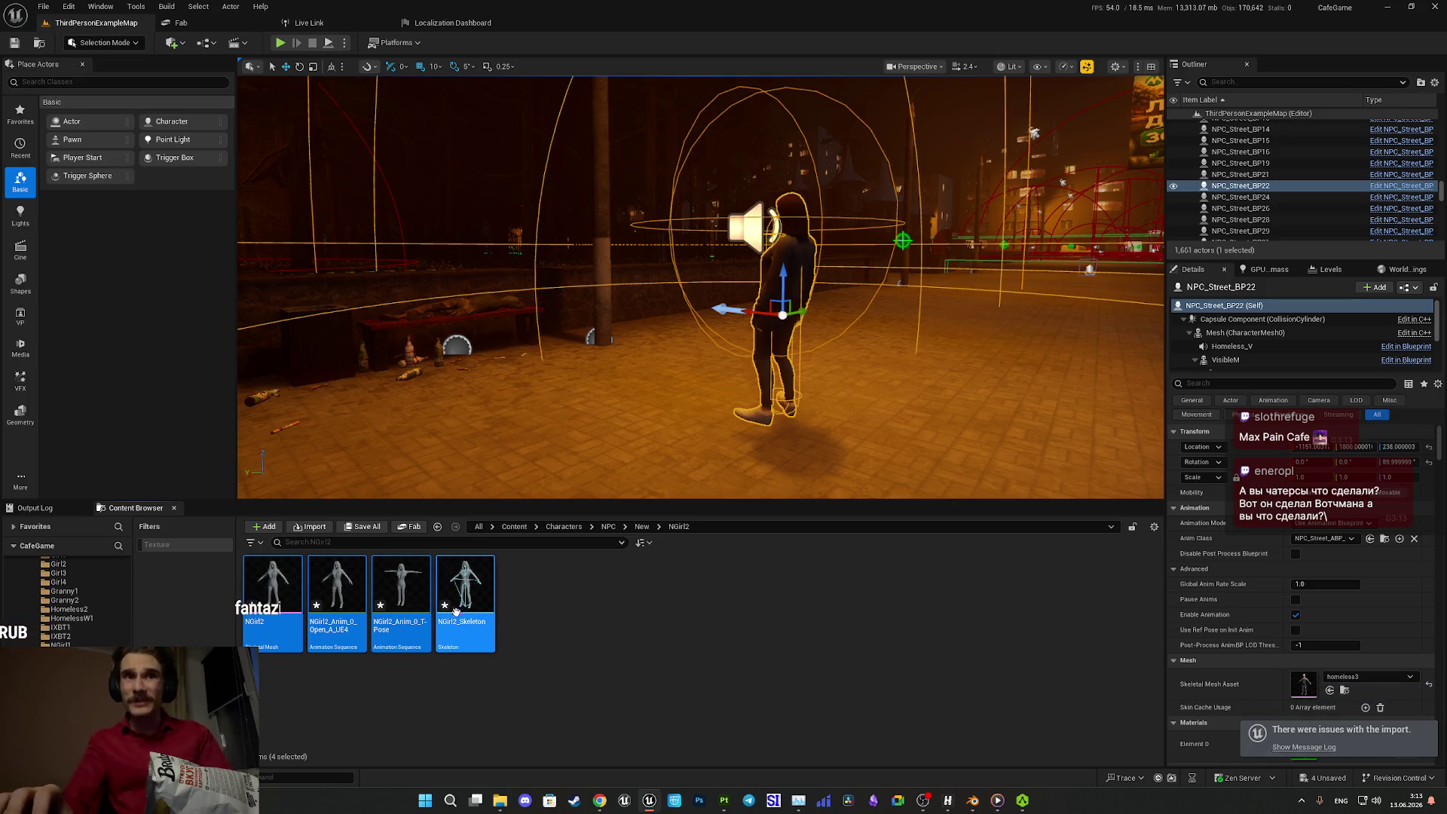
left_click(403, 596)
left_click(356, 585, "ctrl")
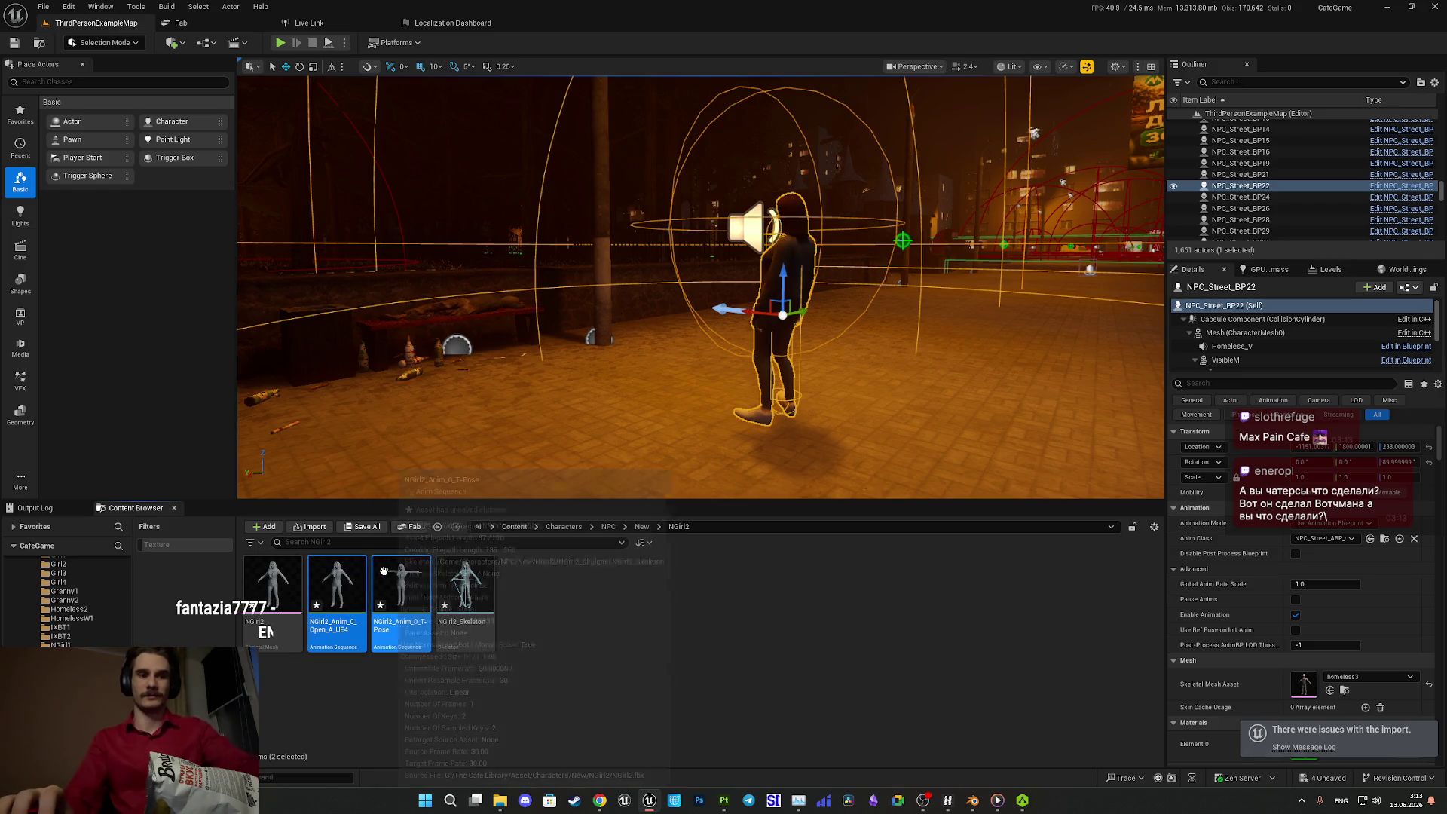
key("Delete")
left_click(688, 587)
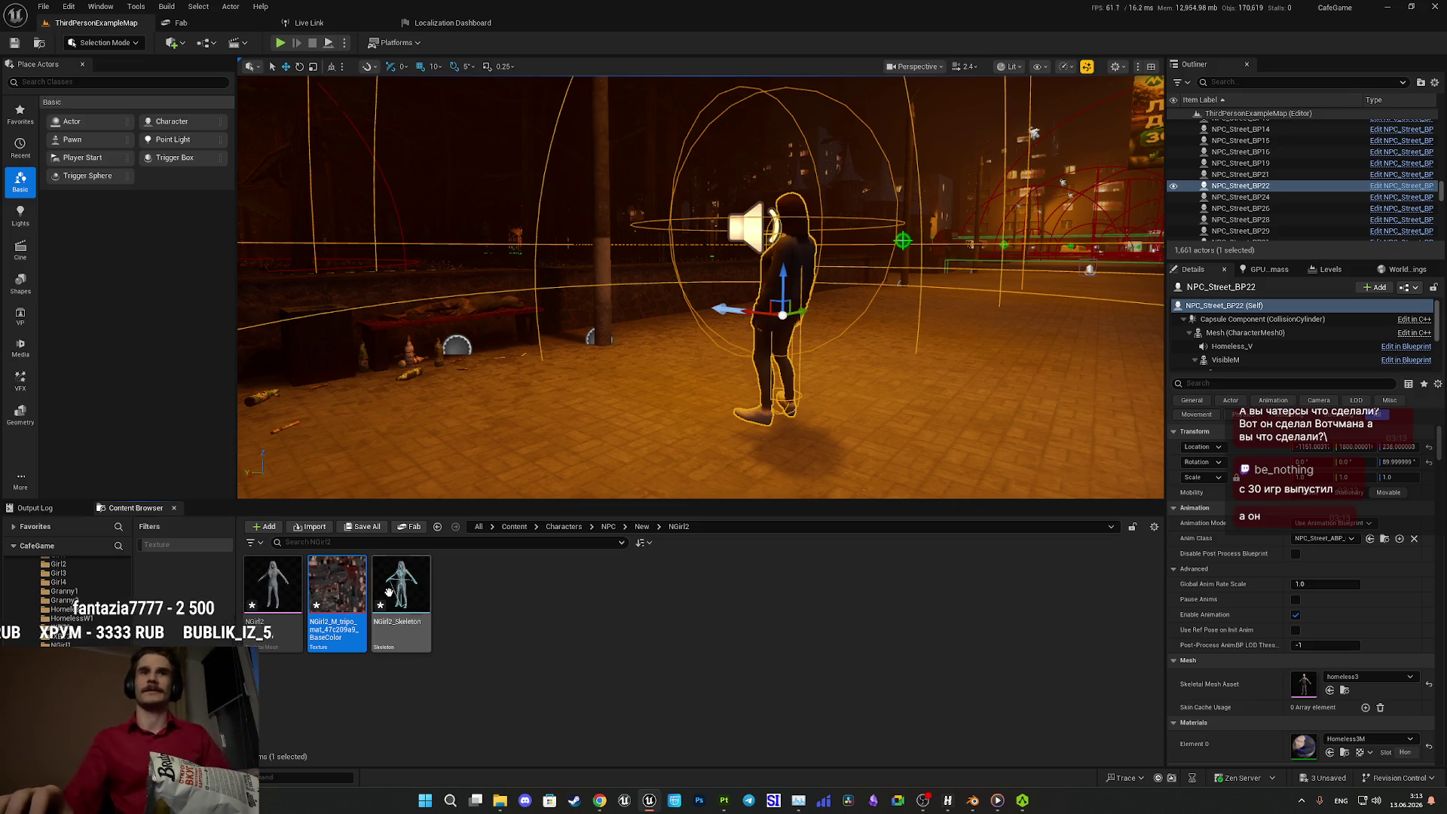
double_click(333, 589)
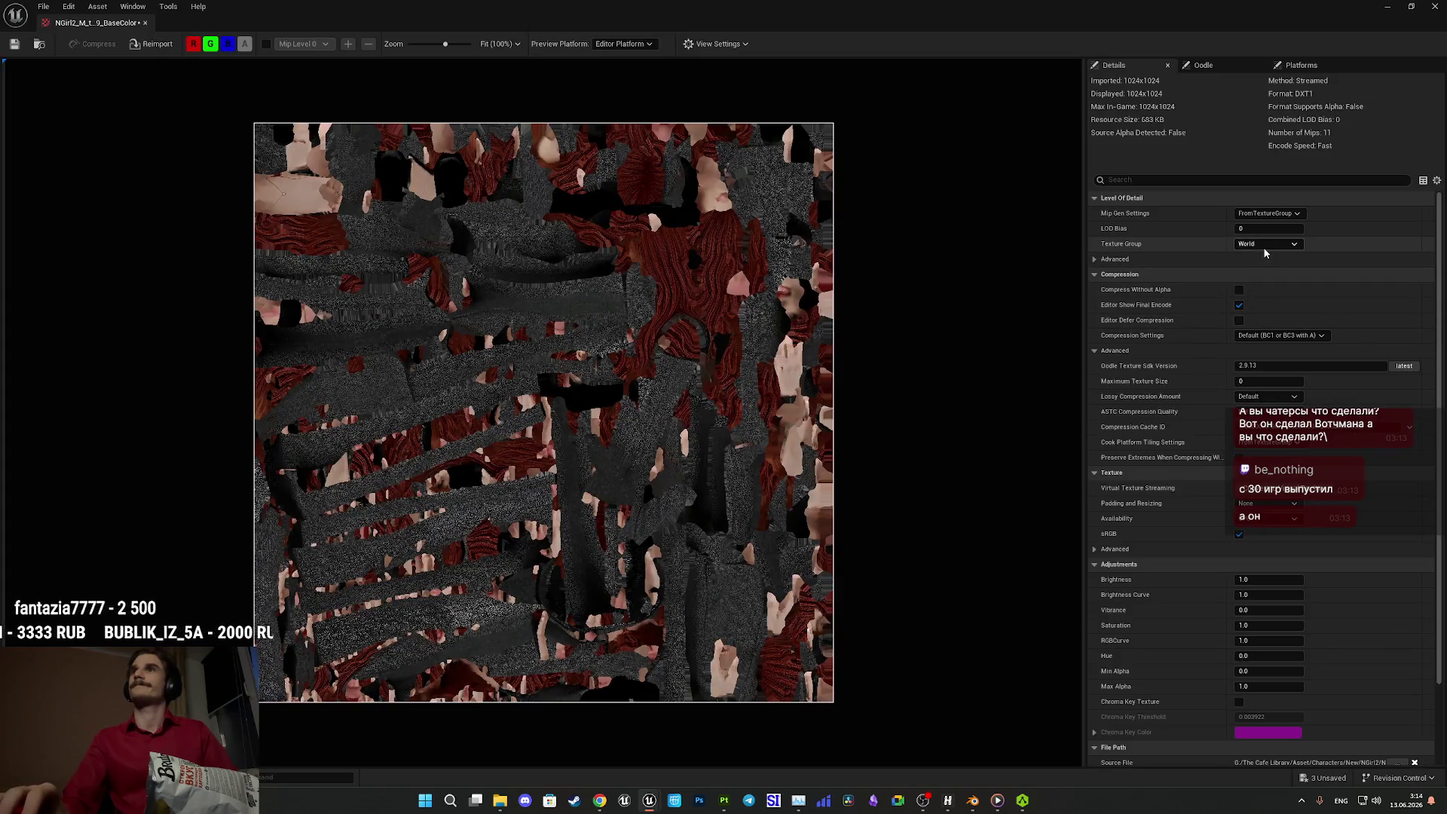
- Set the NGirl2 texture to the 8 Bit Data group, default compression, and SimpleAverage mips
left_click(1266, 244)
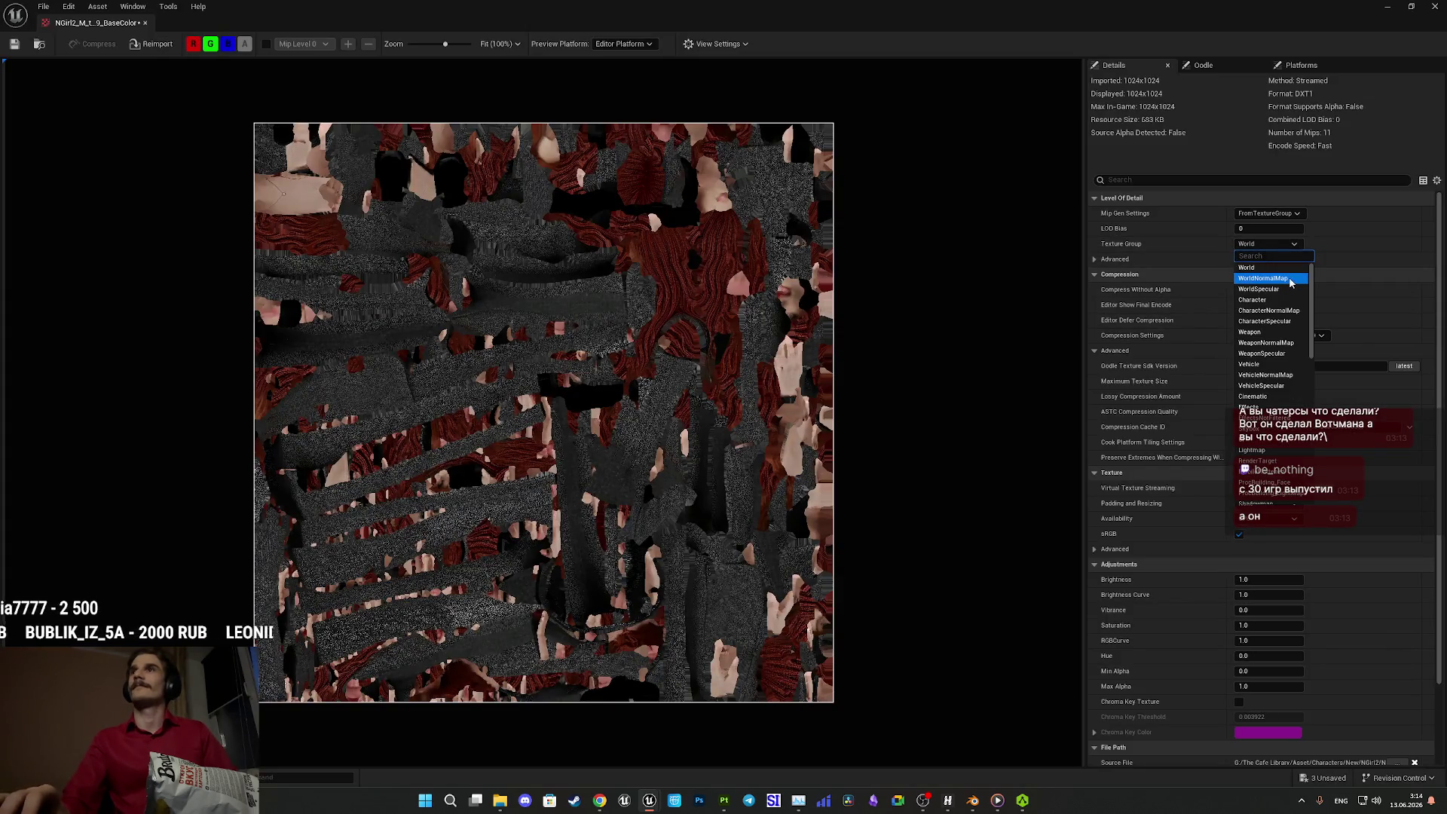
left_click(1266, 246)
left_click(1267, 248)
scroll(1273, 339, "down", 5)
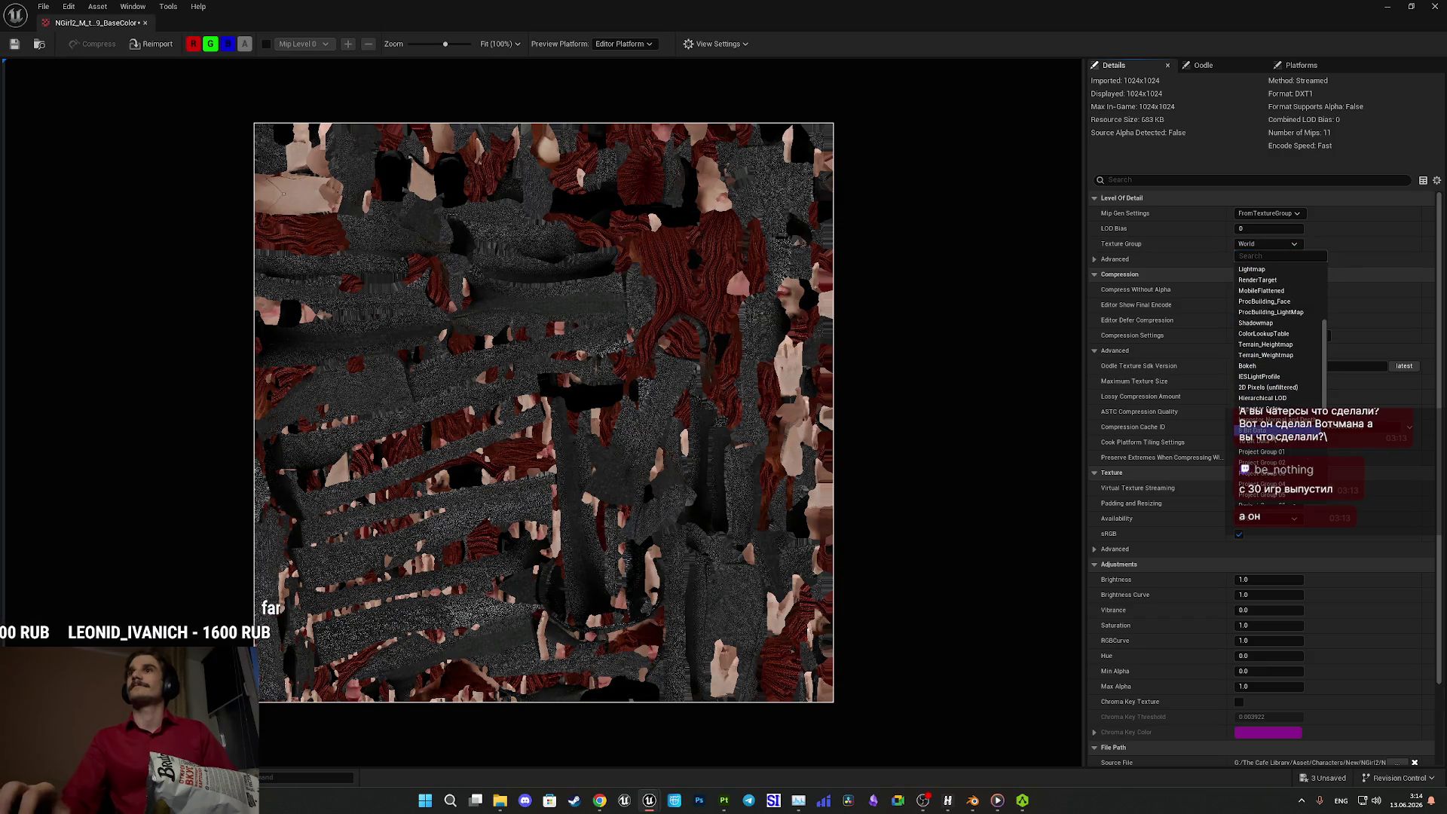
left_click(1273, 383)
left_click(1429, 534)
left_click(1429, 336)
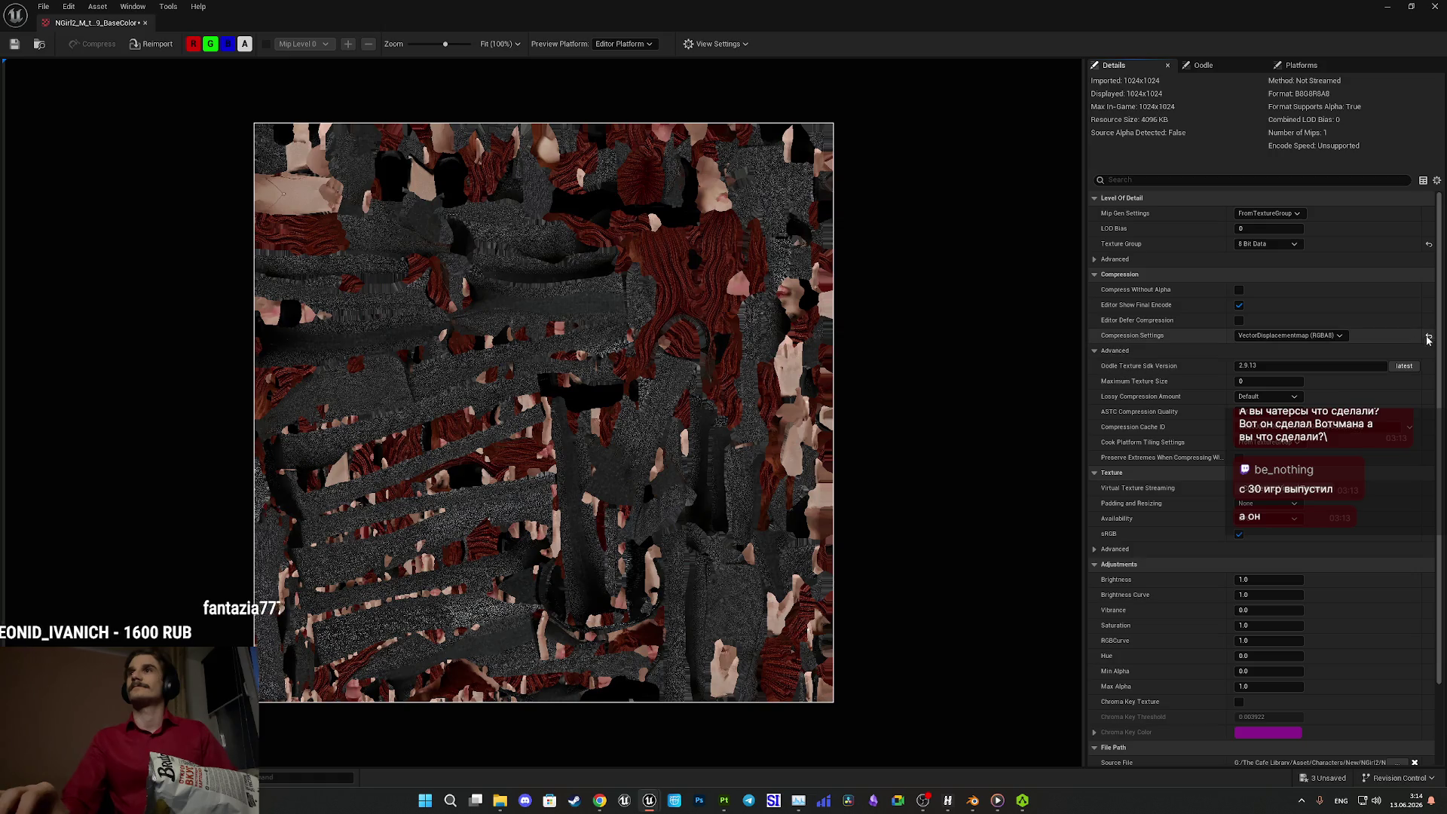
left_click(1266, 213)
left_click(1265, 235)
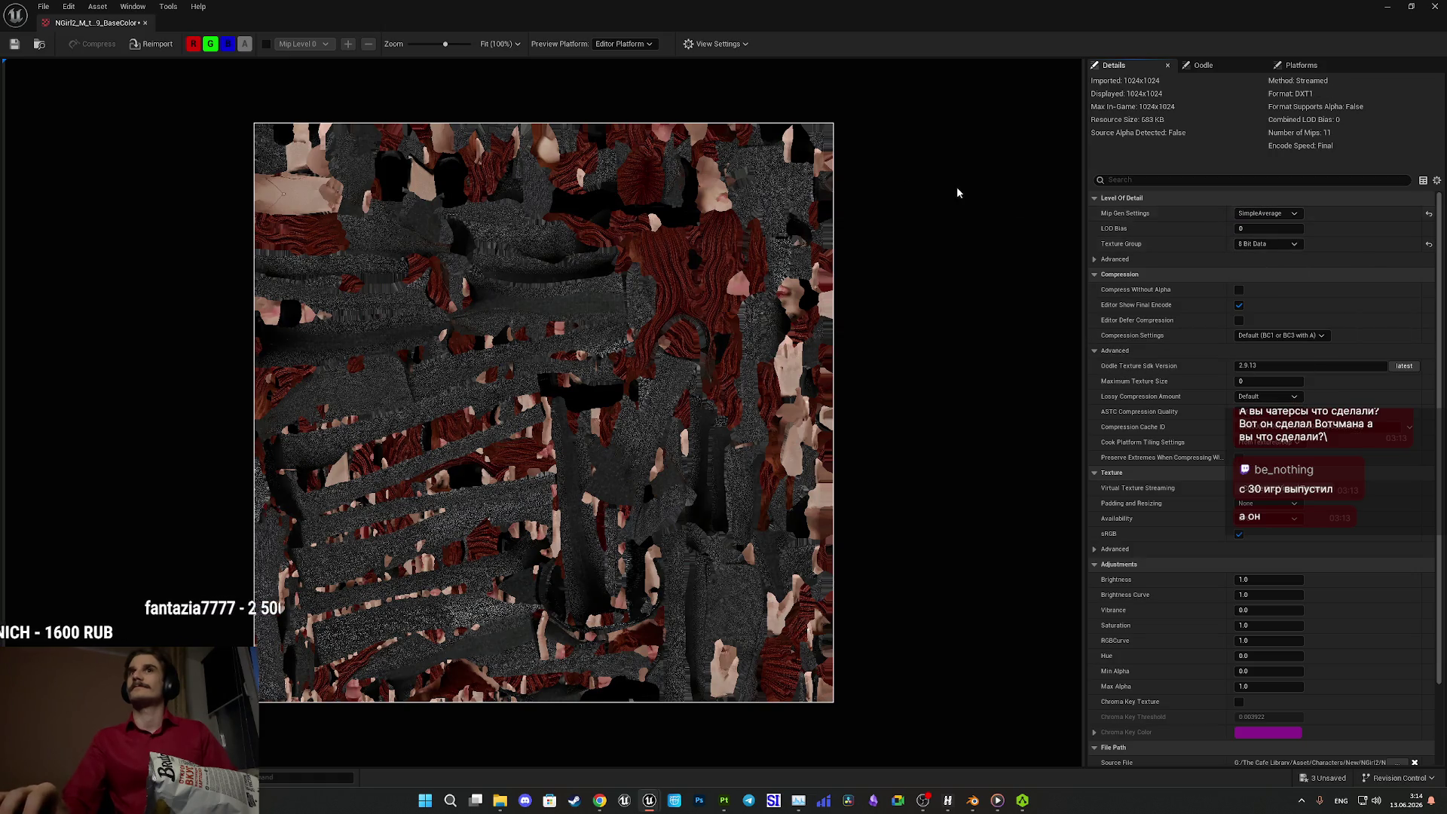
- Save the texture, close its editor, and deselect the asset
left_click(14, 44)
left_click(1435, 6)
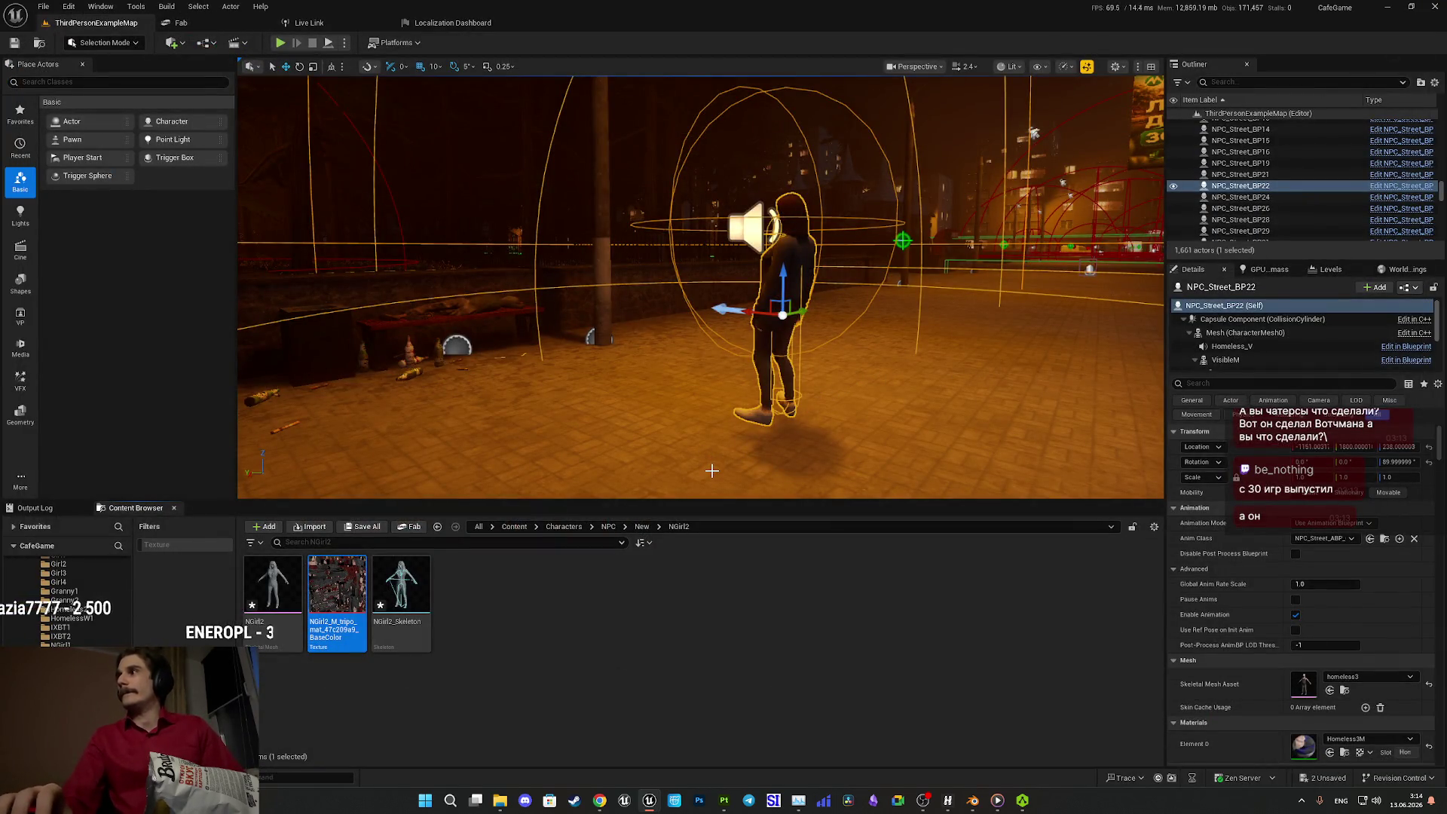
left_click(564, 647)
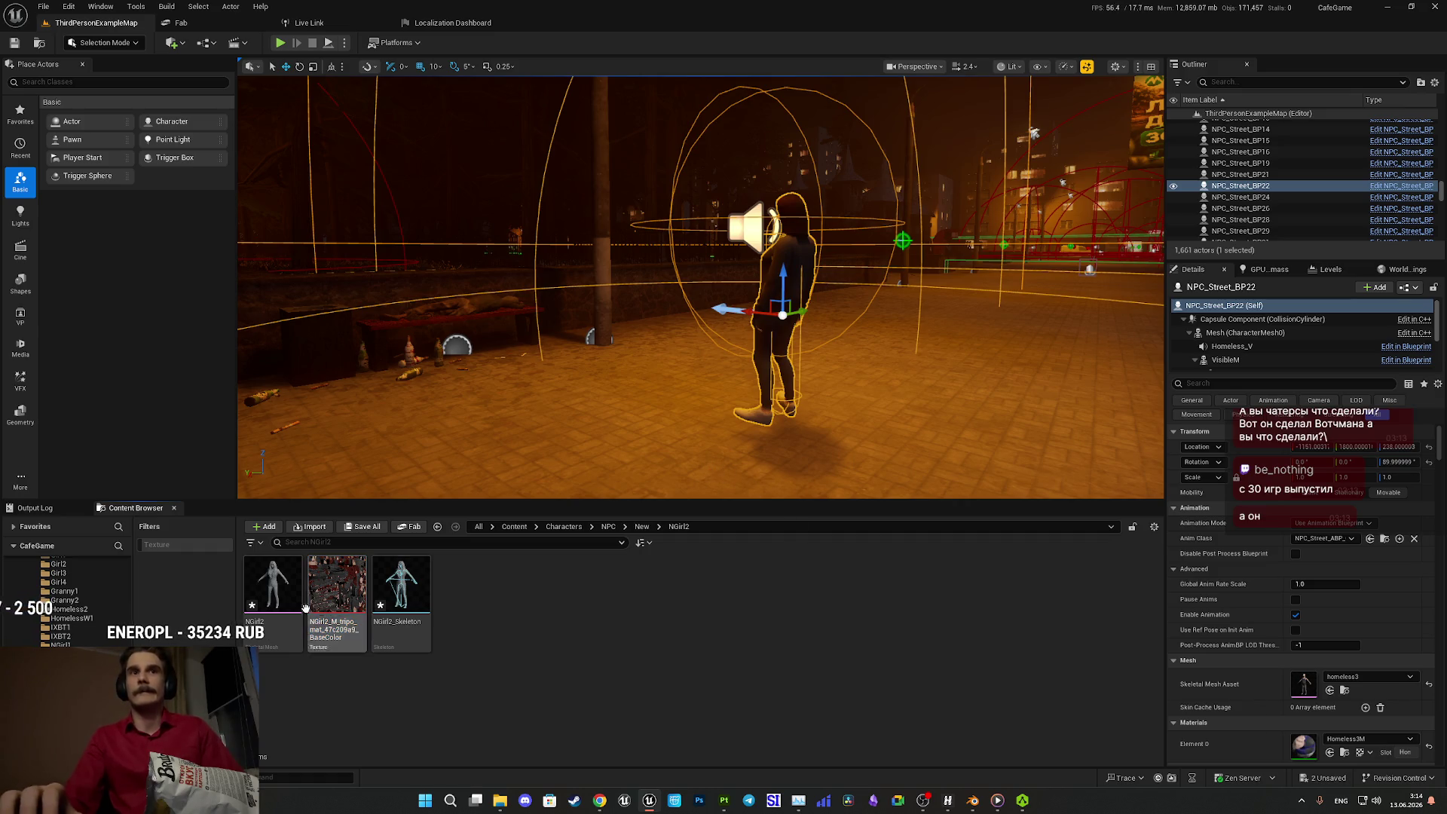
- Duplicate Girl2_M in the Girl2 folder and name the copy NGirl2_M
left_click(642, 527)
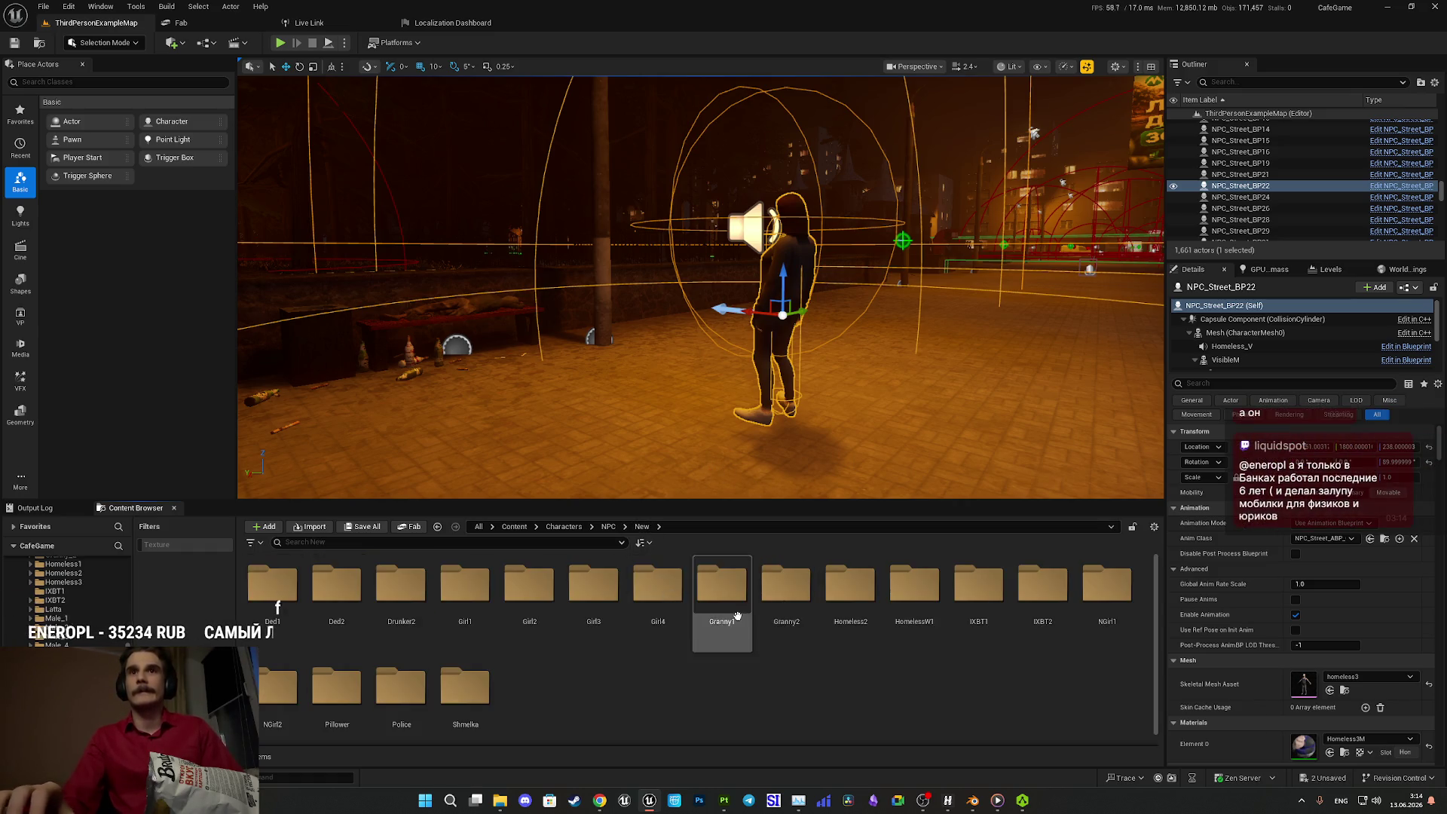
double_click(587, 596)
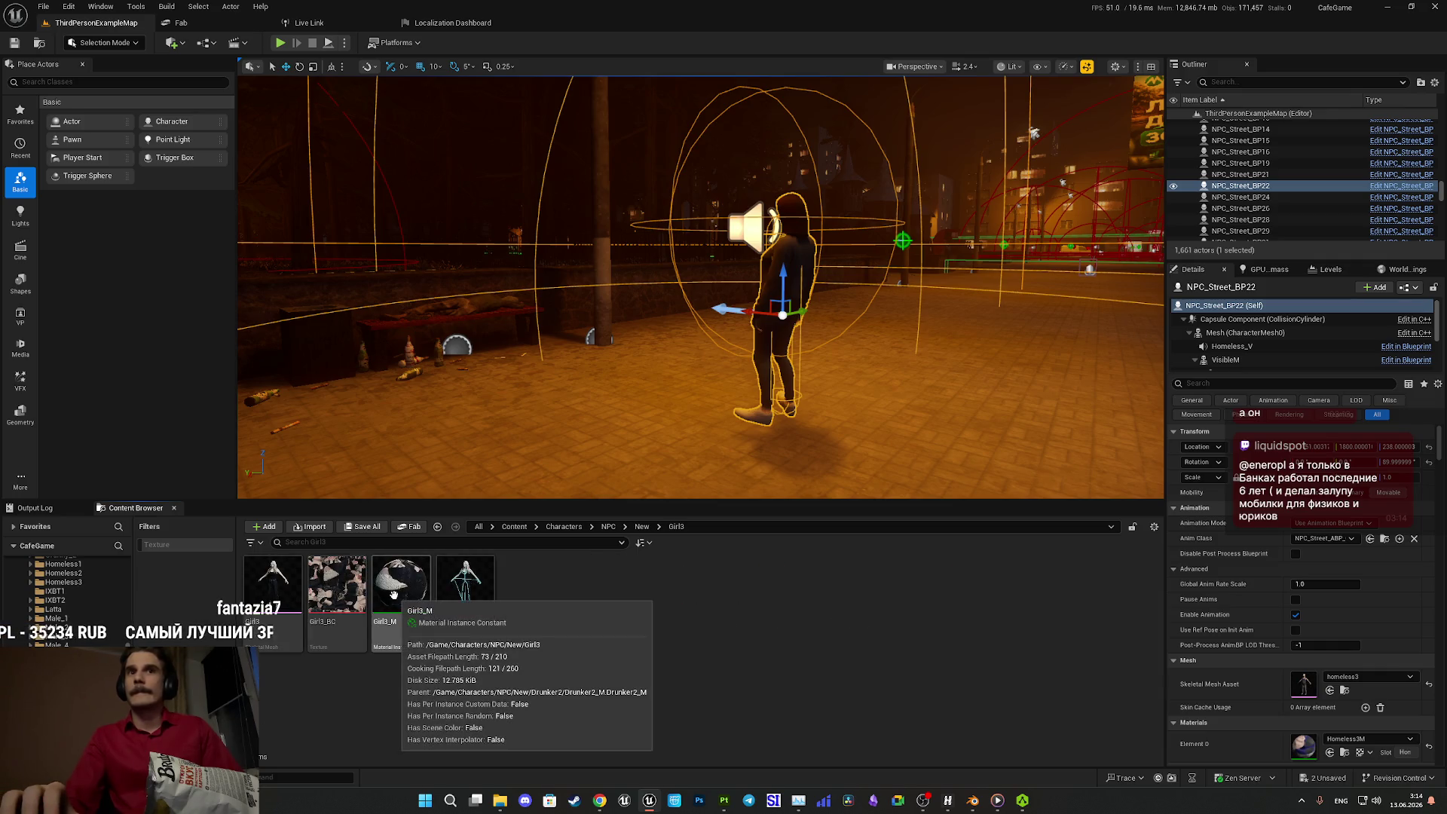
left_click(642, 527)
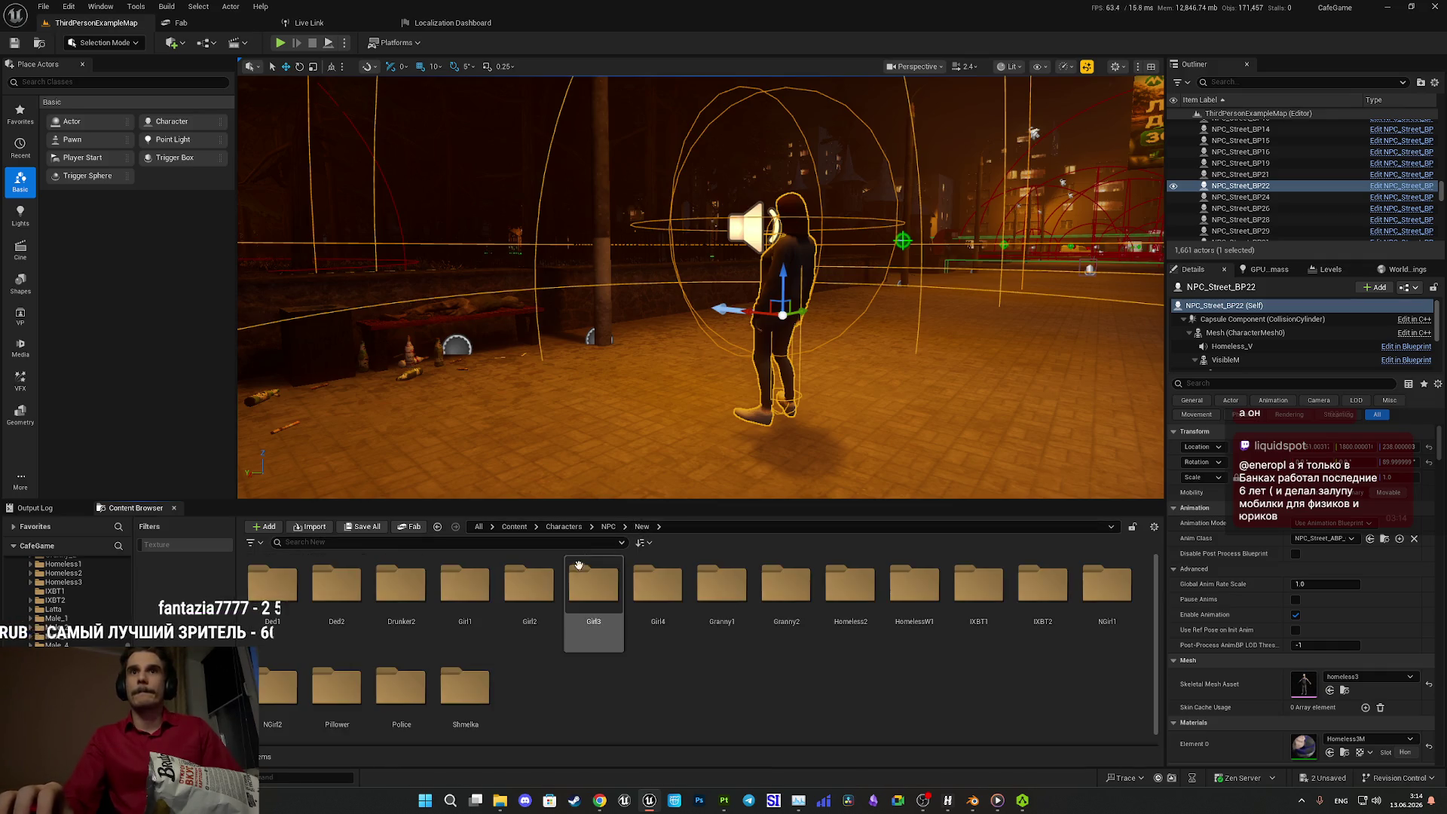
double_click(527, 599)
left_click(404, 596)
right_click(404, 595)
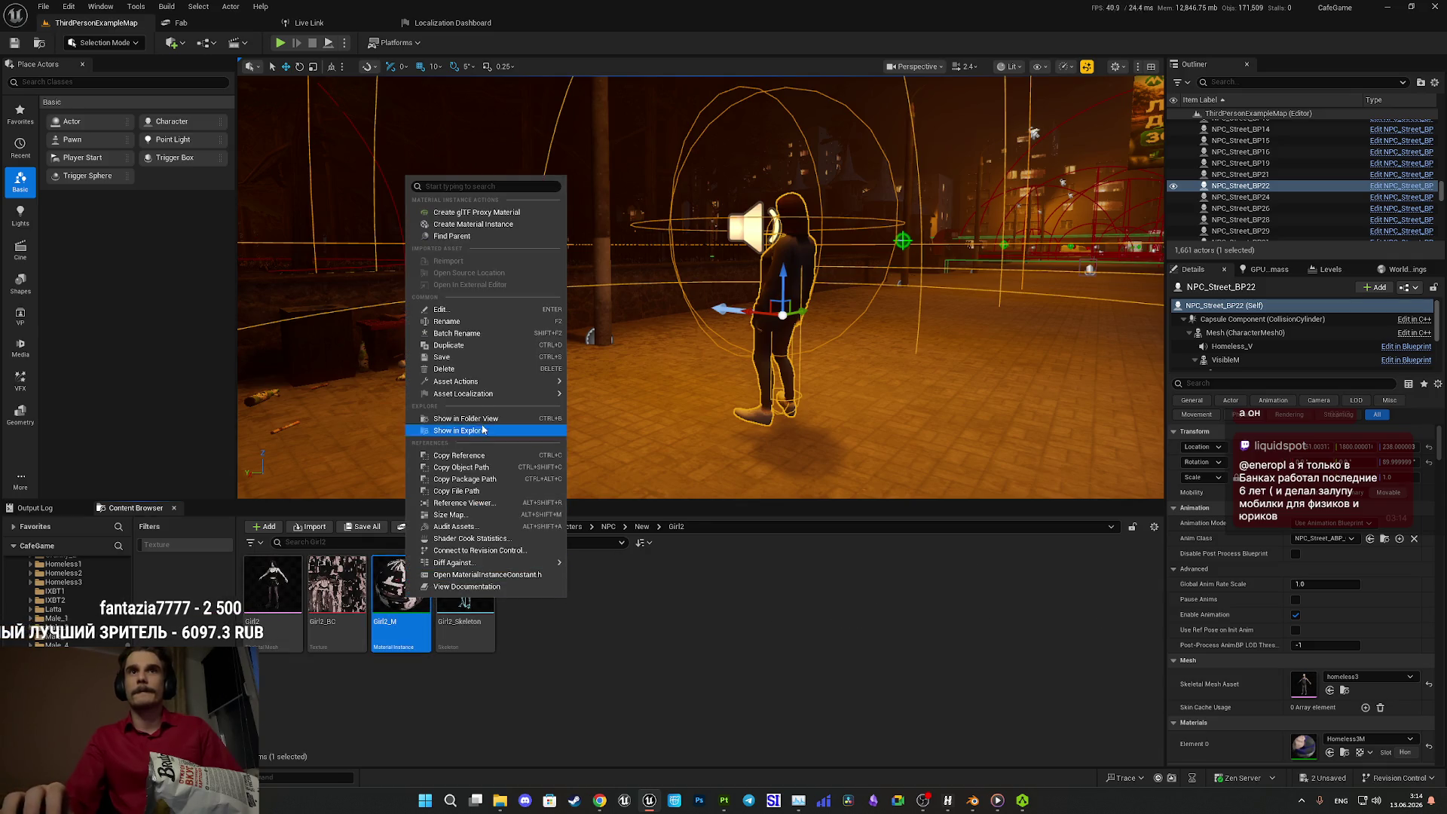
left_click(458, 347)
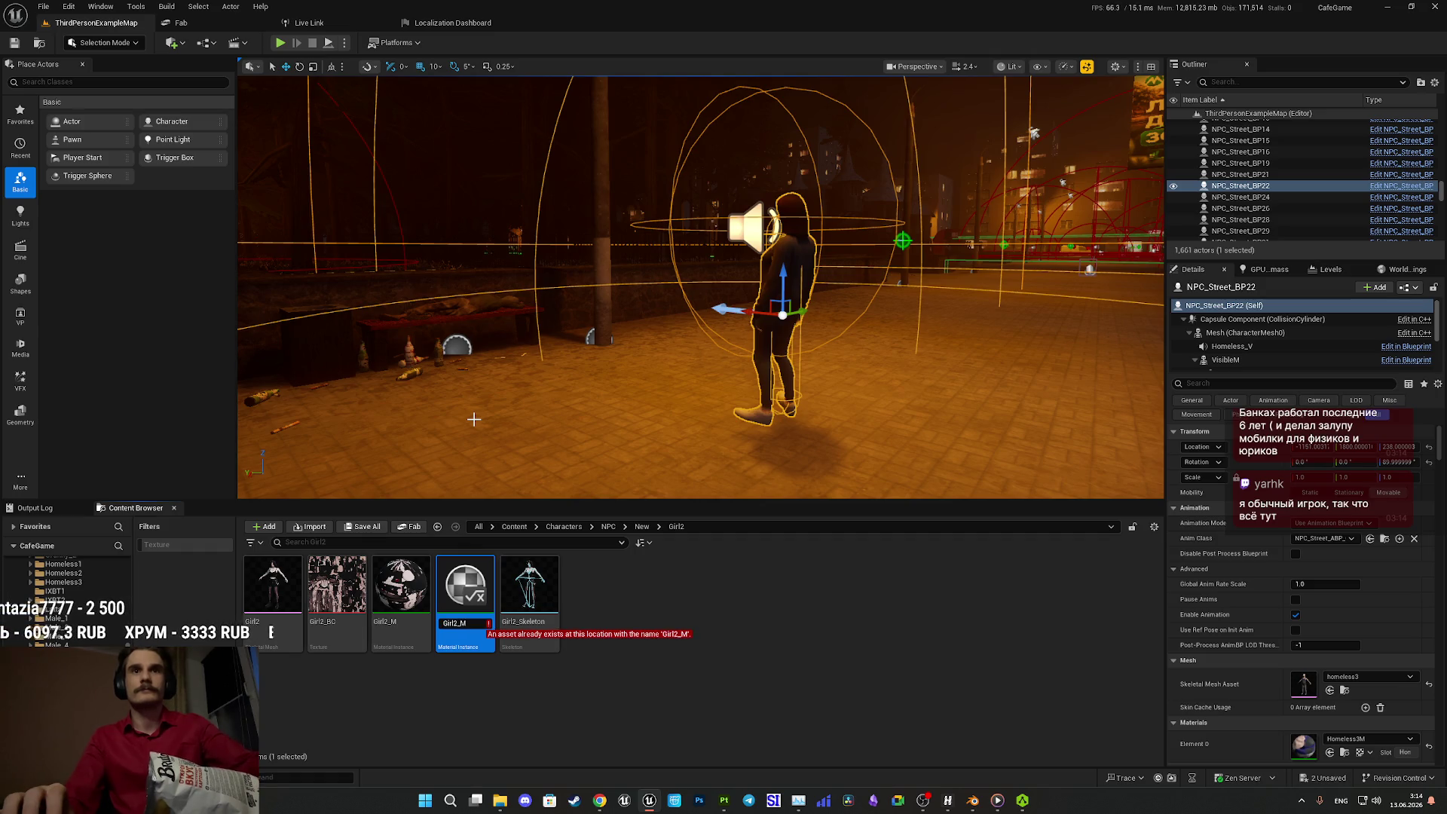
type("N")
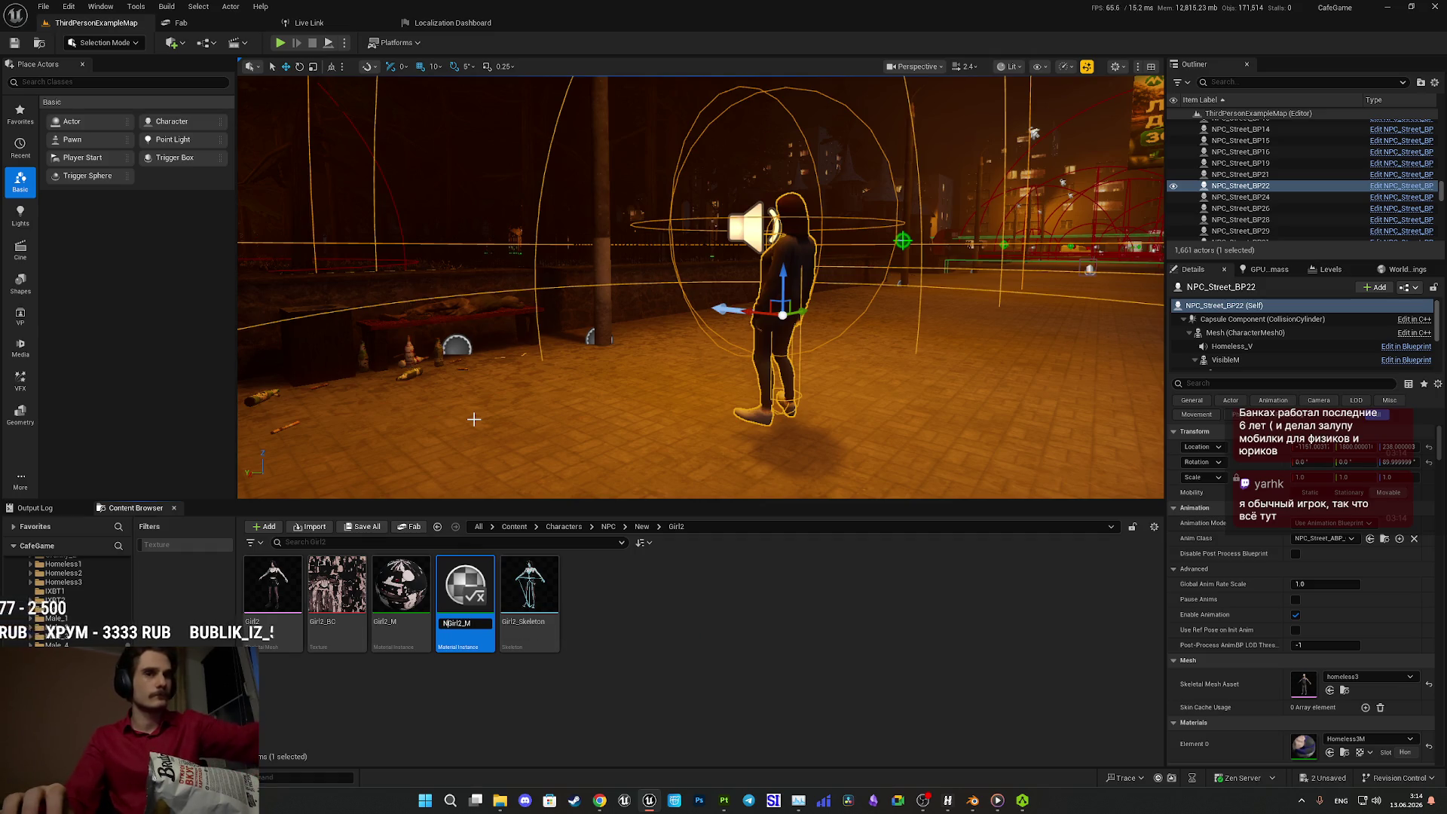
key("Return")
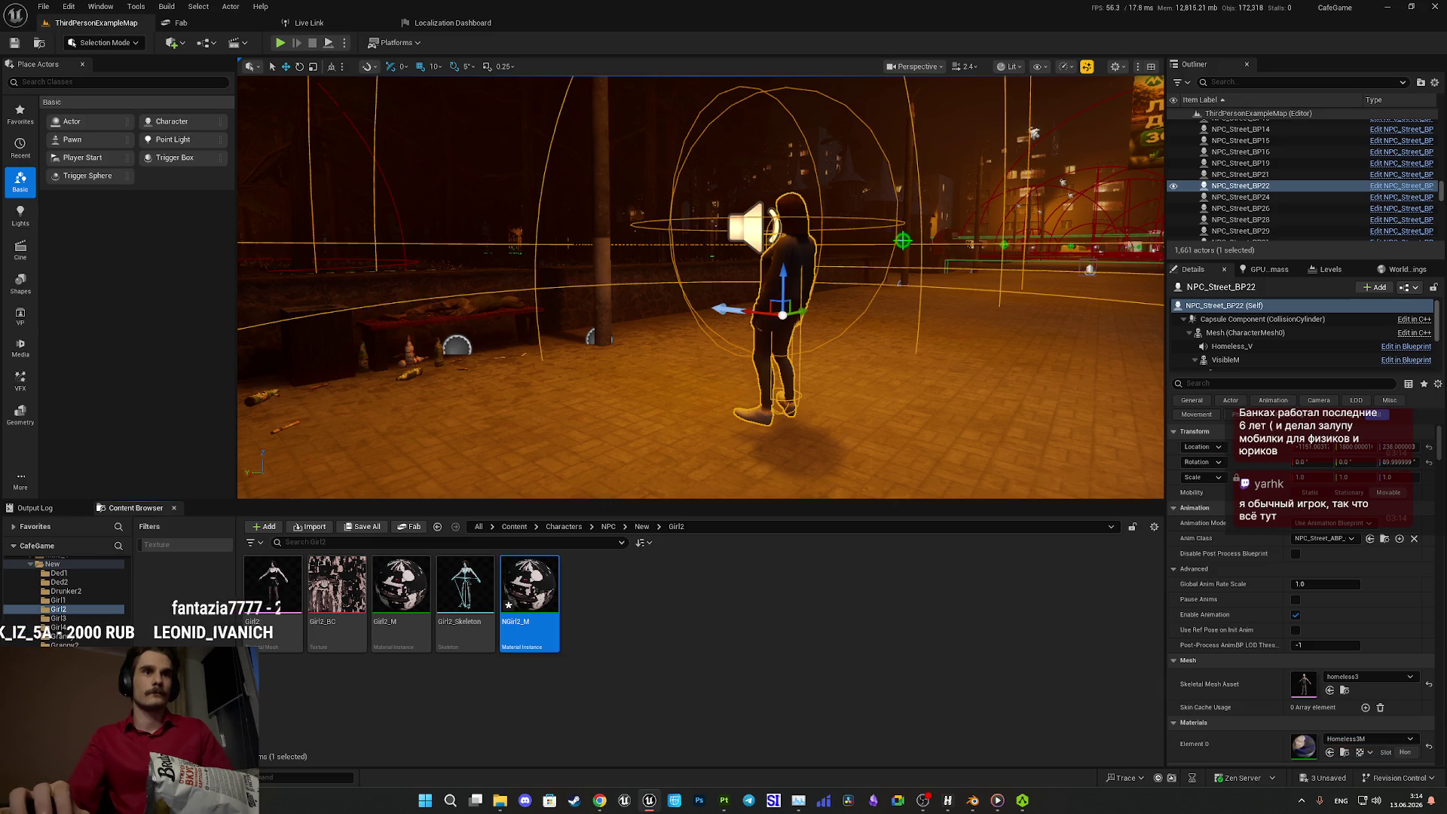
- Save NGirl2_M with NGirl2's BaseColor texture and close the material editor
double_click(337, 584)
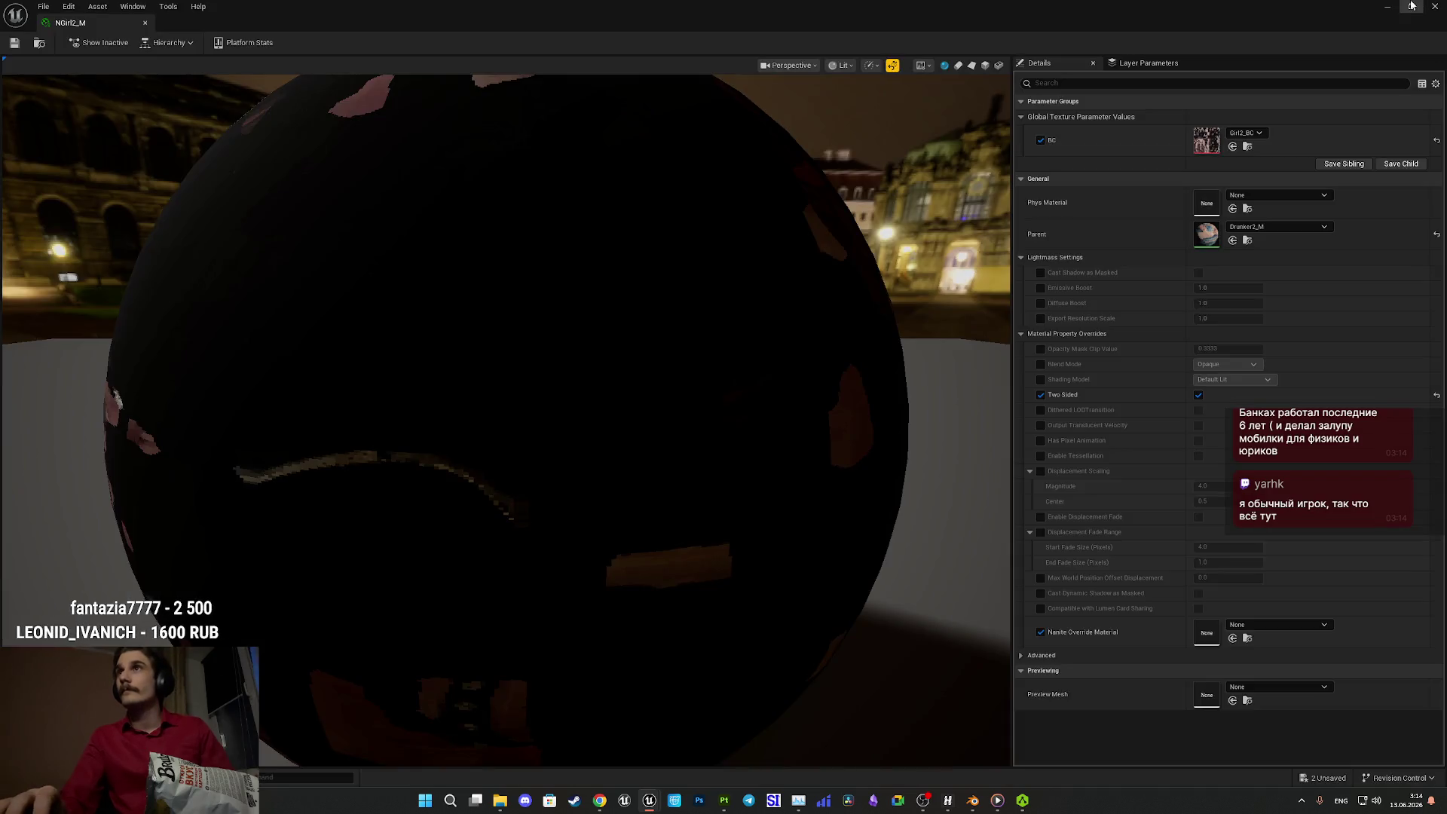
left_click(1411, 6)
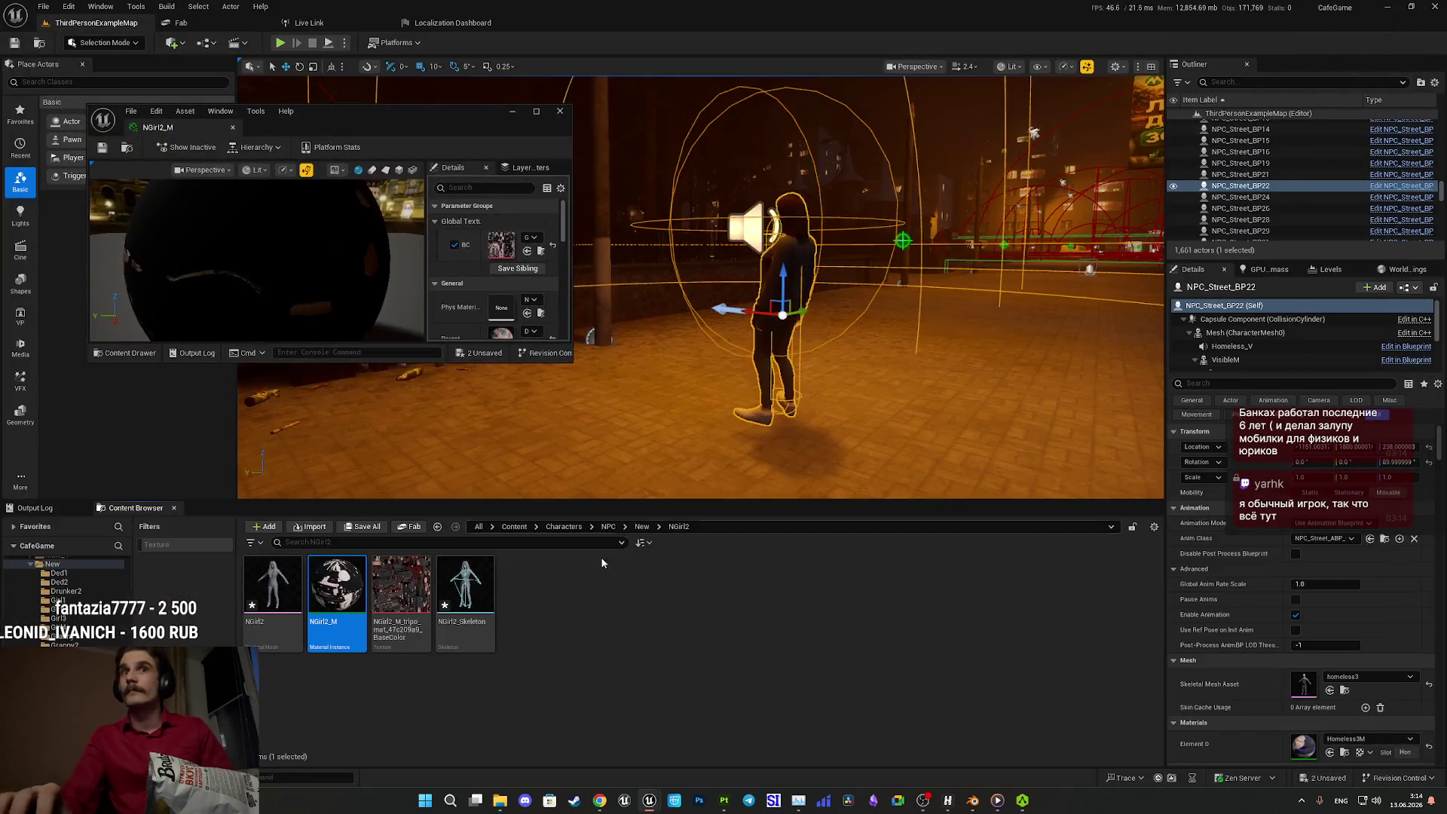
double_click(469, 124)
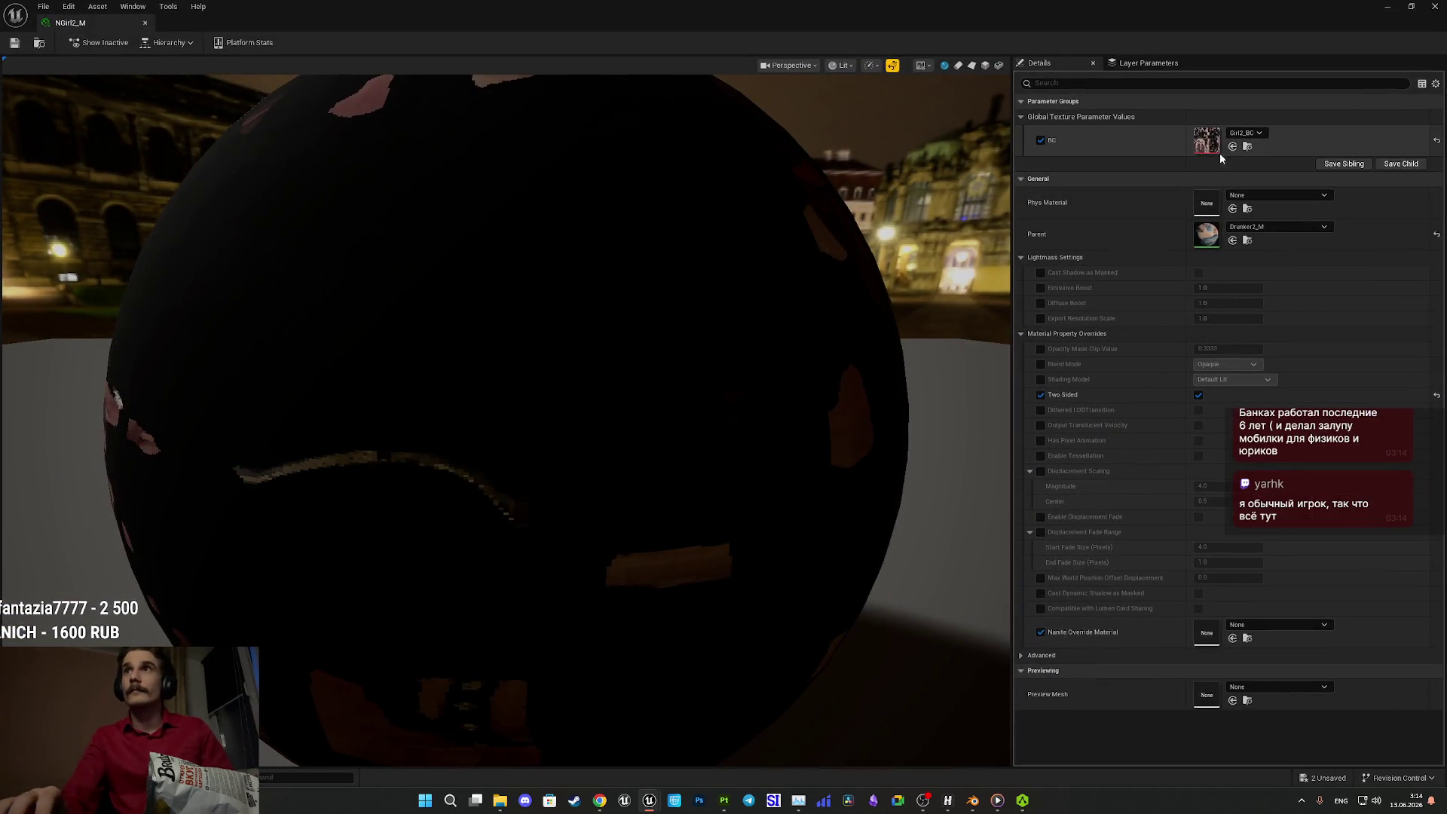
left_click(14, 43)
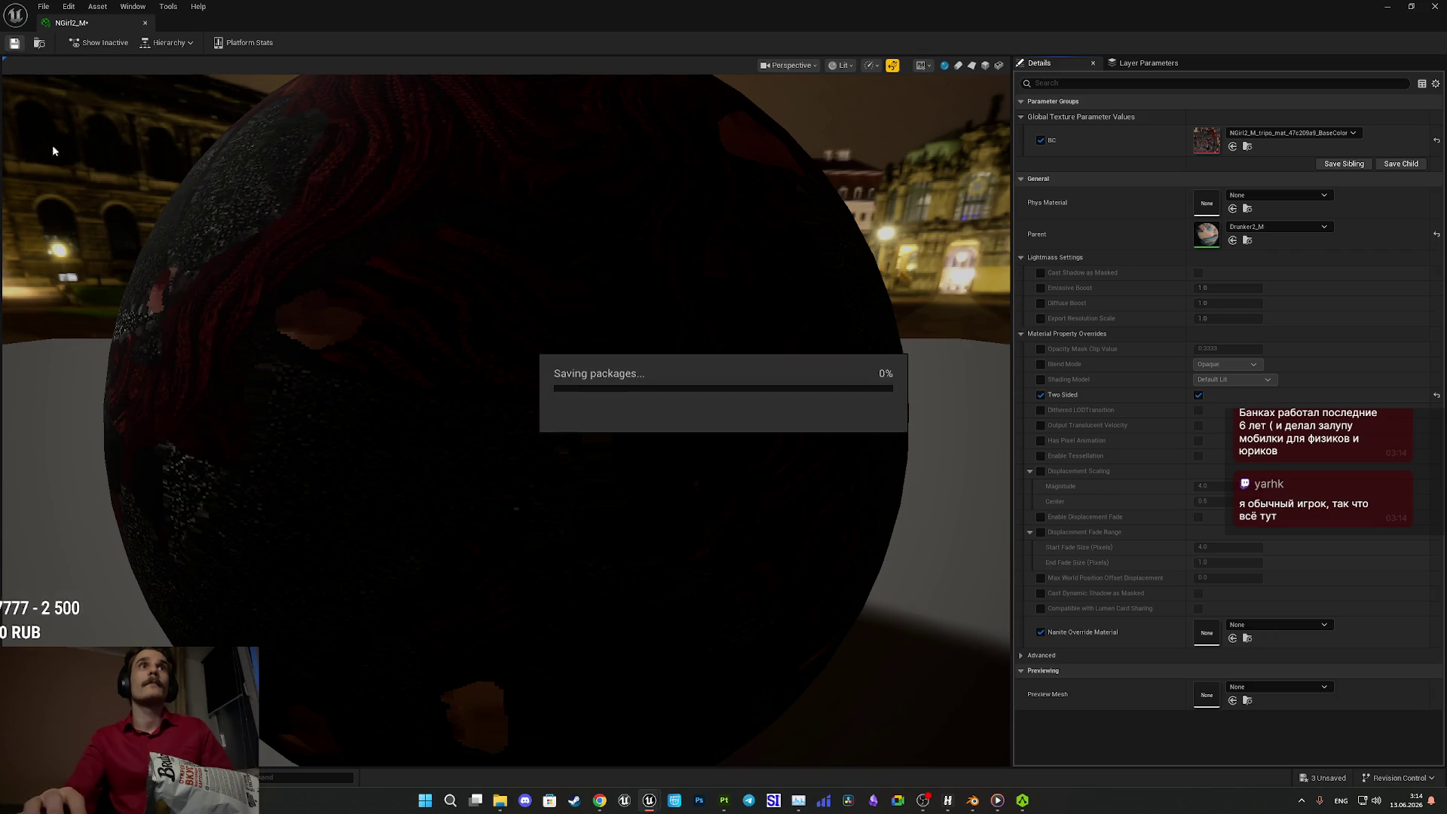
left_click(1434, 6)
- Open the NGirl2 skeletal mesh in its editor
right_click(285, 595)
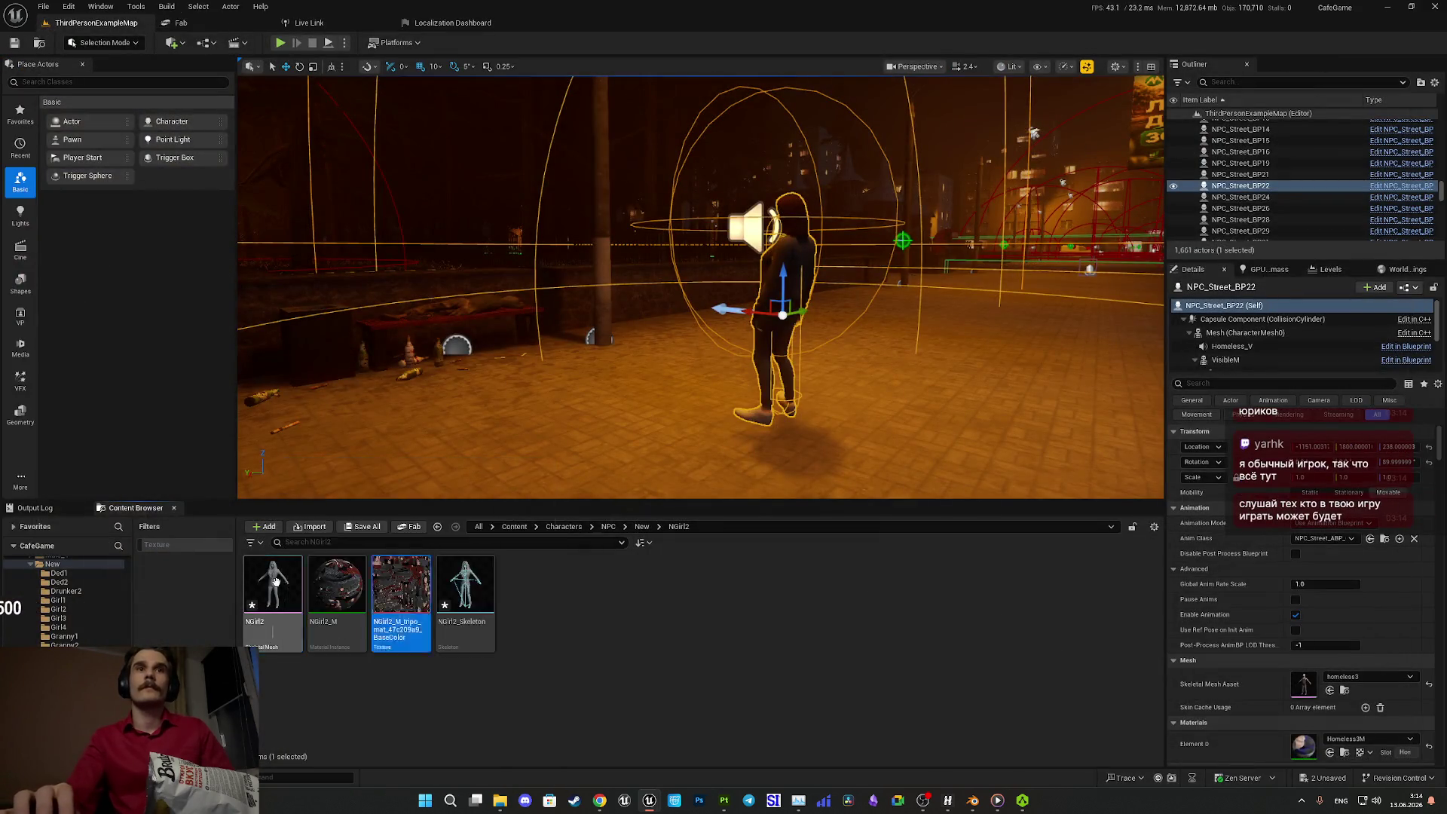
left_click(324, 482)
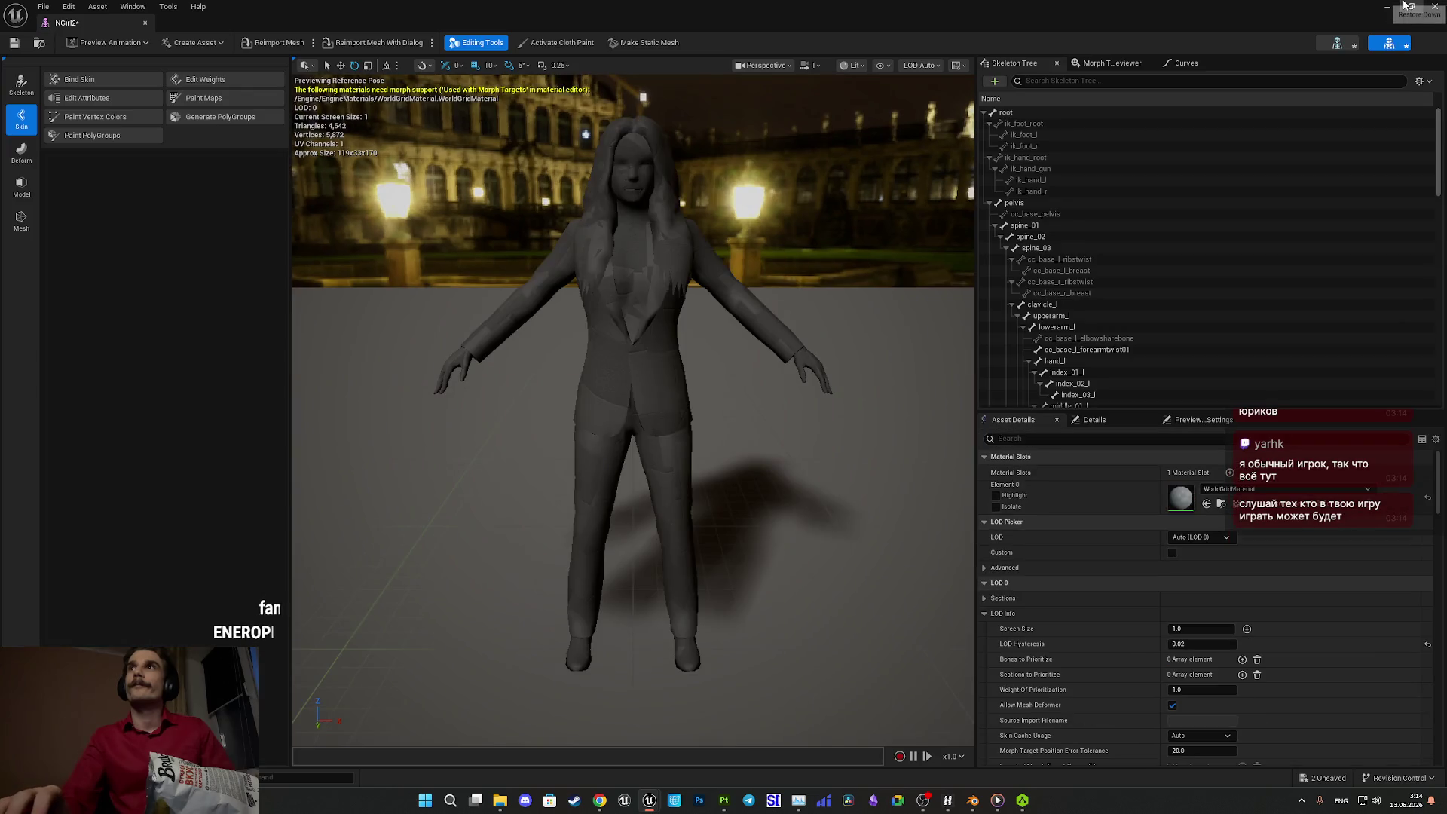
left_click(1411, 6)
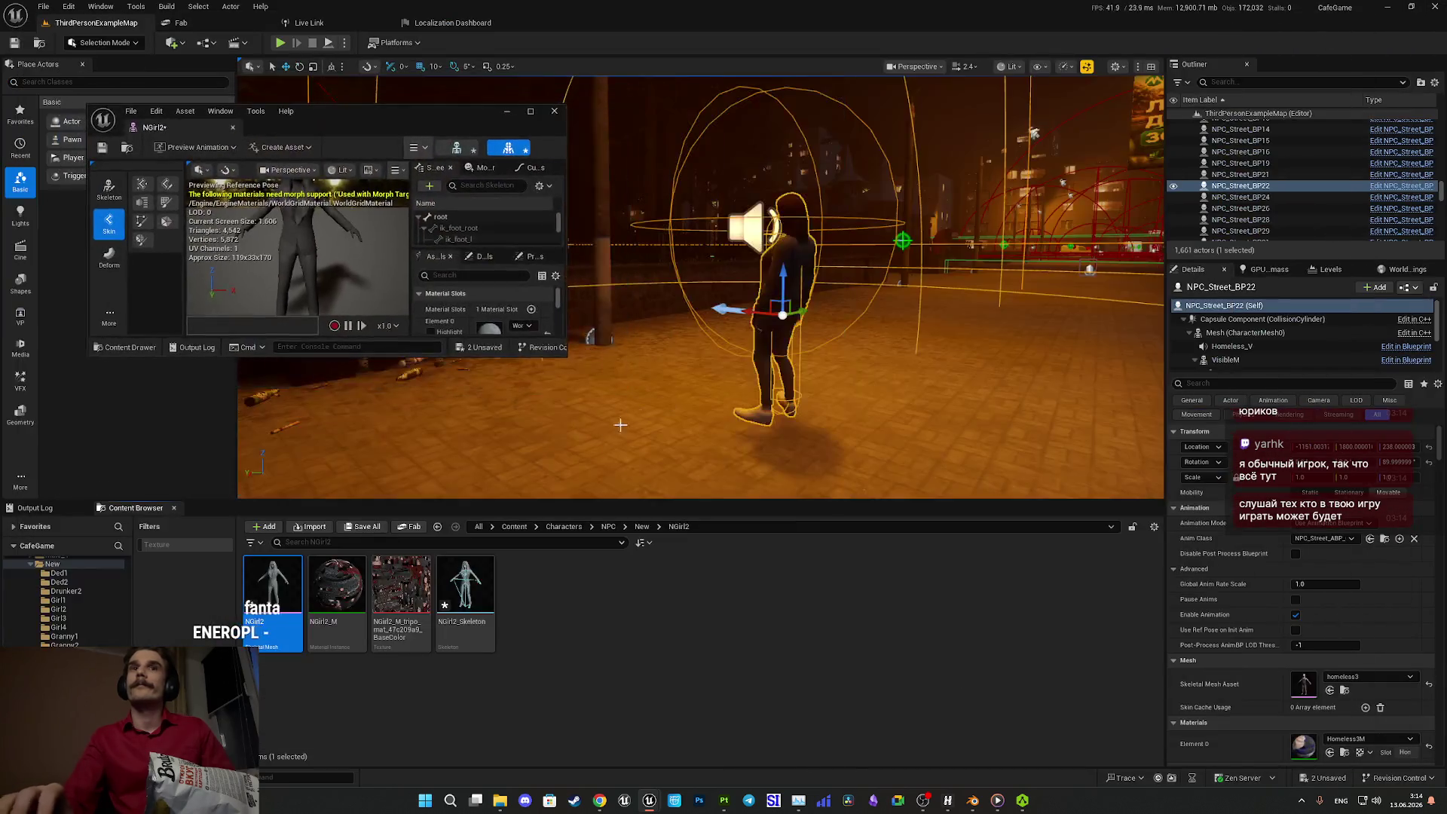
- Assign the new NGirl2 material to Element 0 and zoom in on the textured character
double_click(388, 117)
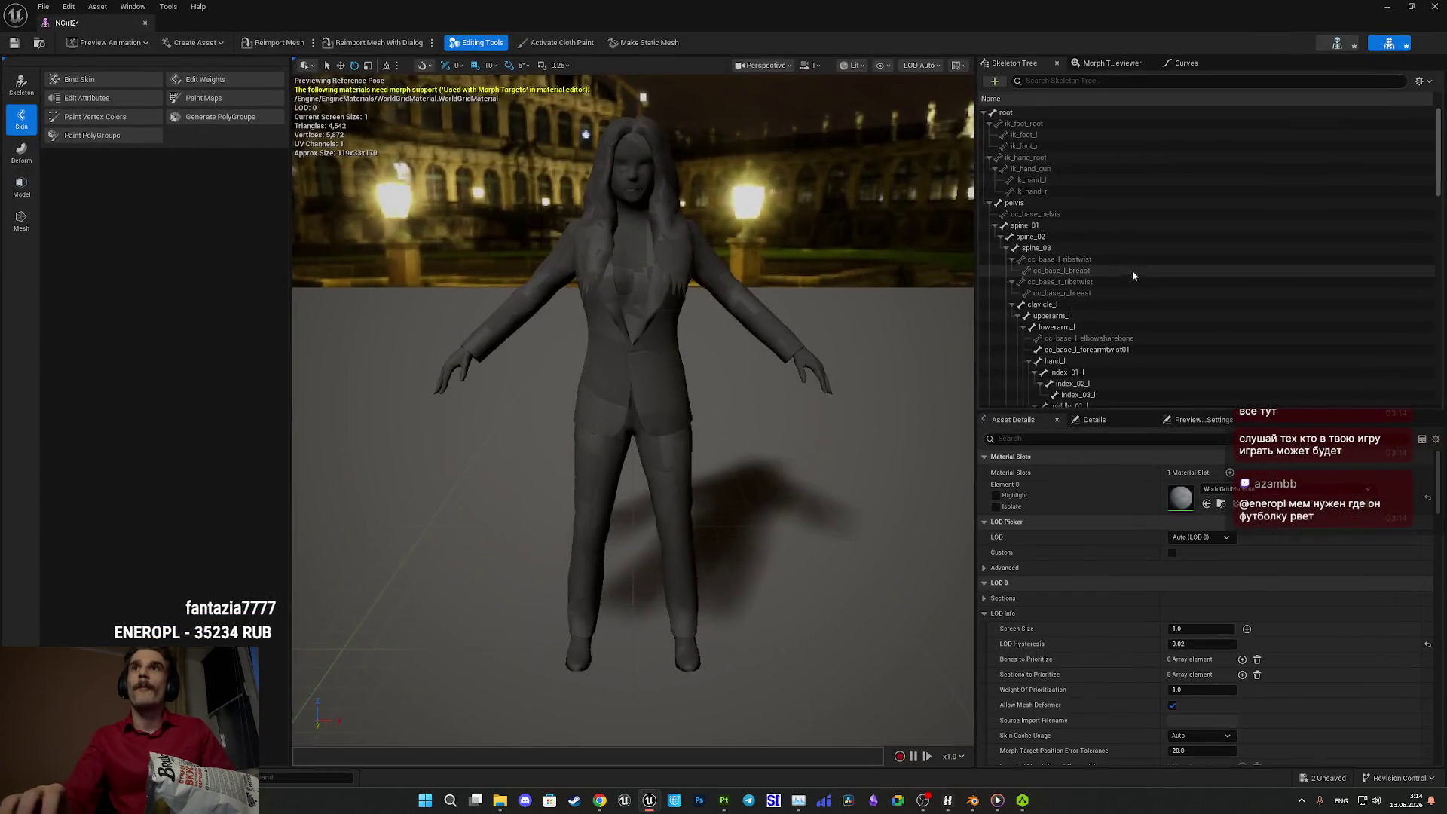
left_click(1206, 505)
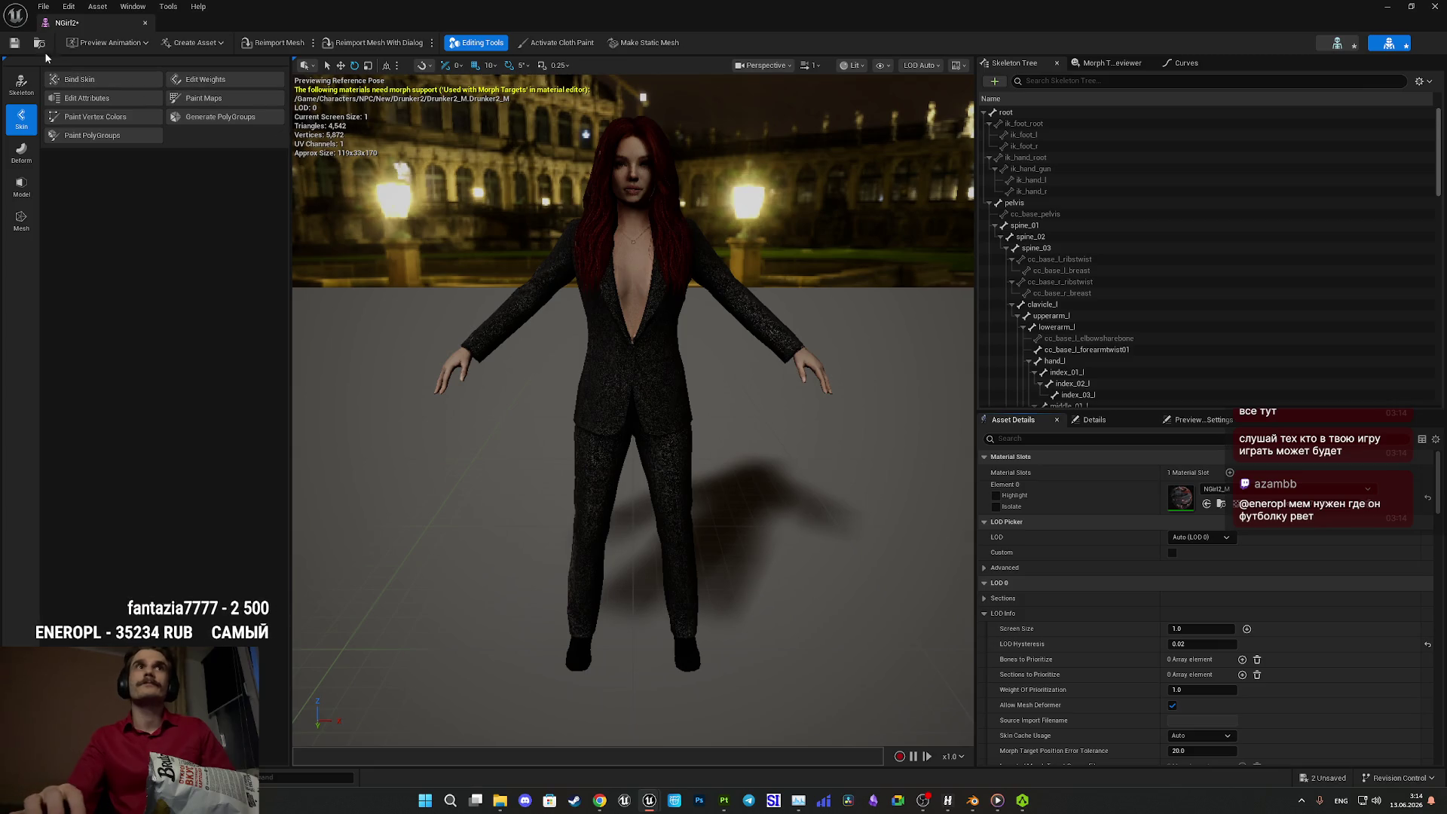
scroll(703, 374, "up", 5)
mouse_move(703, 375)
left_mouse_down()
mouse_move(611, 374)
mouse_move(610, 422)
mouse_move(587, 264)
mouse_move(573, 286)
mouse_move(482, 287)
mouse_move(456, 321)
mouse_move(452, 309)
mouse_move(482, 331)
mouse_move(482, 355)
mouse_move(489, 324)
left_mouse_up()
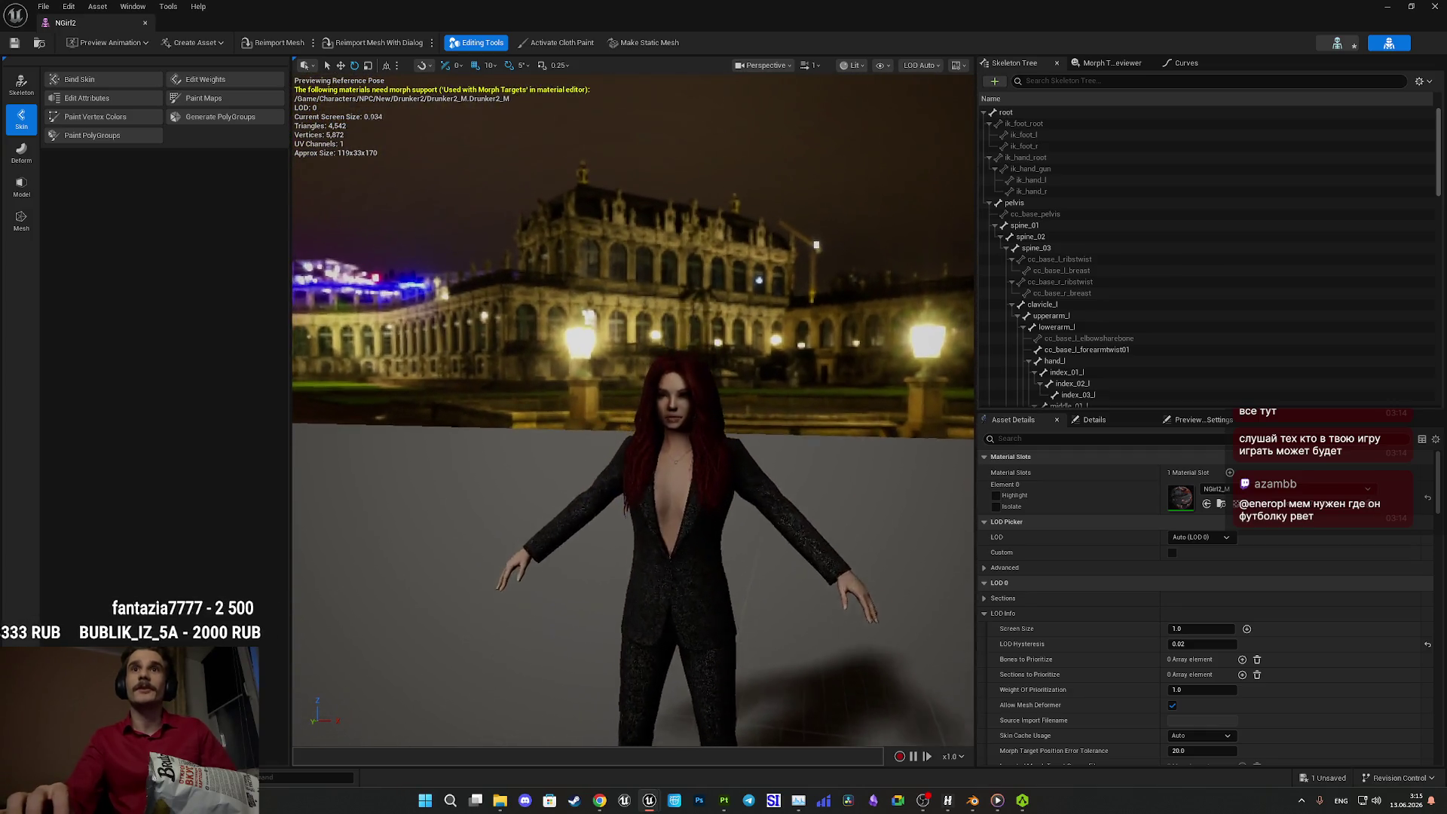
left_click_drag(716, 335, 721, 332)
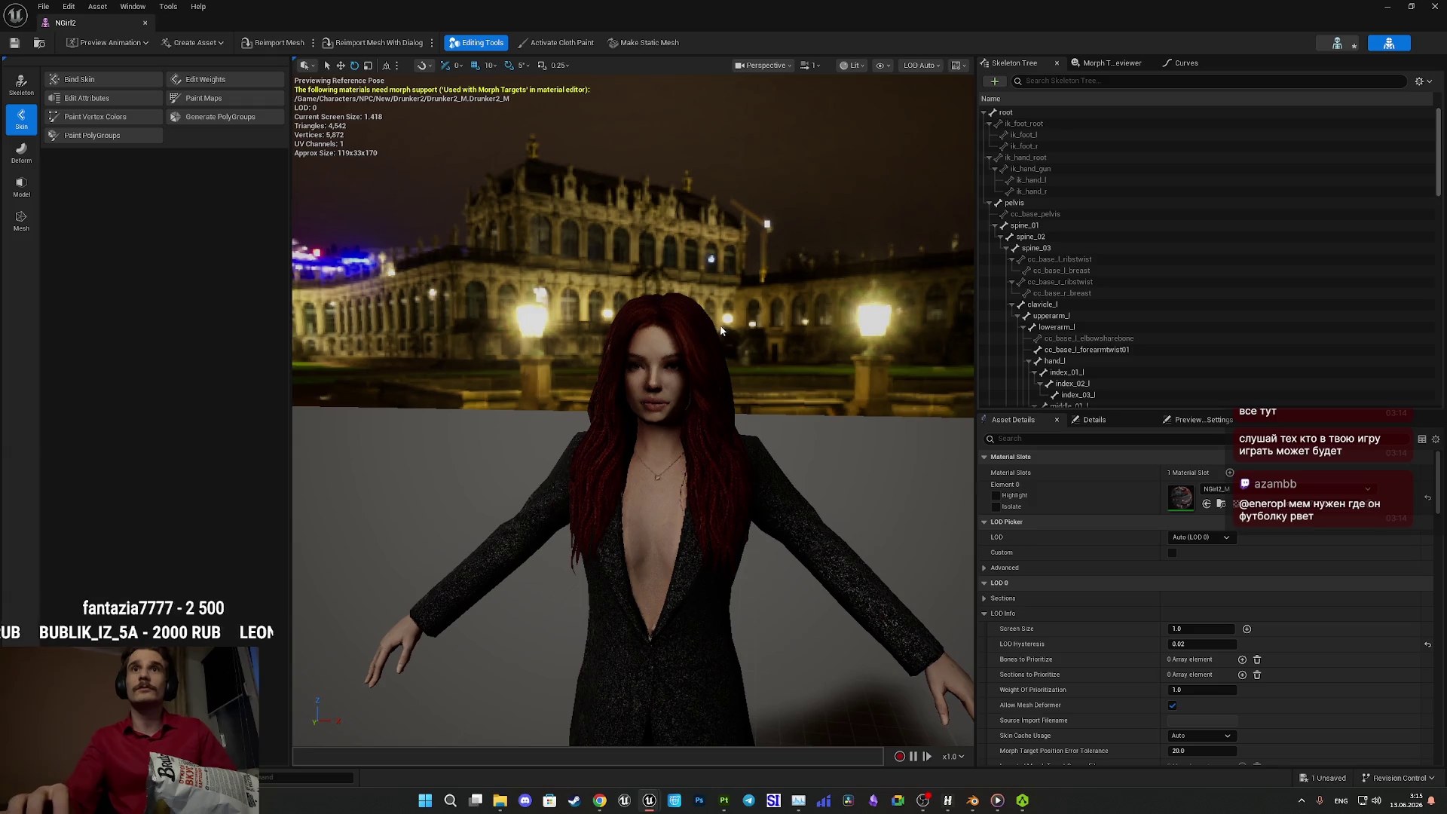
scroll(662, 379, "up", 5)
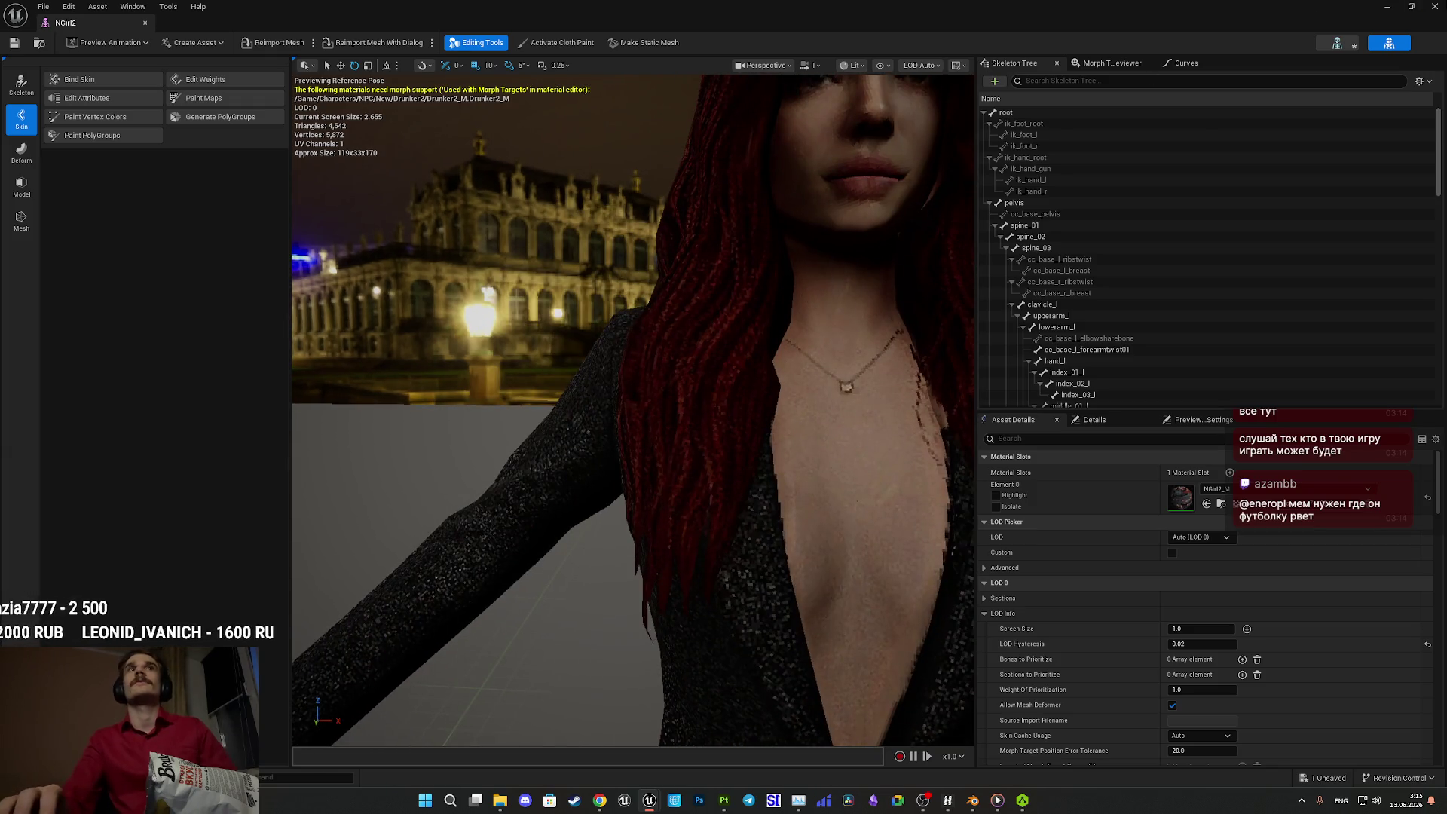
- Return to the level and save all unsaved assets, including NGirl2_Skeleton
key("alt+Tab")
left_click(363, 525)
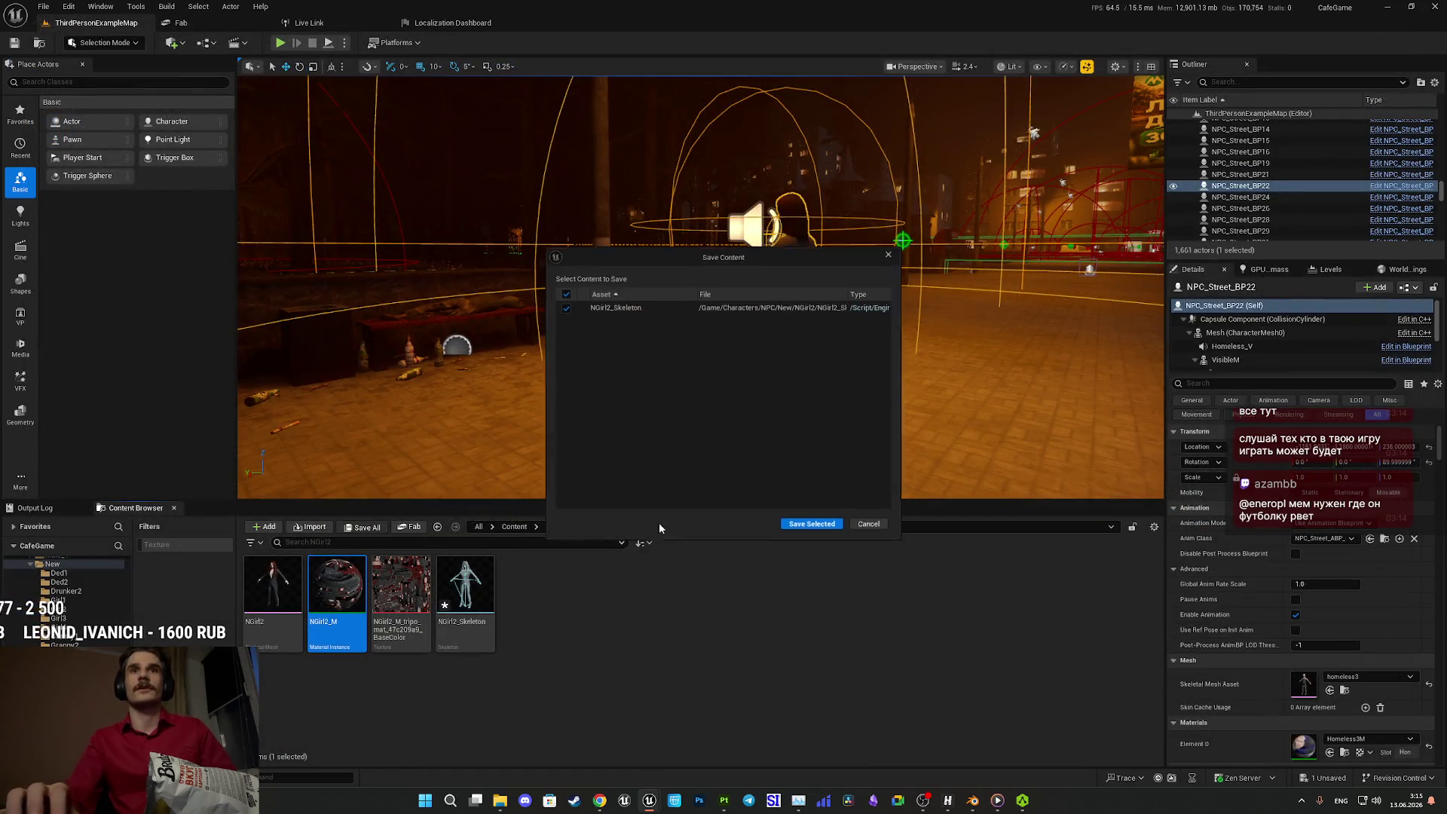
left_click(813, 528)
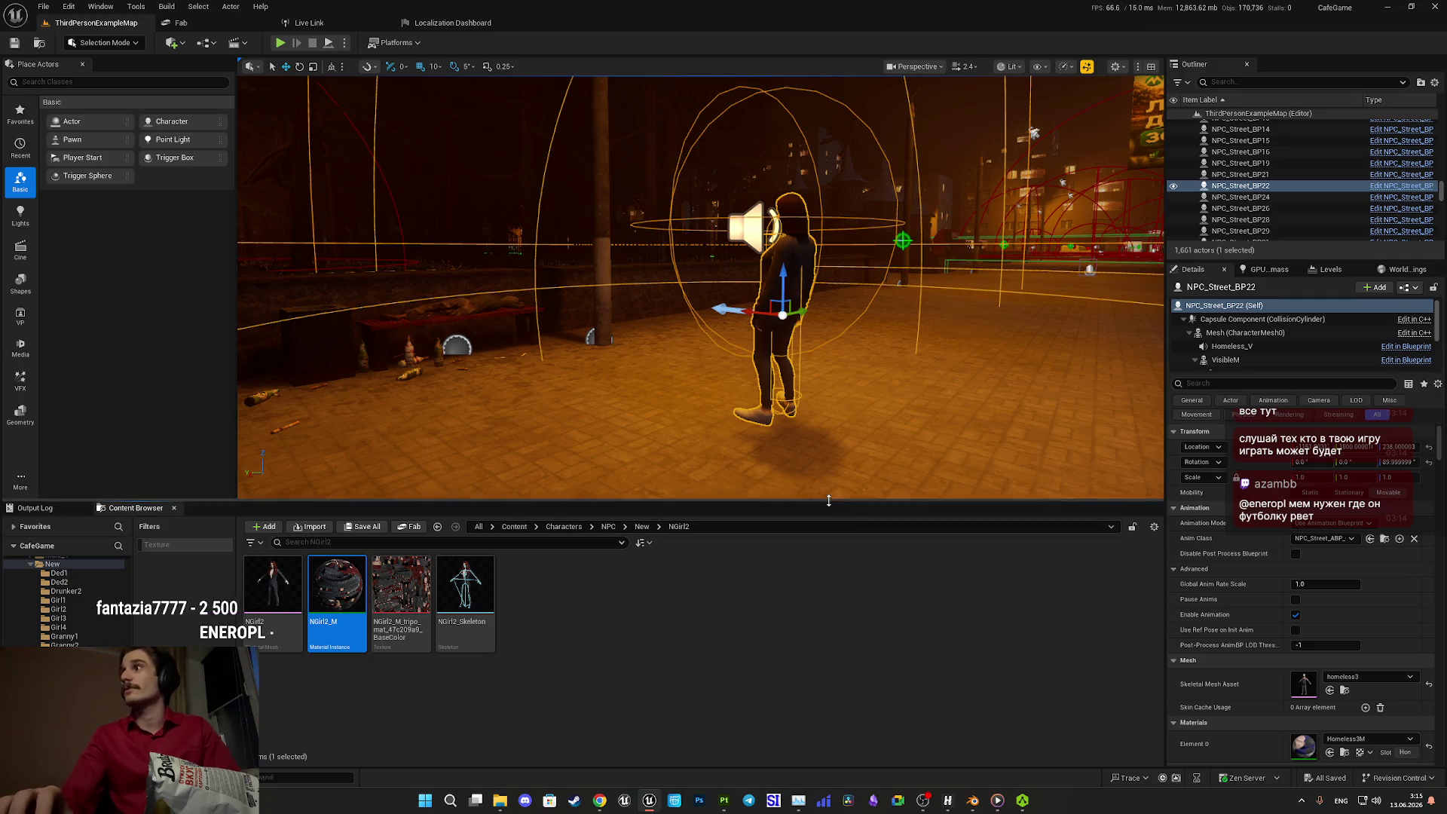
- Browse to Content > Custom_Variables > NPC and open Random_NPC_DT
left_click(513, 527)
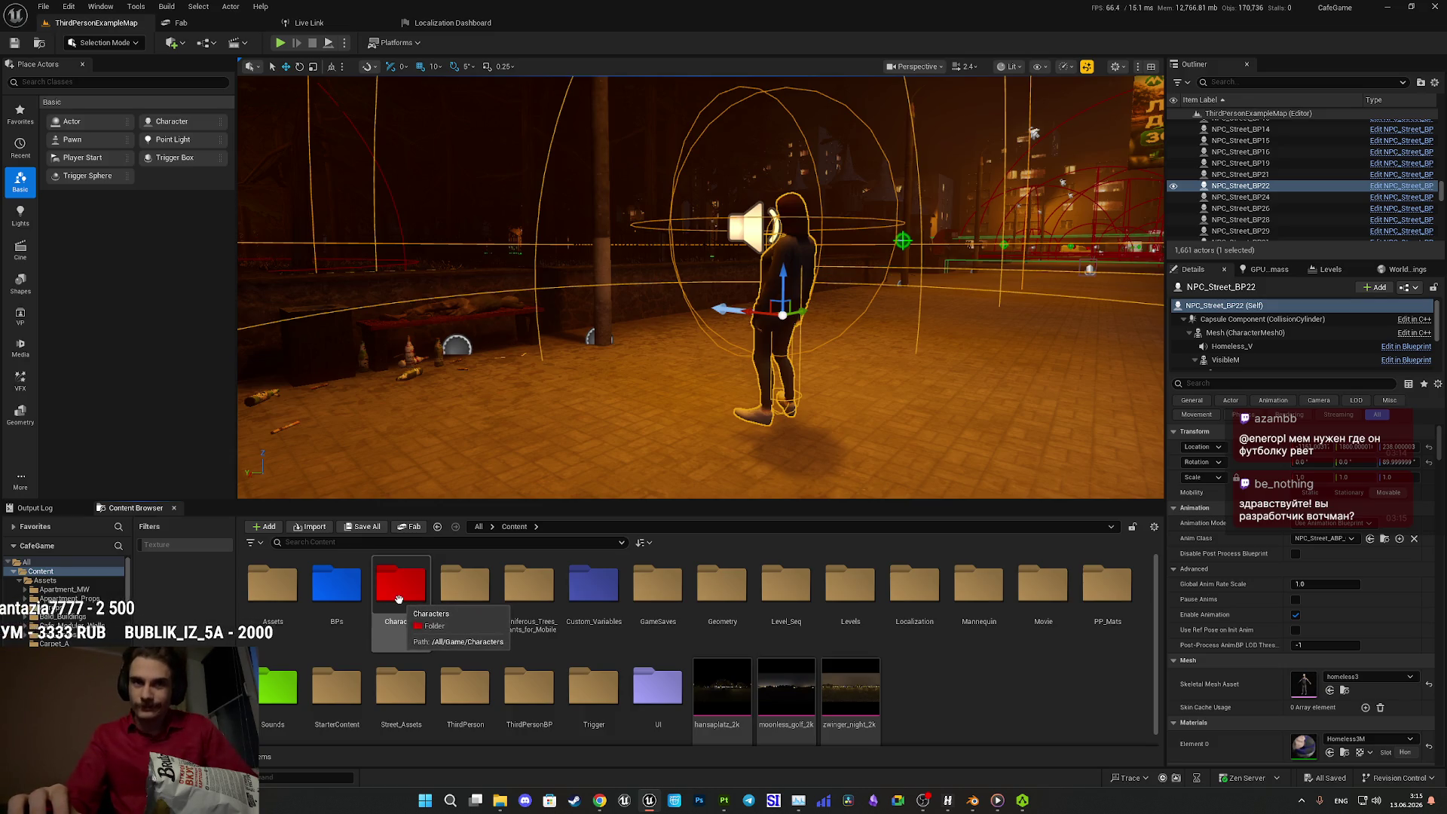
double_click(594, 584)
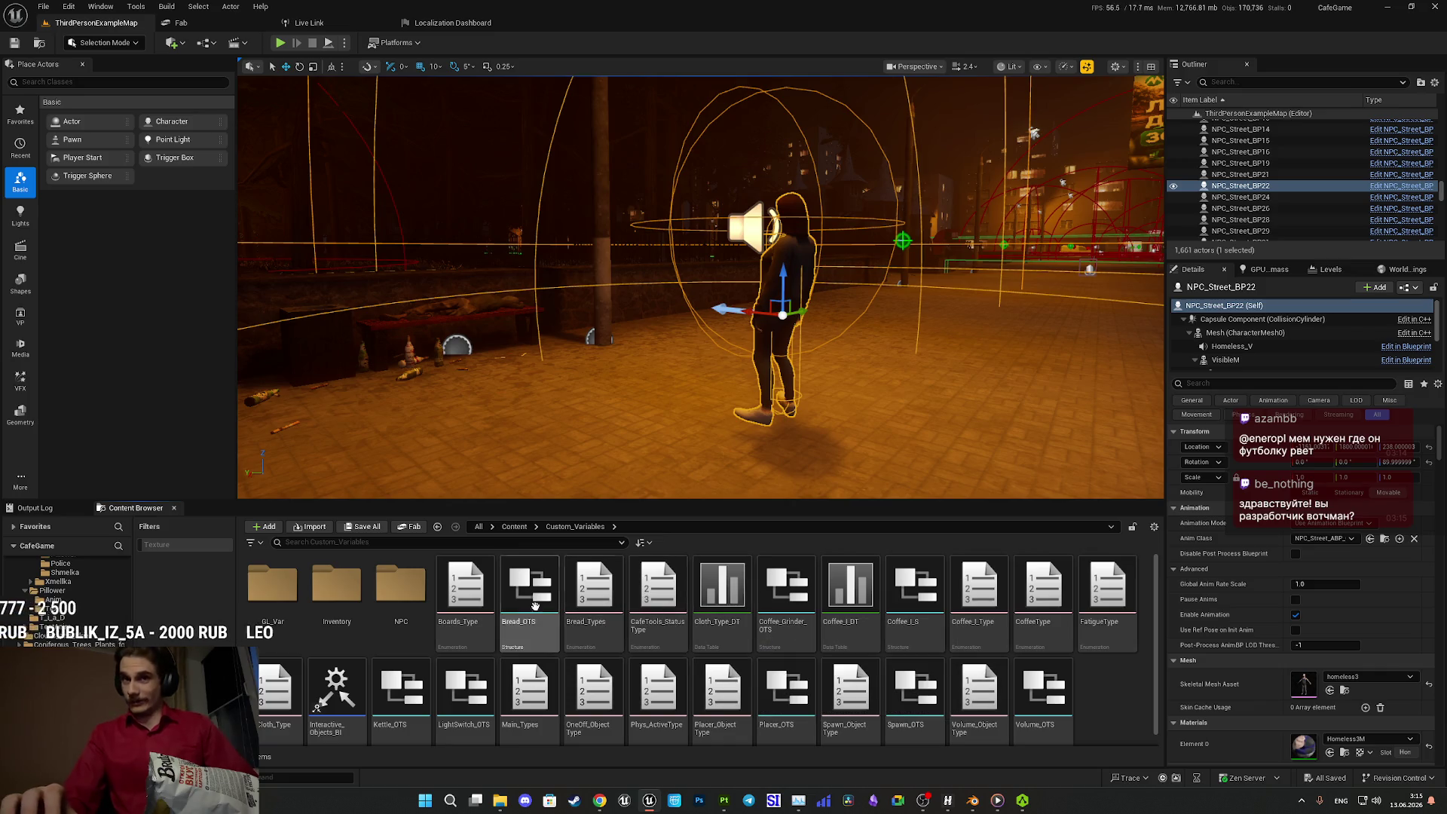
double_click(416, 616)
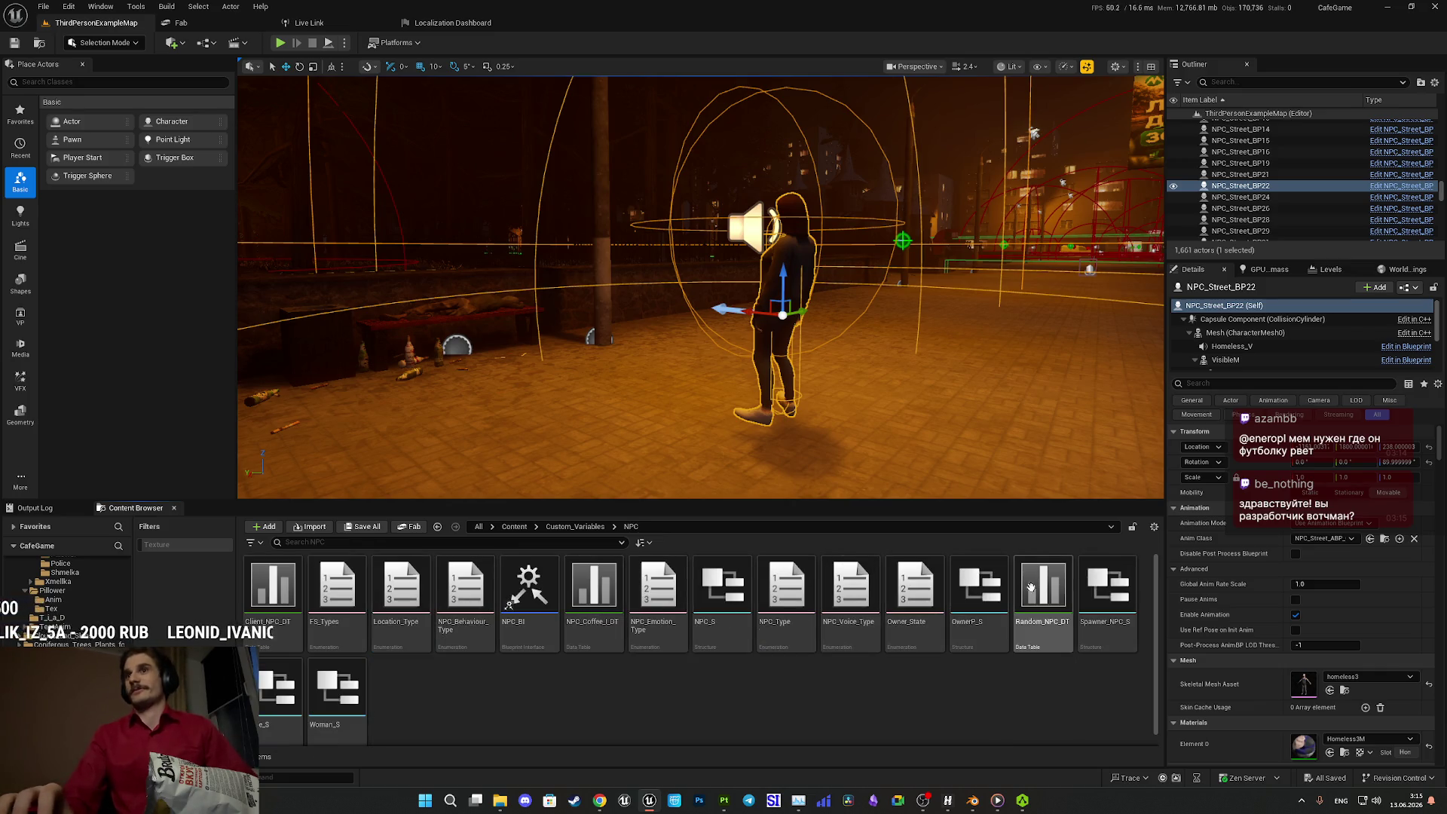
double_click(1029, 586)
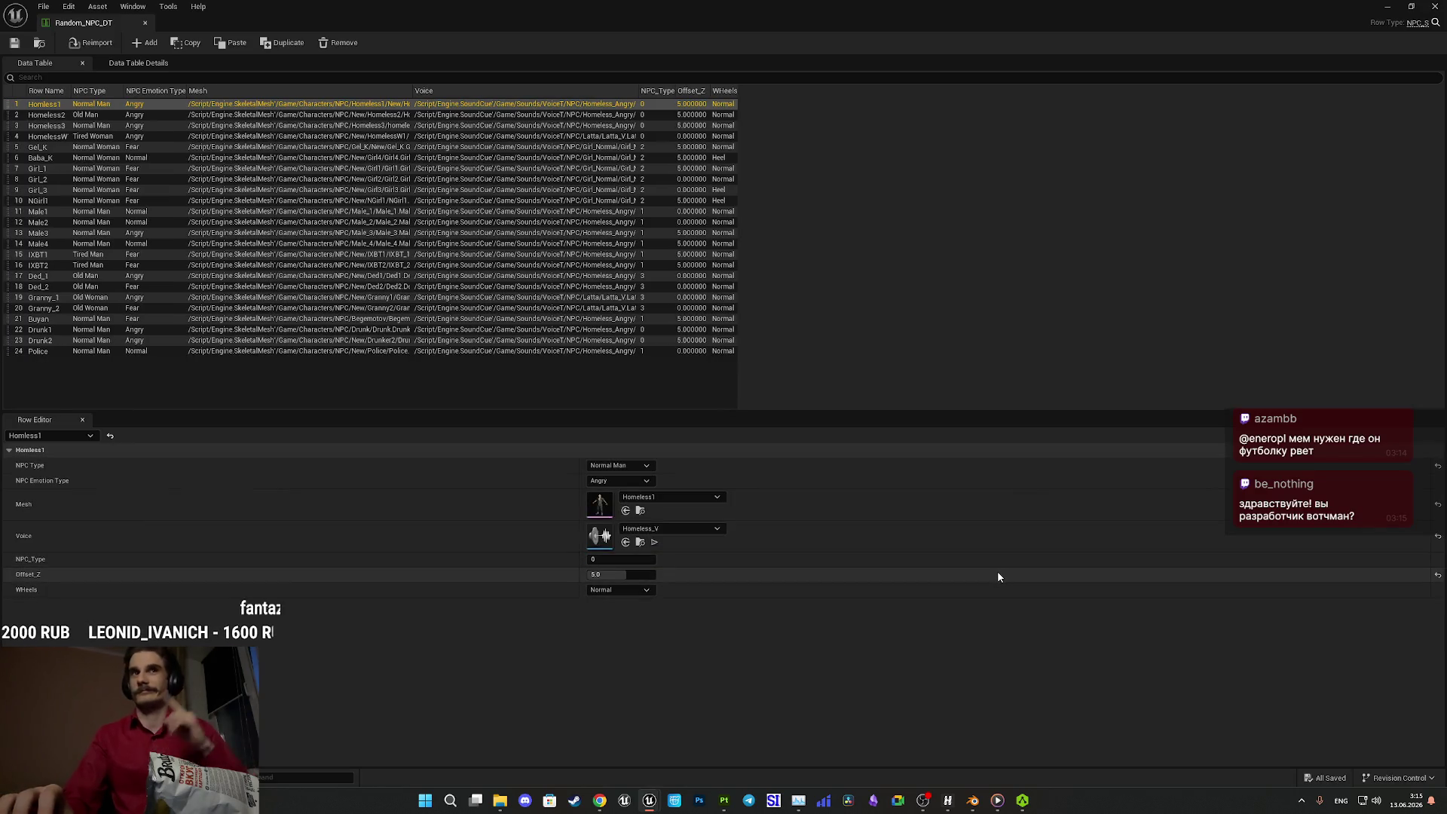
- Duplicate the NGirl1 row, move the copy just below it, and rename it NGirl2
left_click(45, 179)
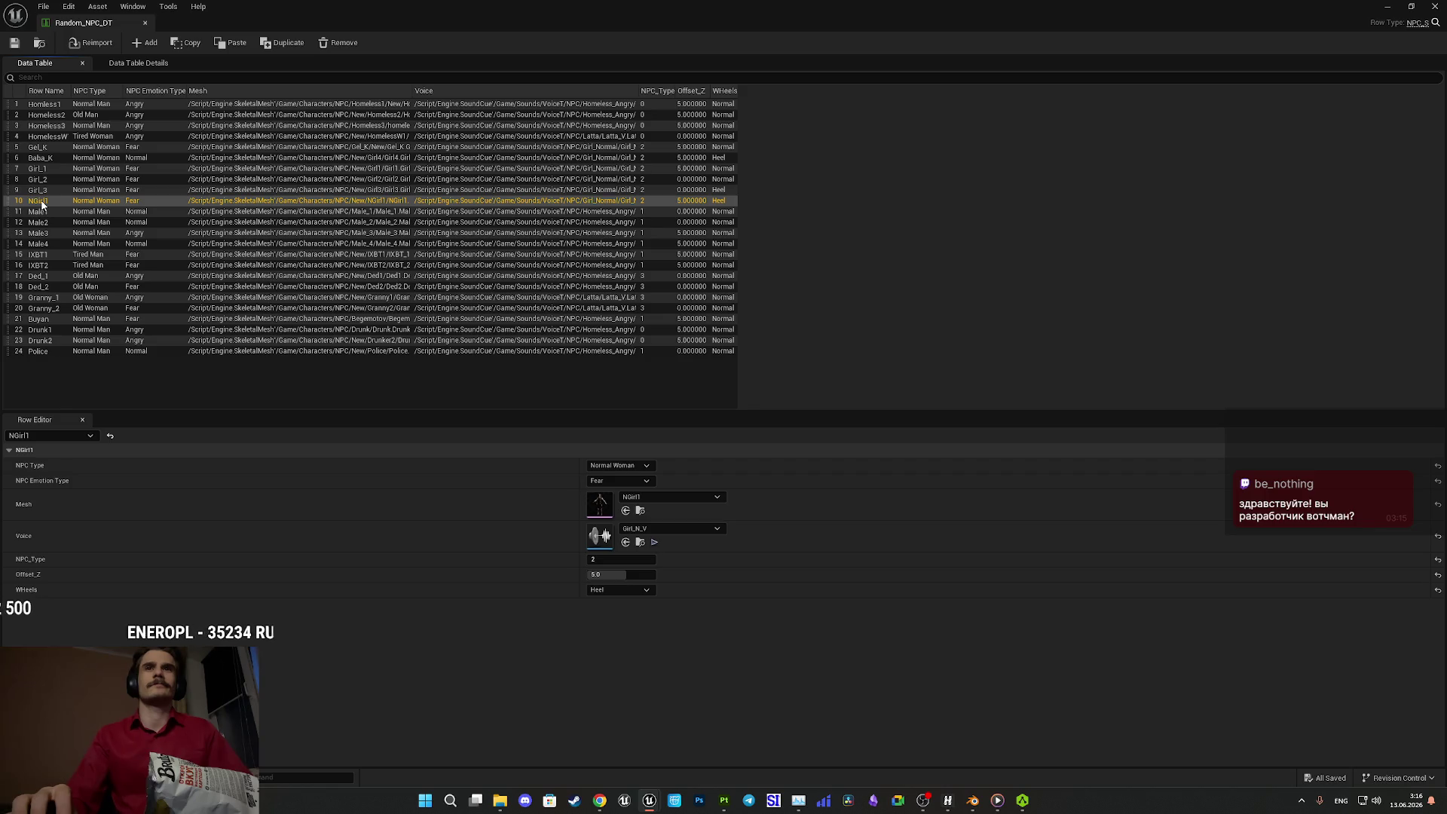
right_click(41, 204)
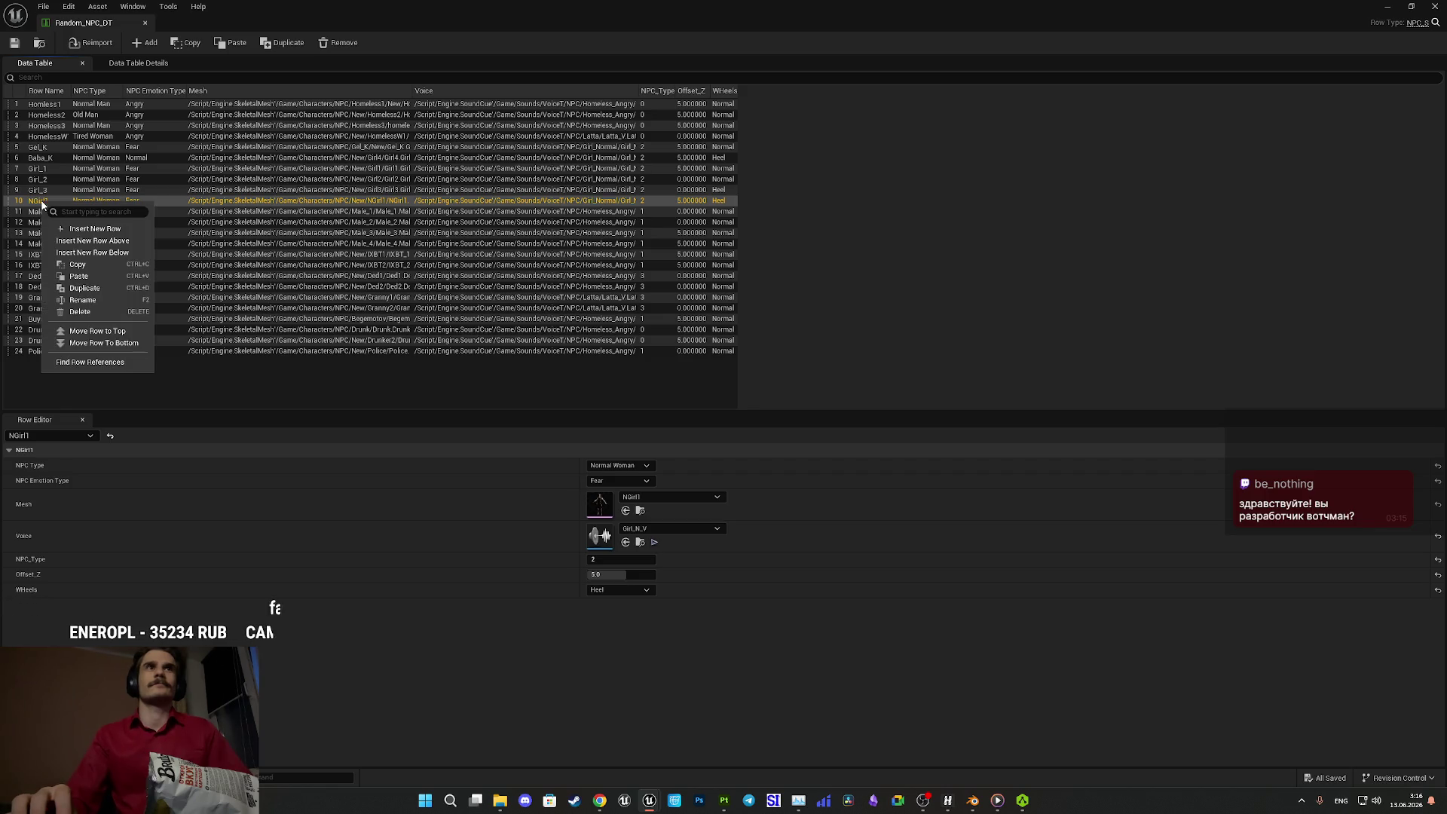
left_click(83, 288)
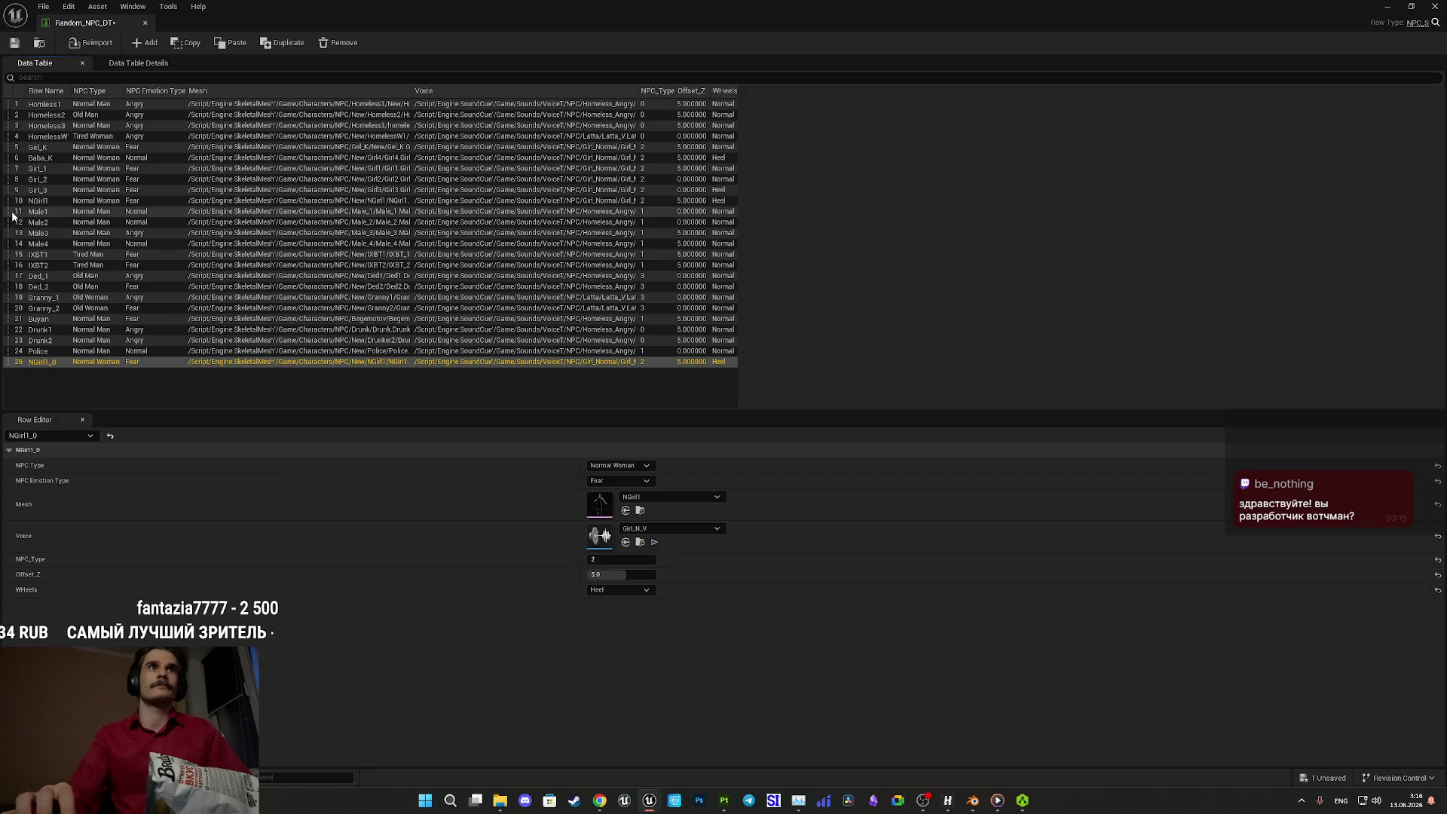
left_click_drag(9, 365, 22, 218)
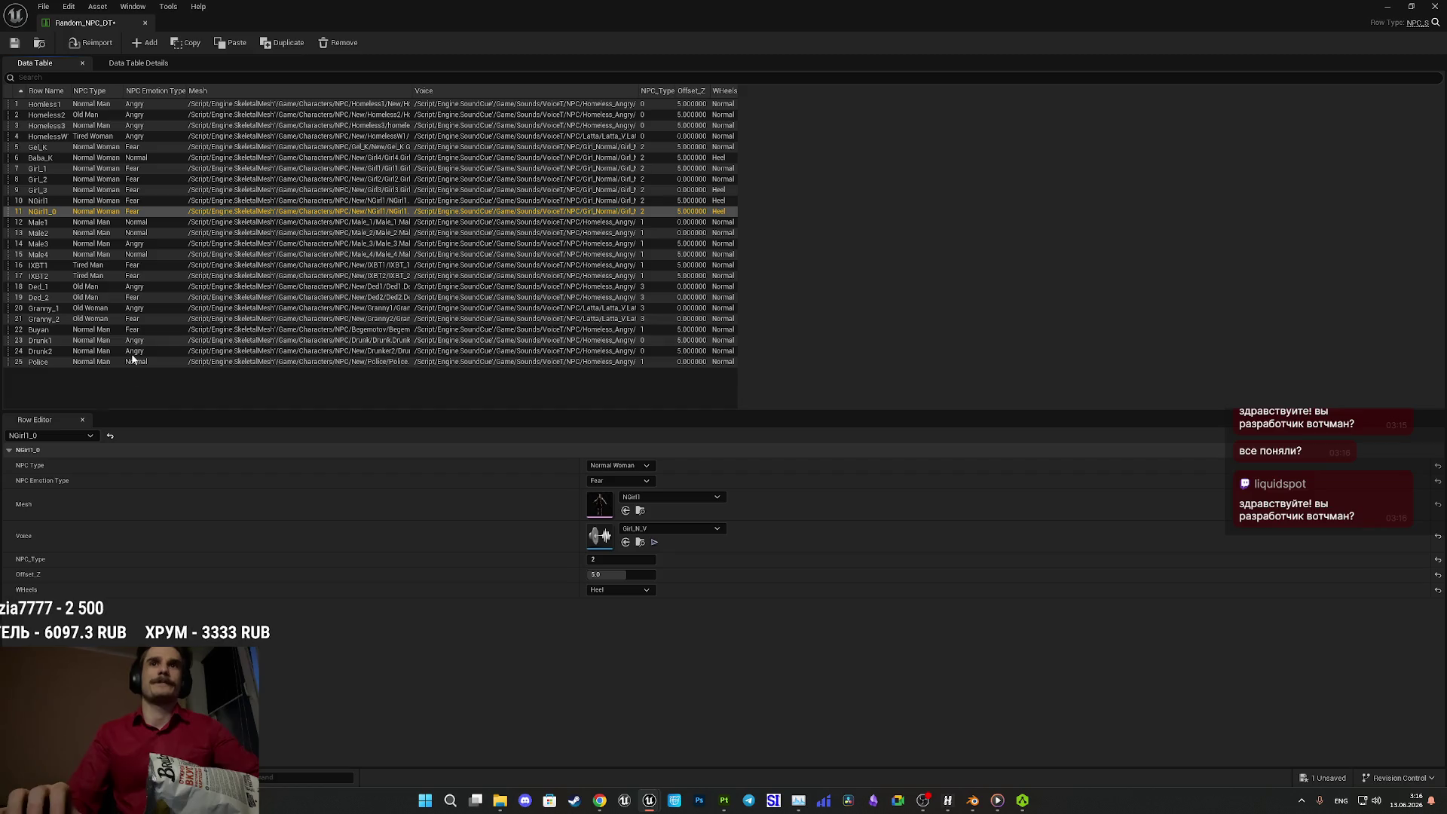
left_click(38, 214)
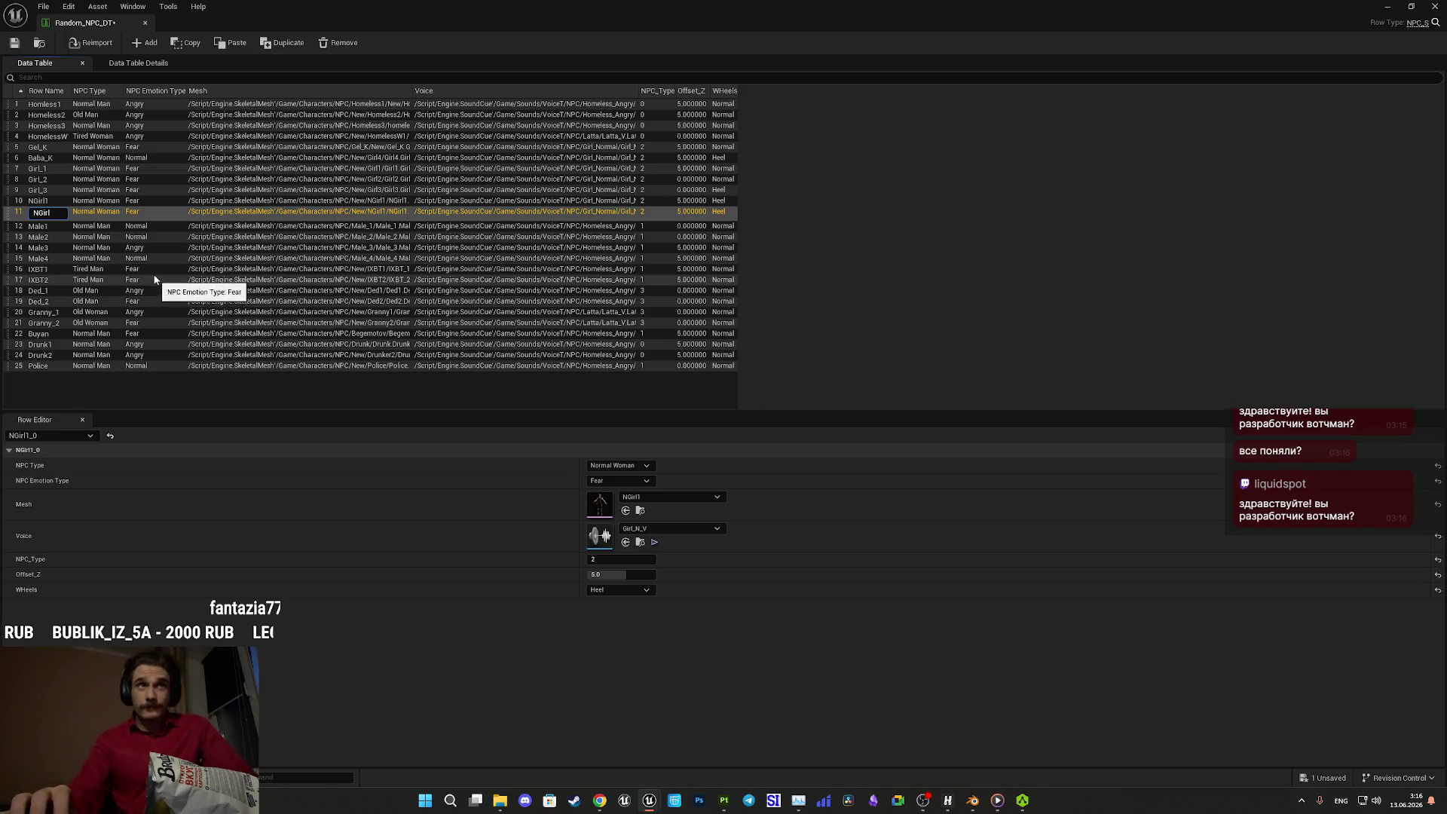
type("2")
key("Return")
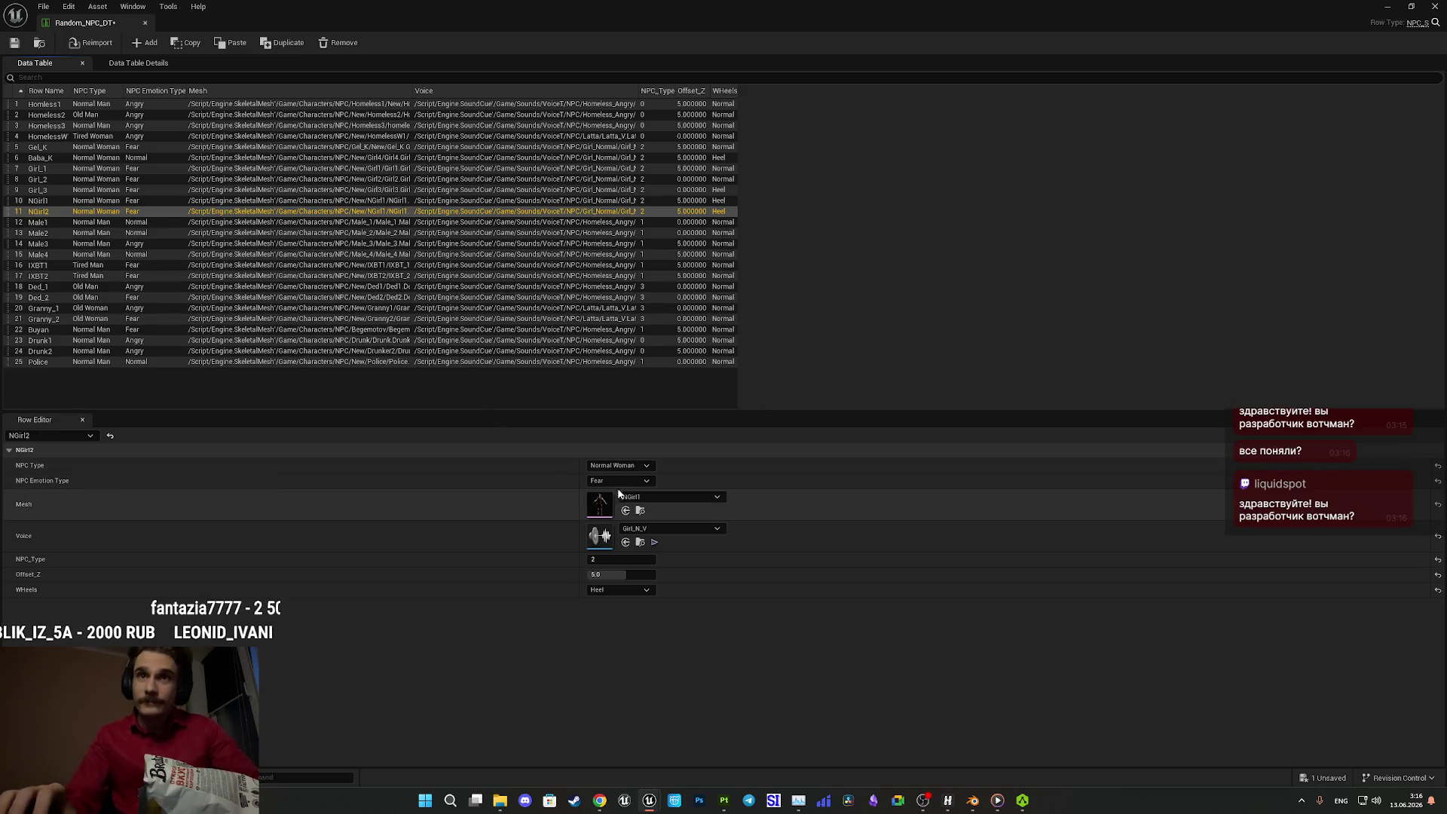
- Set the NGirl2 row's mesh to NGirl2 and close the data table
left_click(653, 494)
left_click(710, 649)
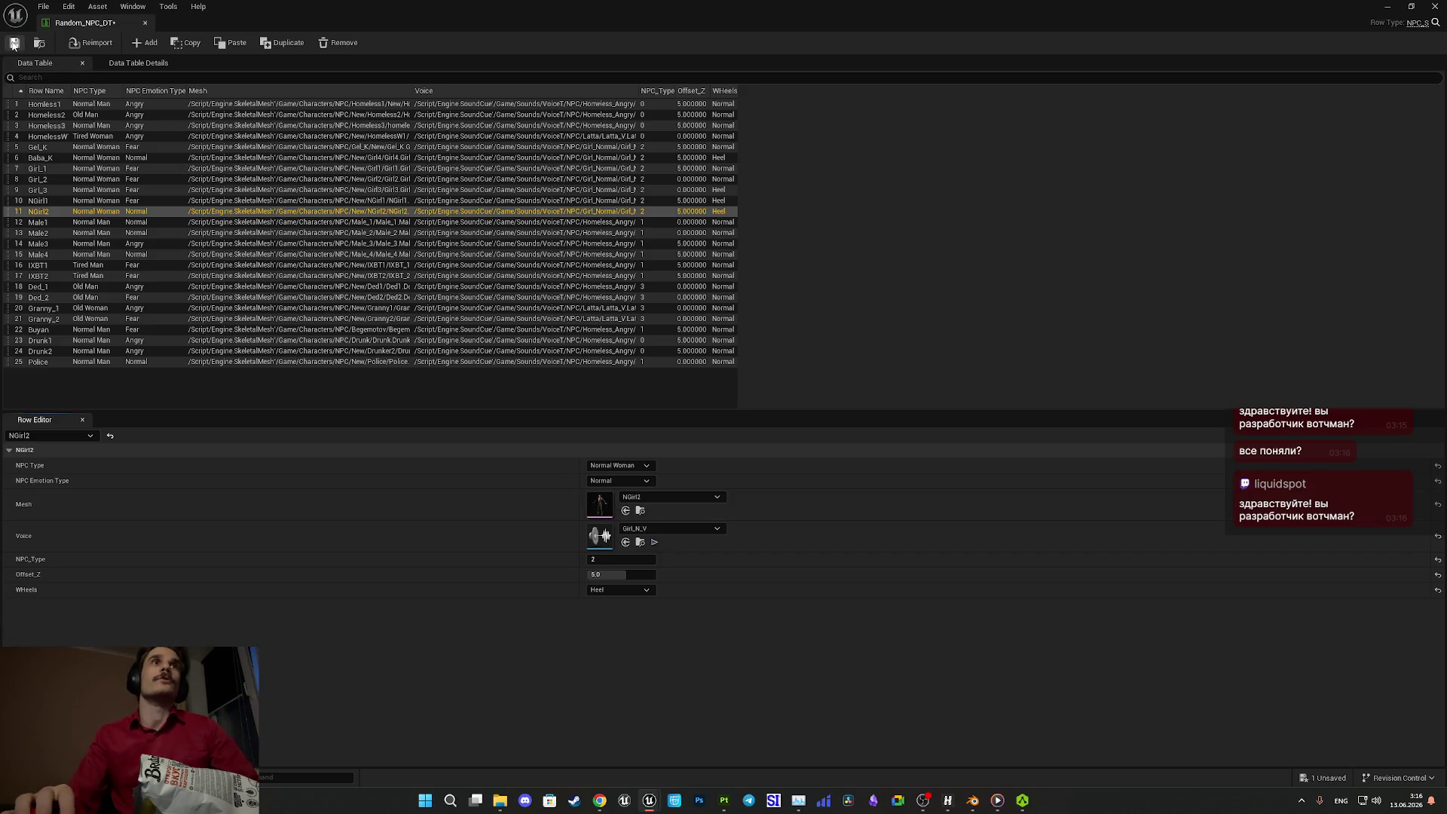
key("alt+Tab")
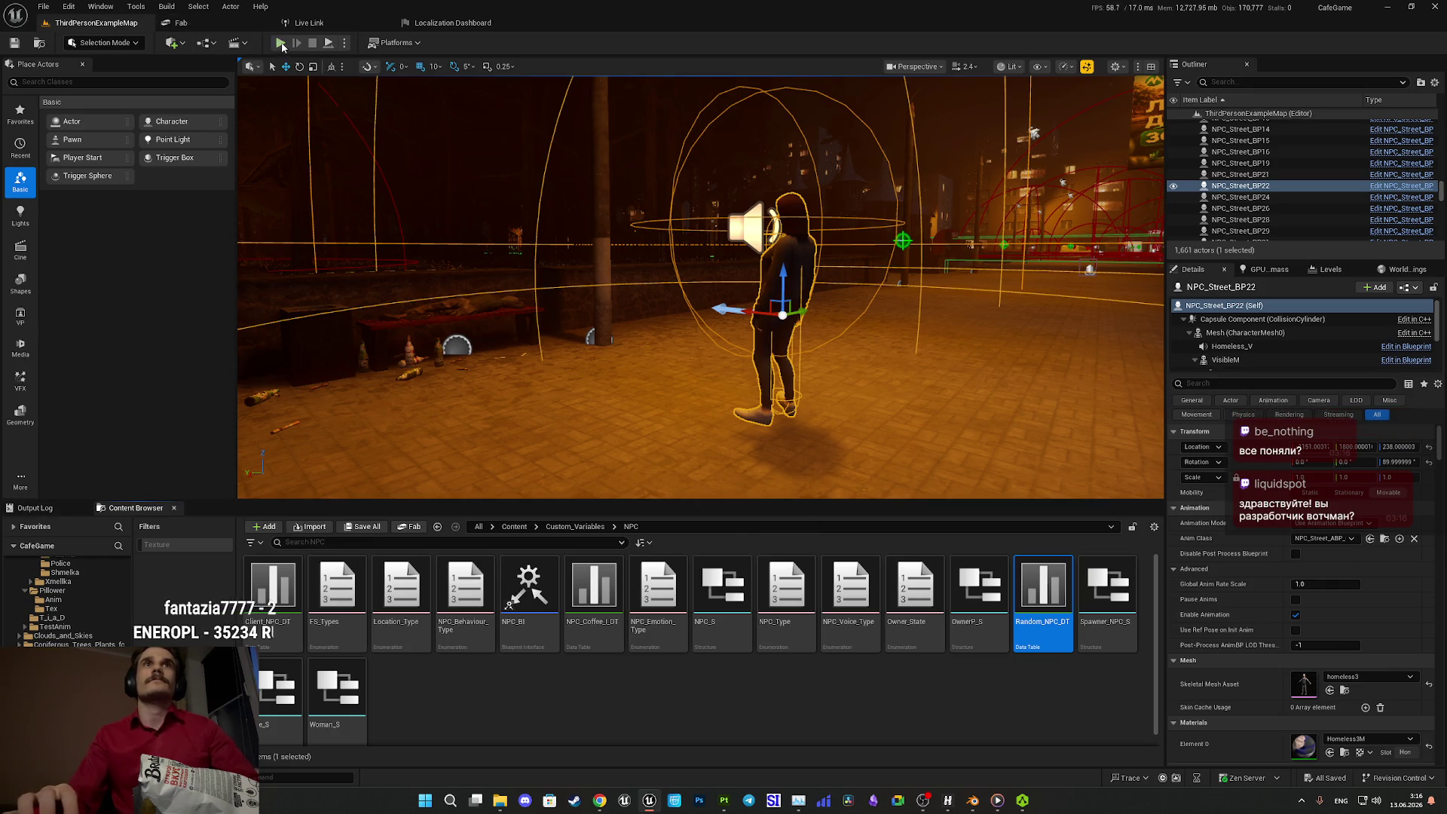
- Start a fullscreen play-in-editor test, skip the intro, switch on the room light and open the wardrobe
key("alt+p")
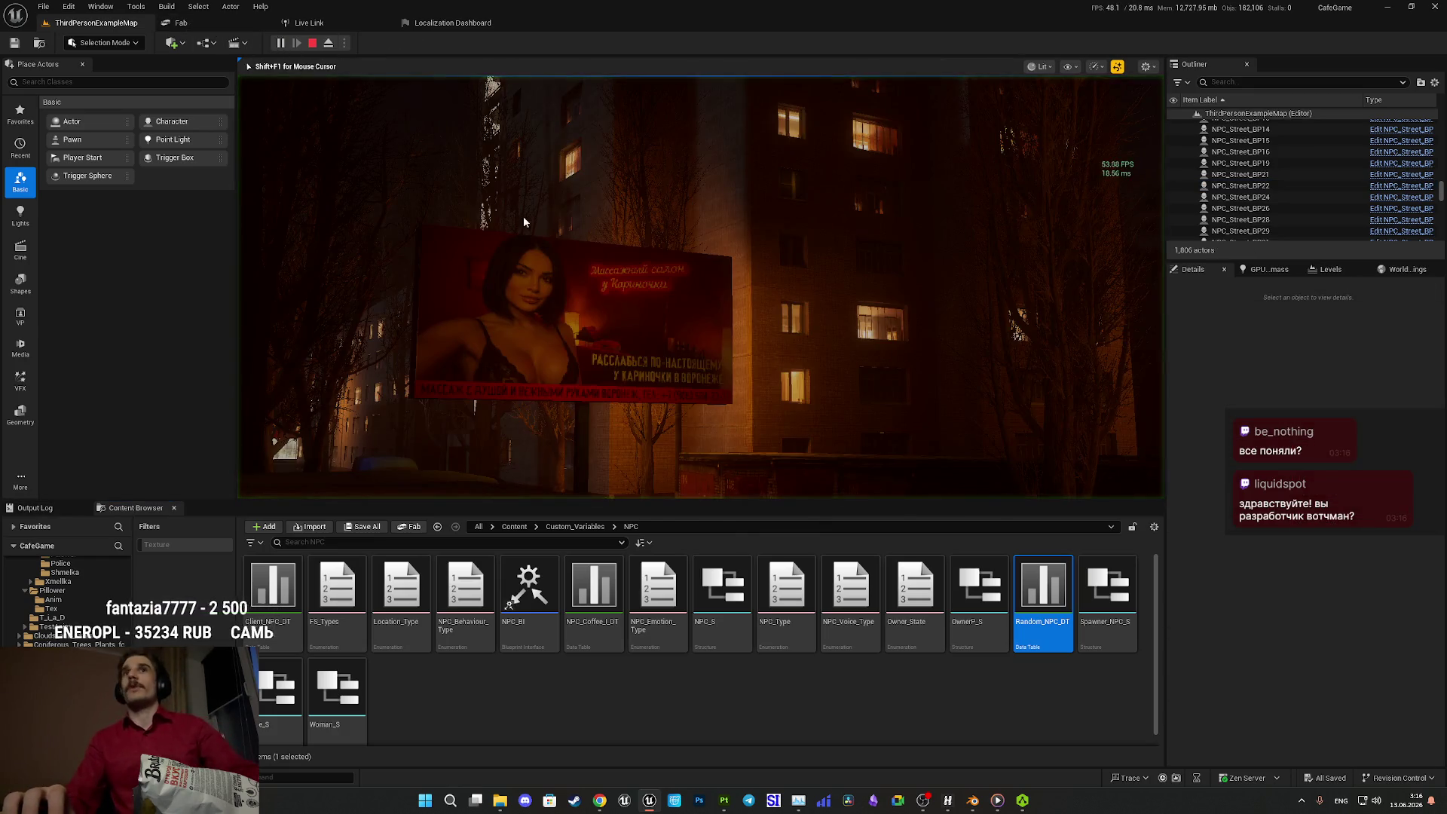
key("F11")
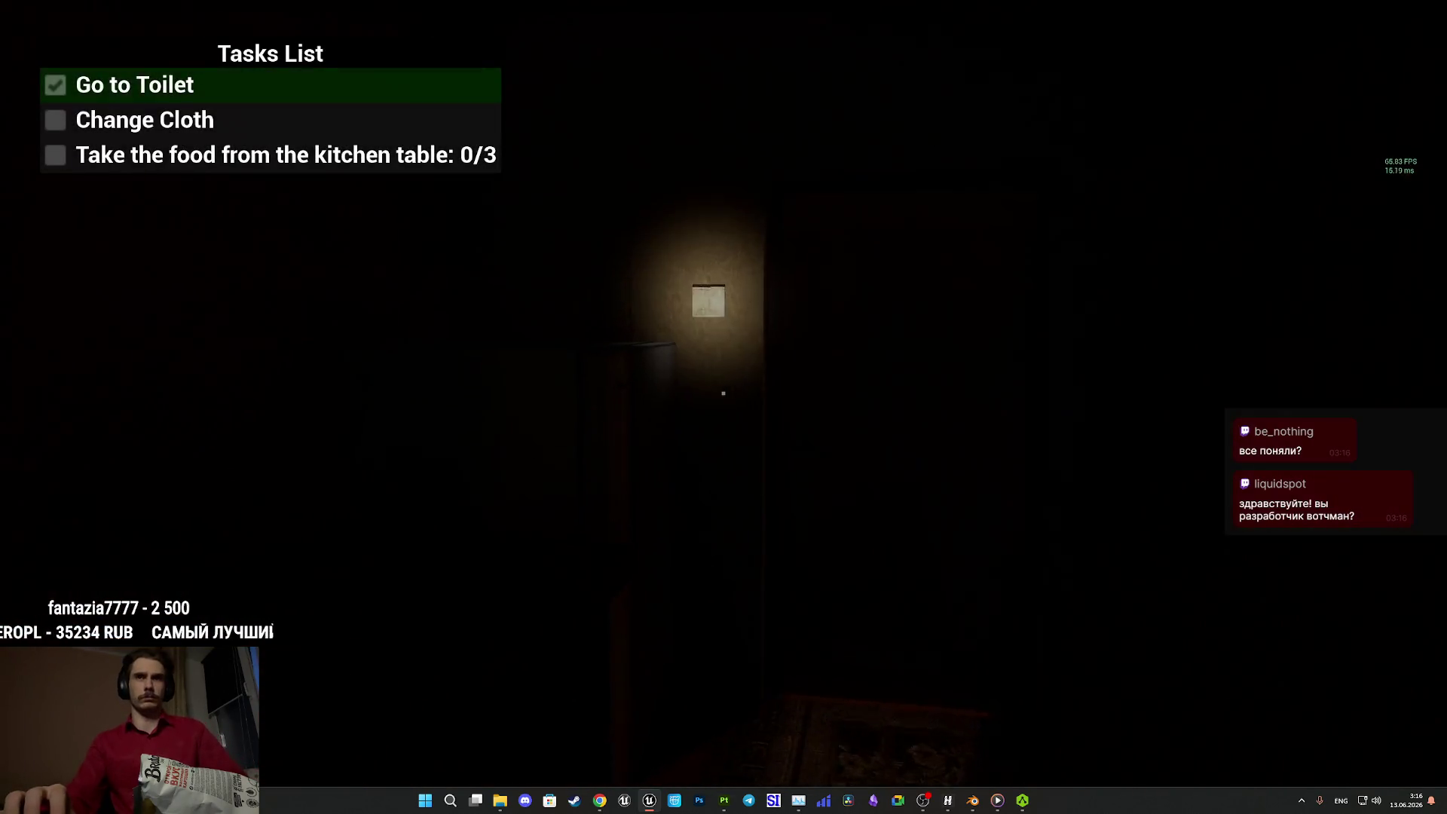
key("w")
key("e")
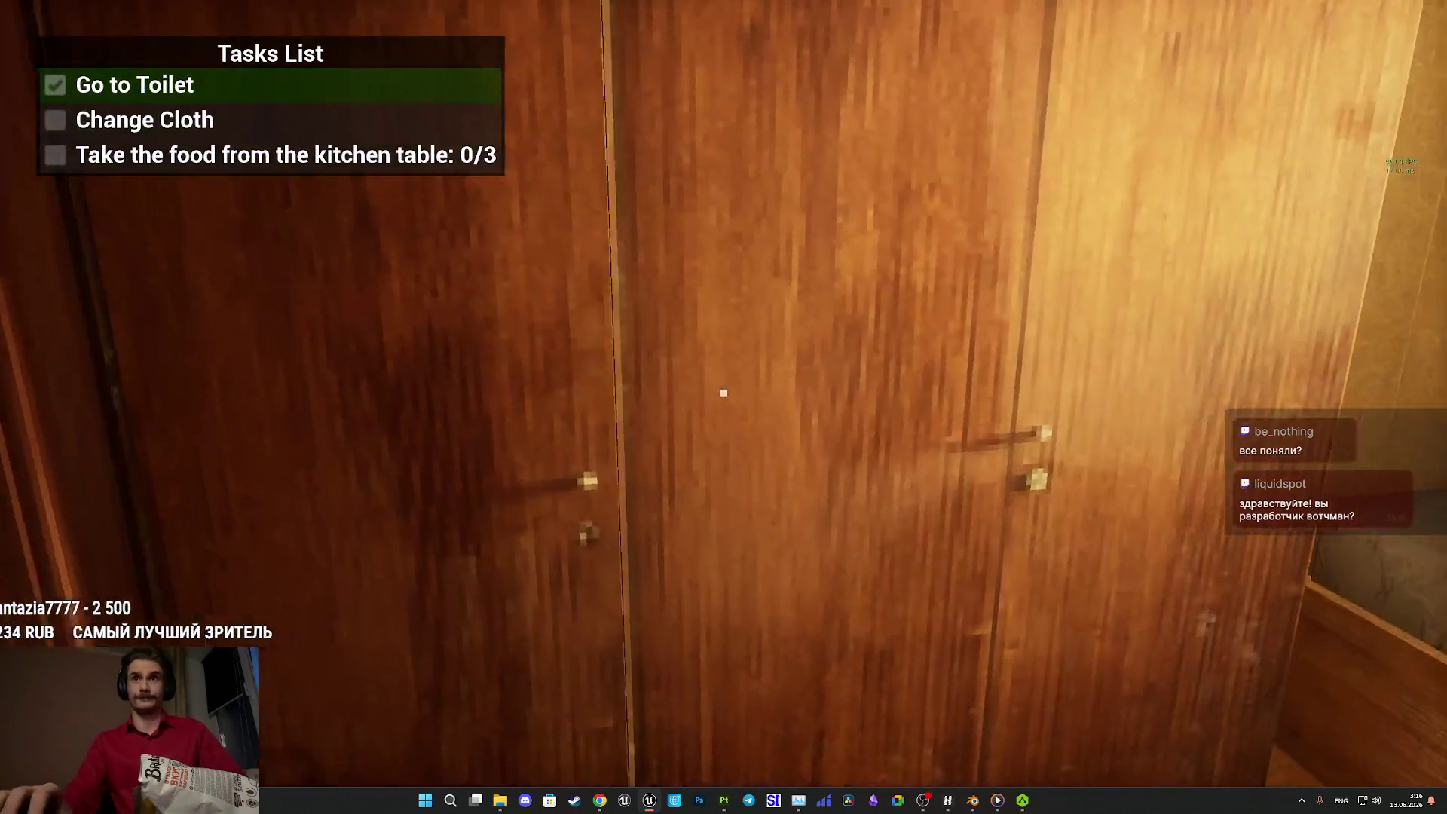
key("e")
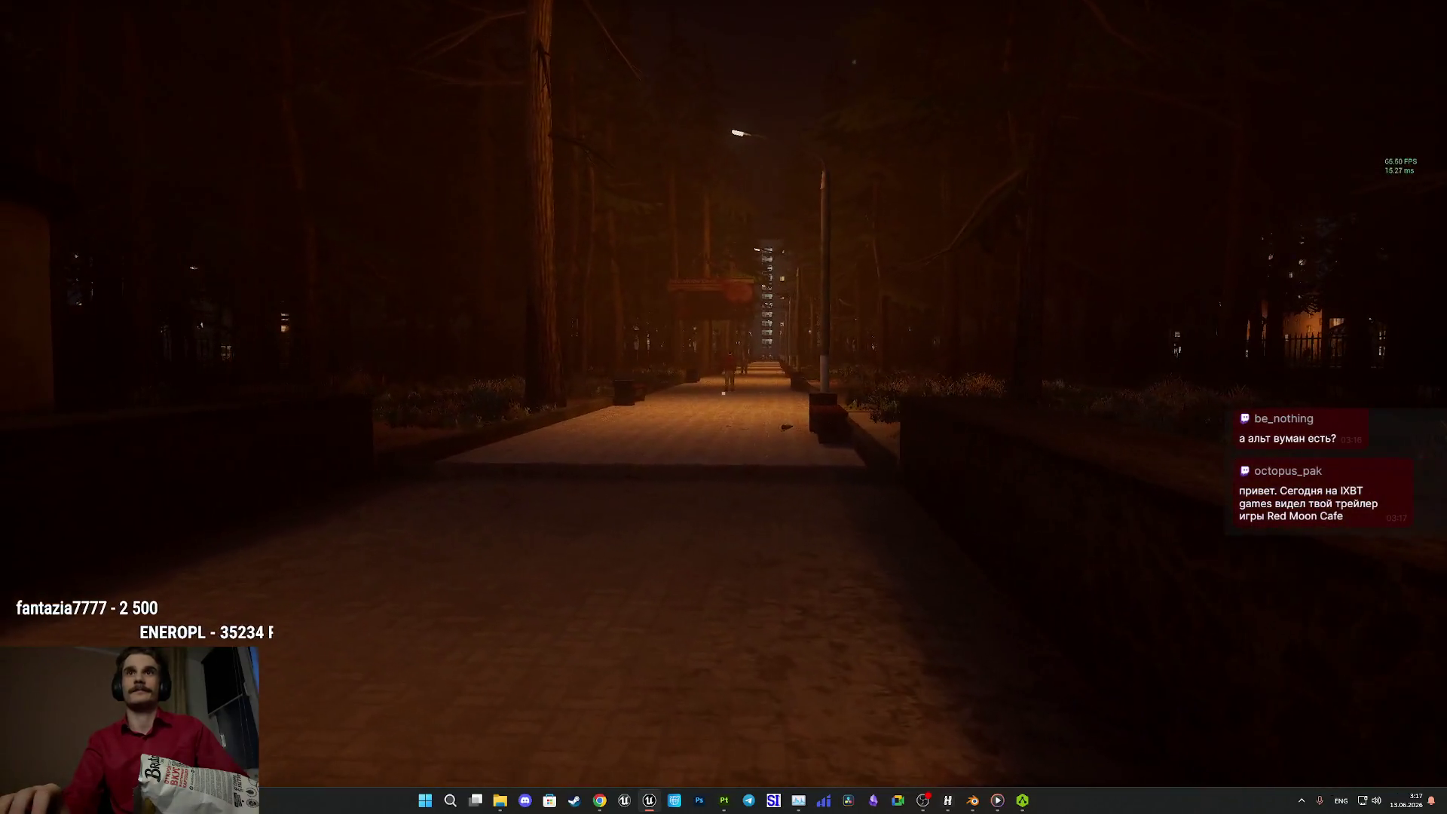
key("Escape")
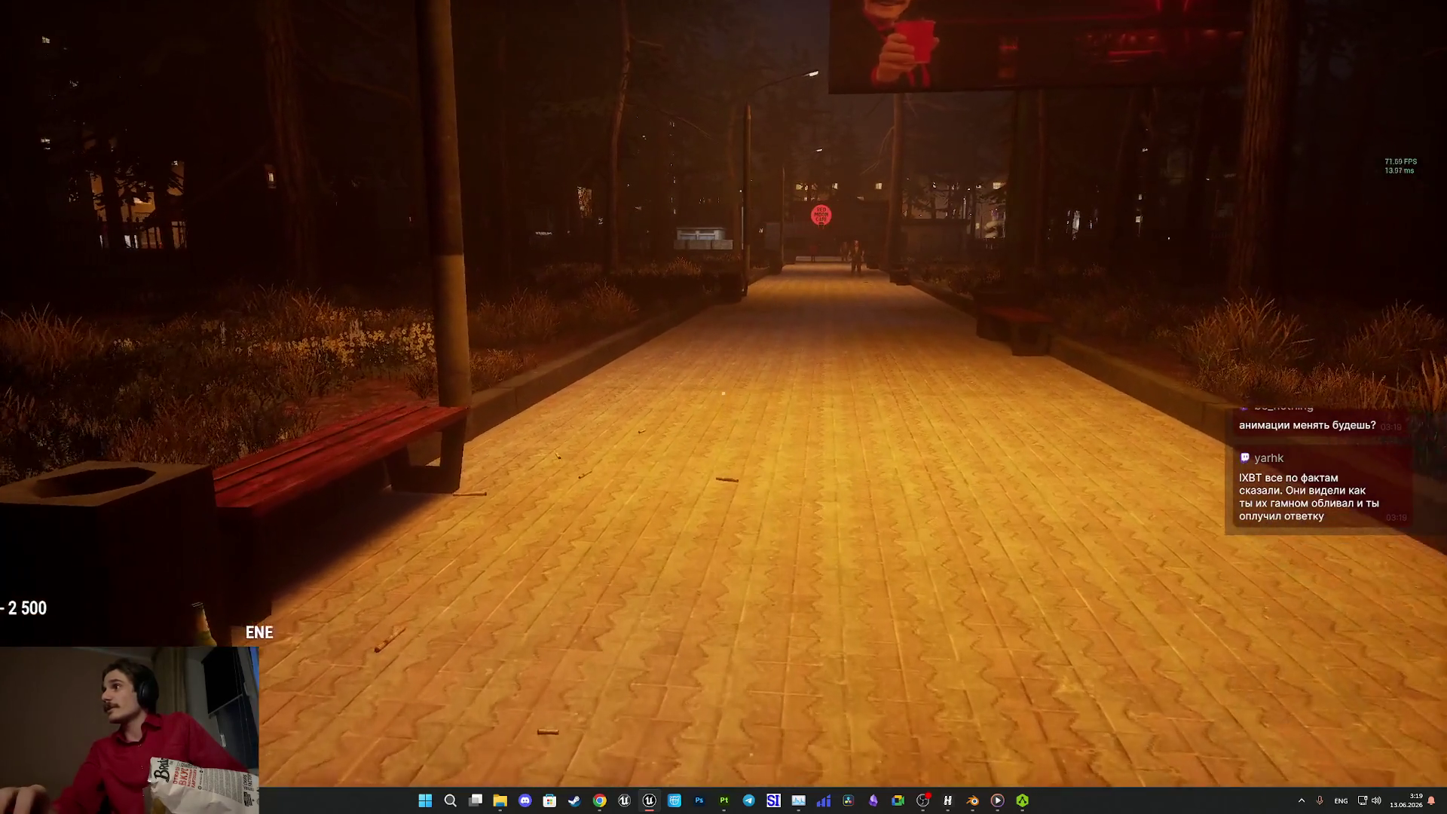
- Walk forward along the lit park path past the red-haired NGirl2 NPC
key("w")
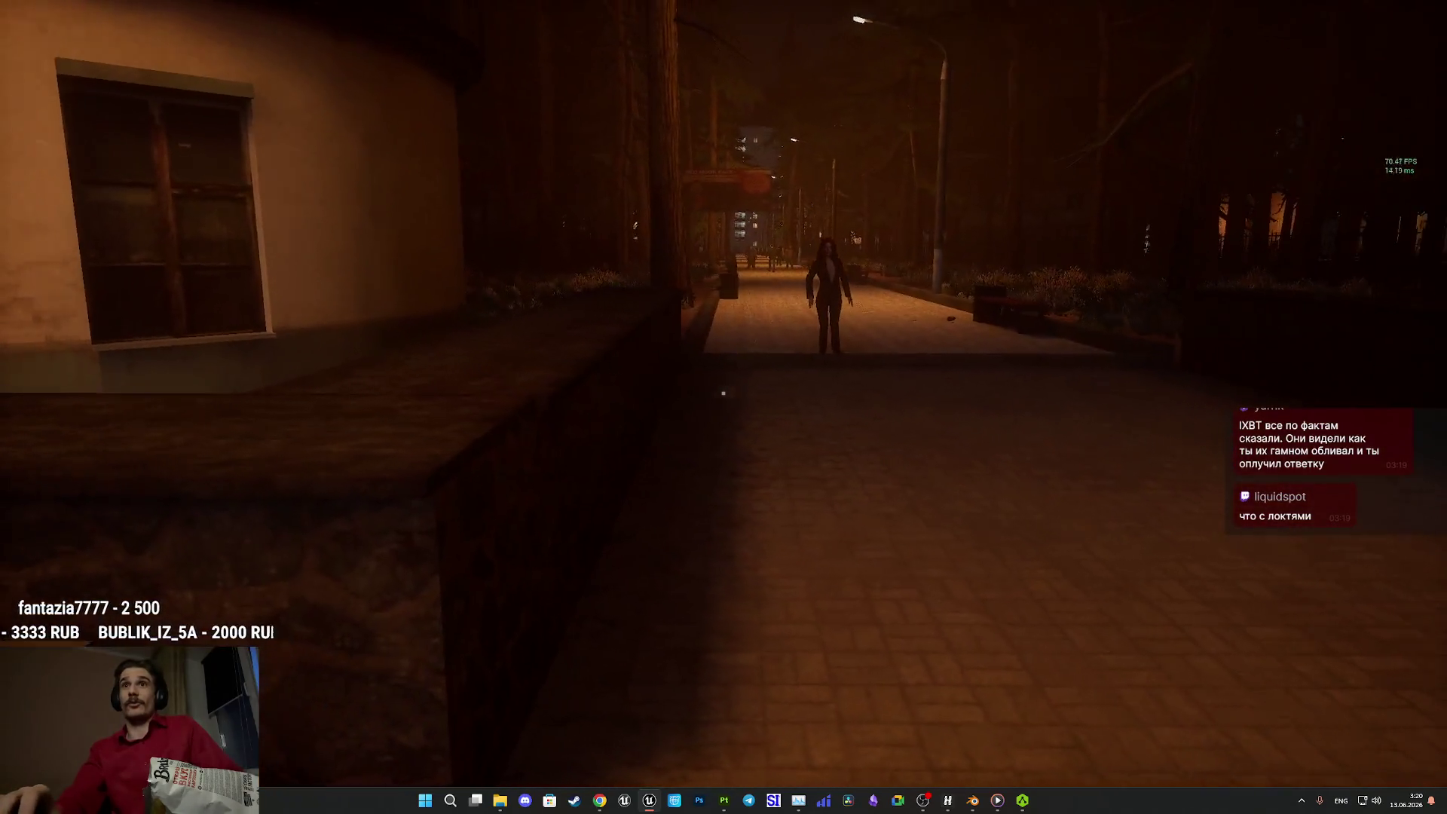
- Turn left toward the building and move into the dark apartment hallway
key("a")
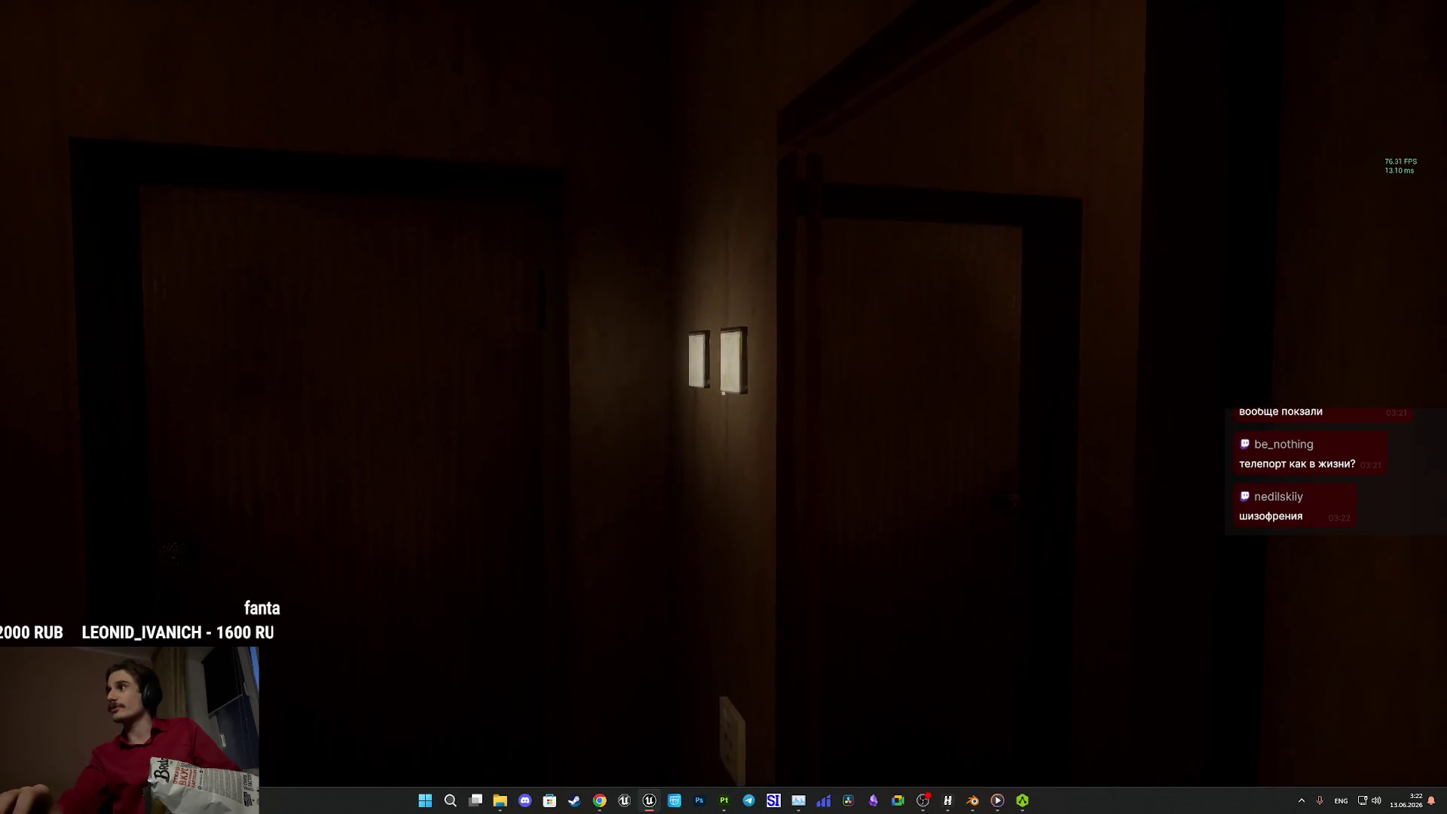
- Switch on the toilet light, then visit the toilet, wardrobe, kitchen table and living room
key("w")
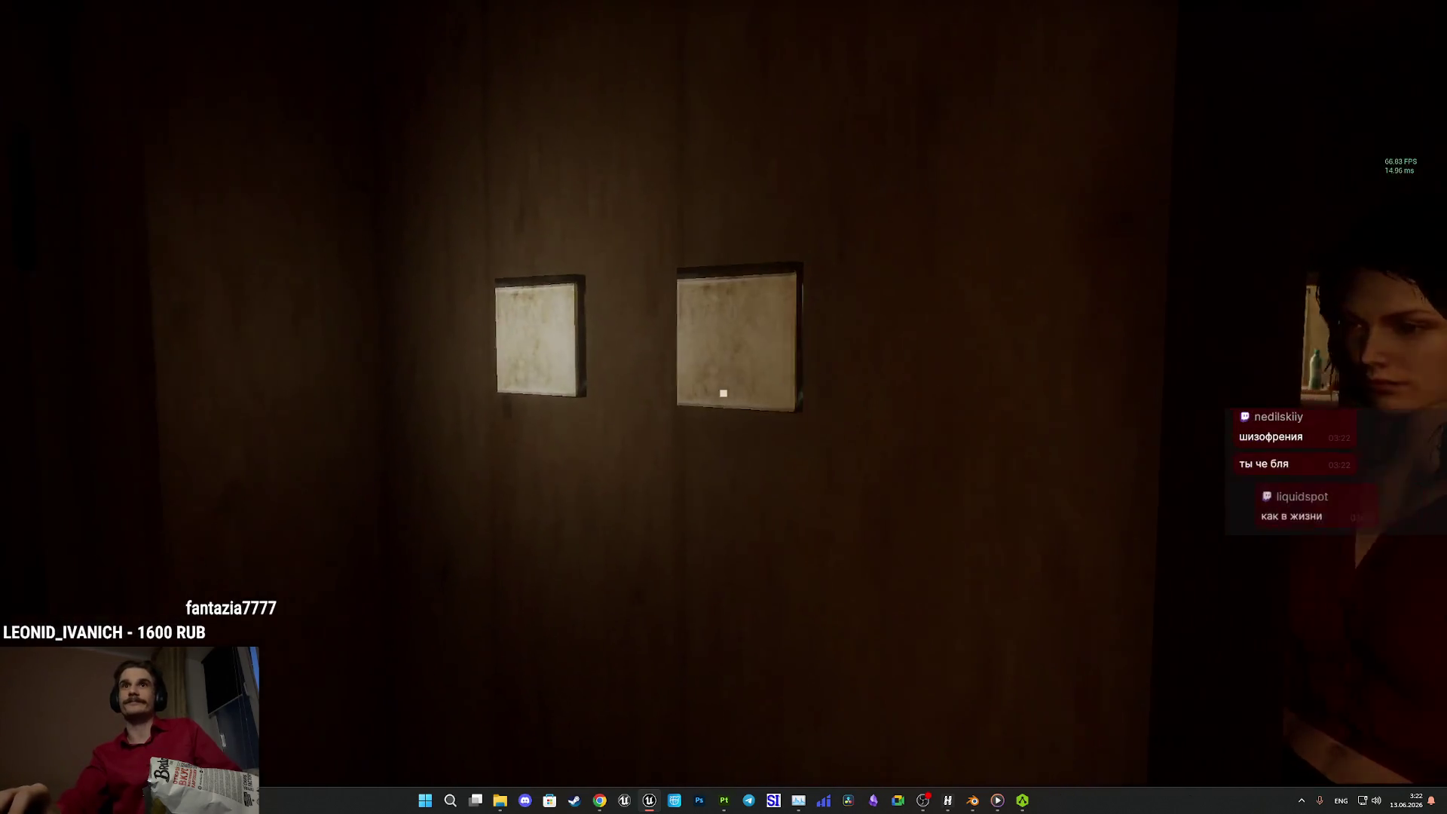
left_click(723, 392)
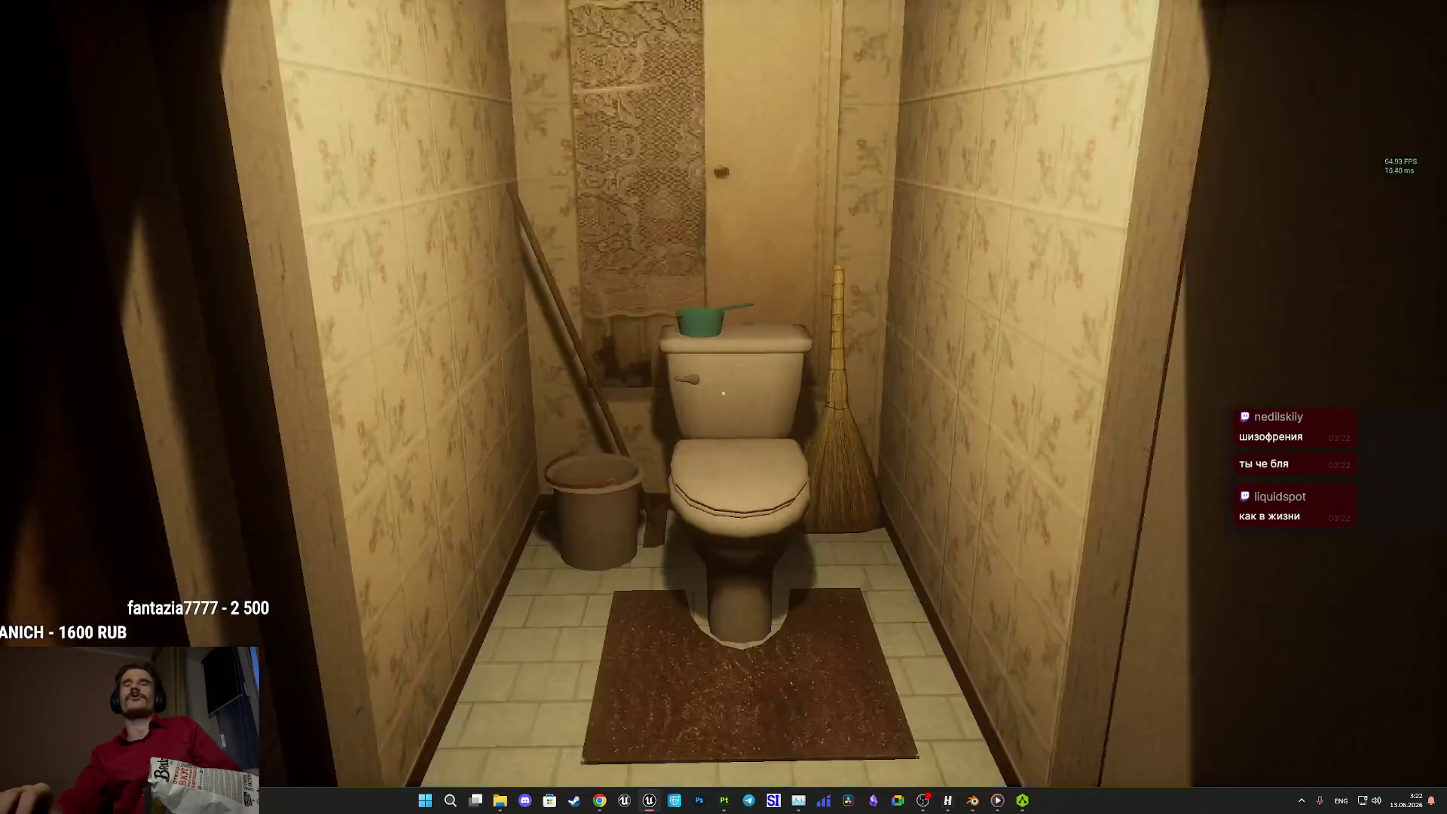
key("w")
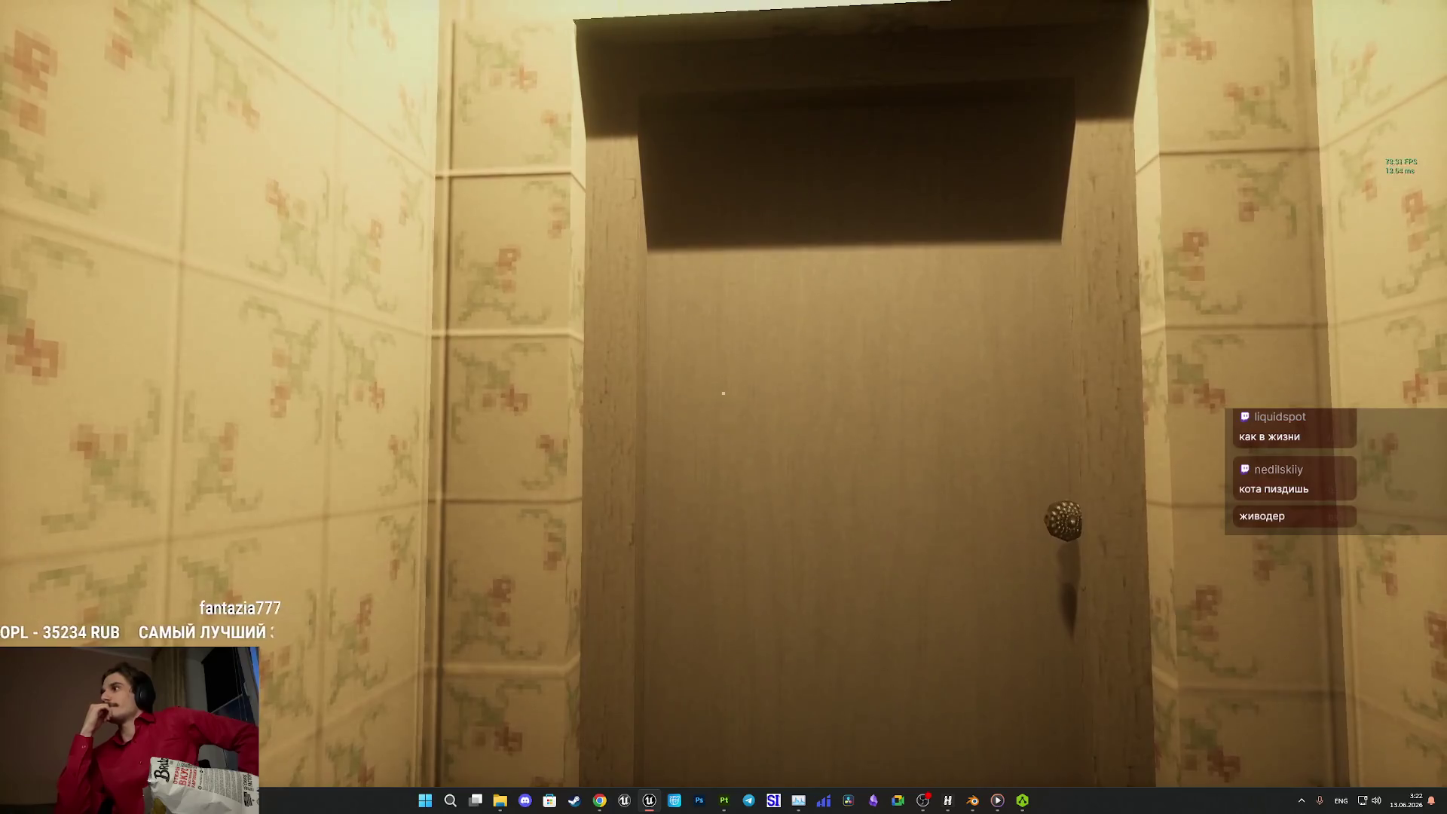
key("w")
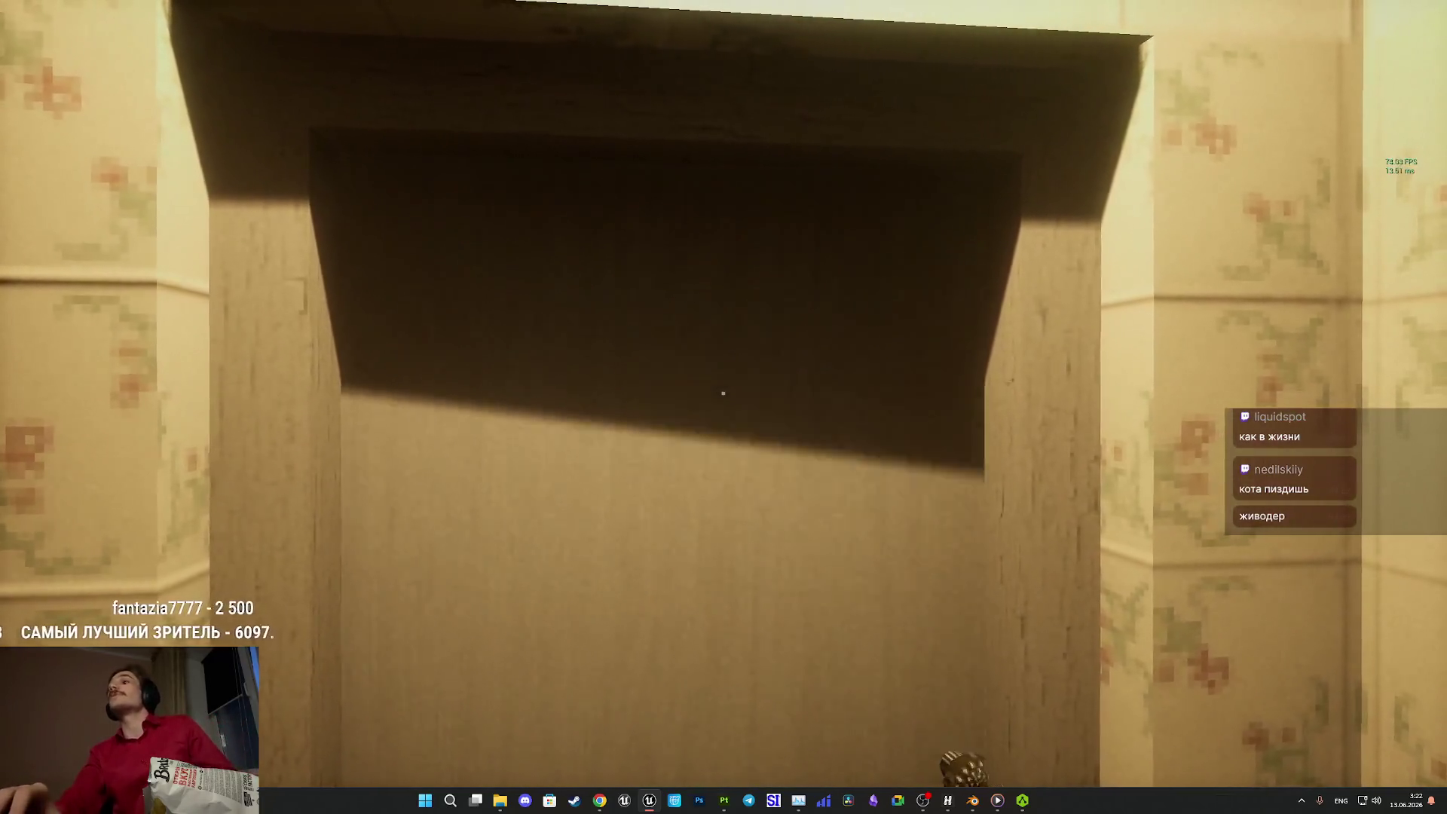
mouse_move(723, 393)
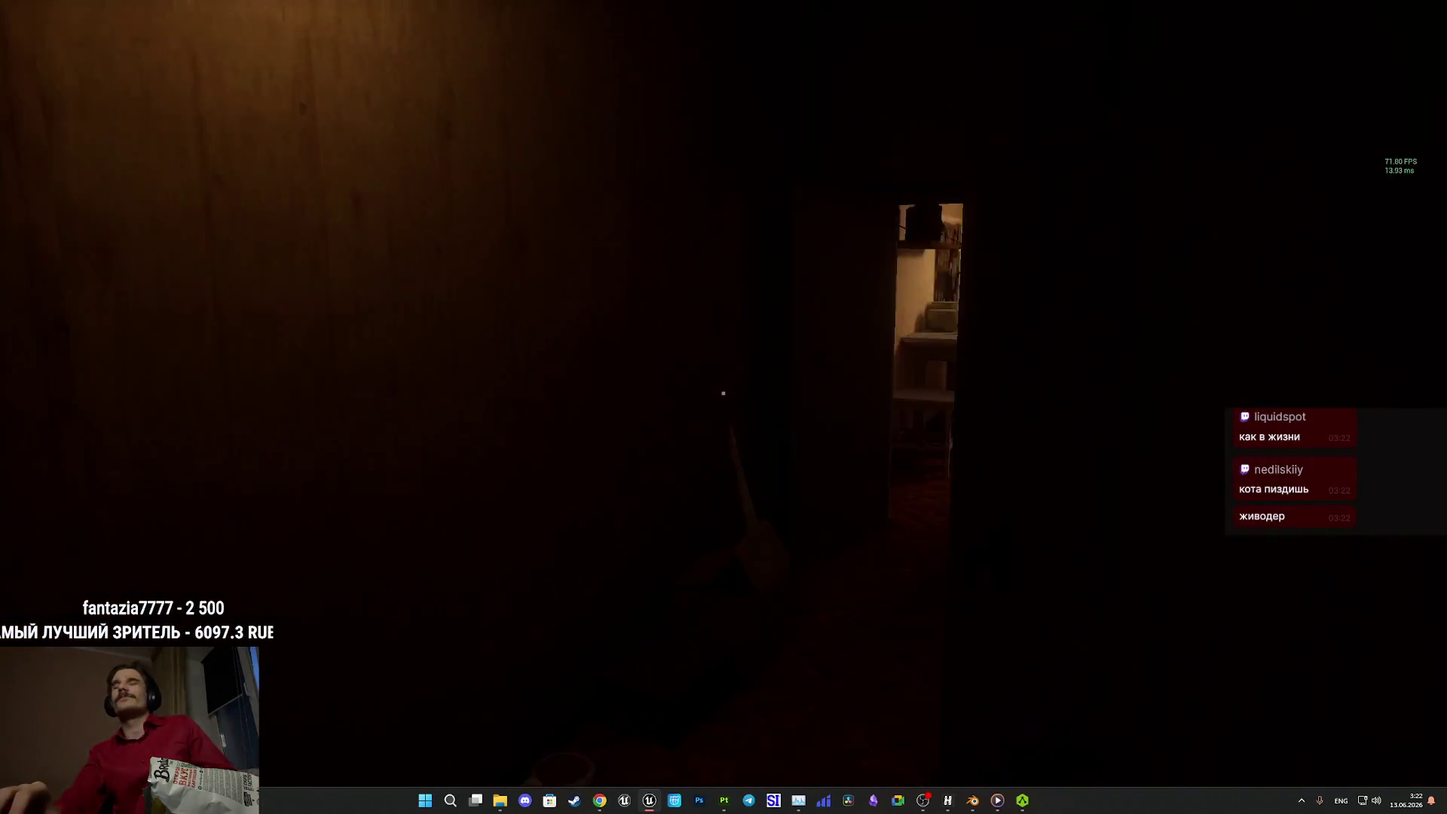
key("w")
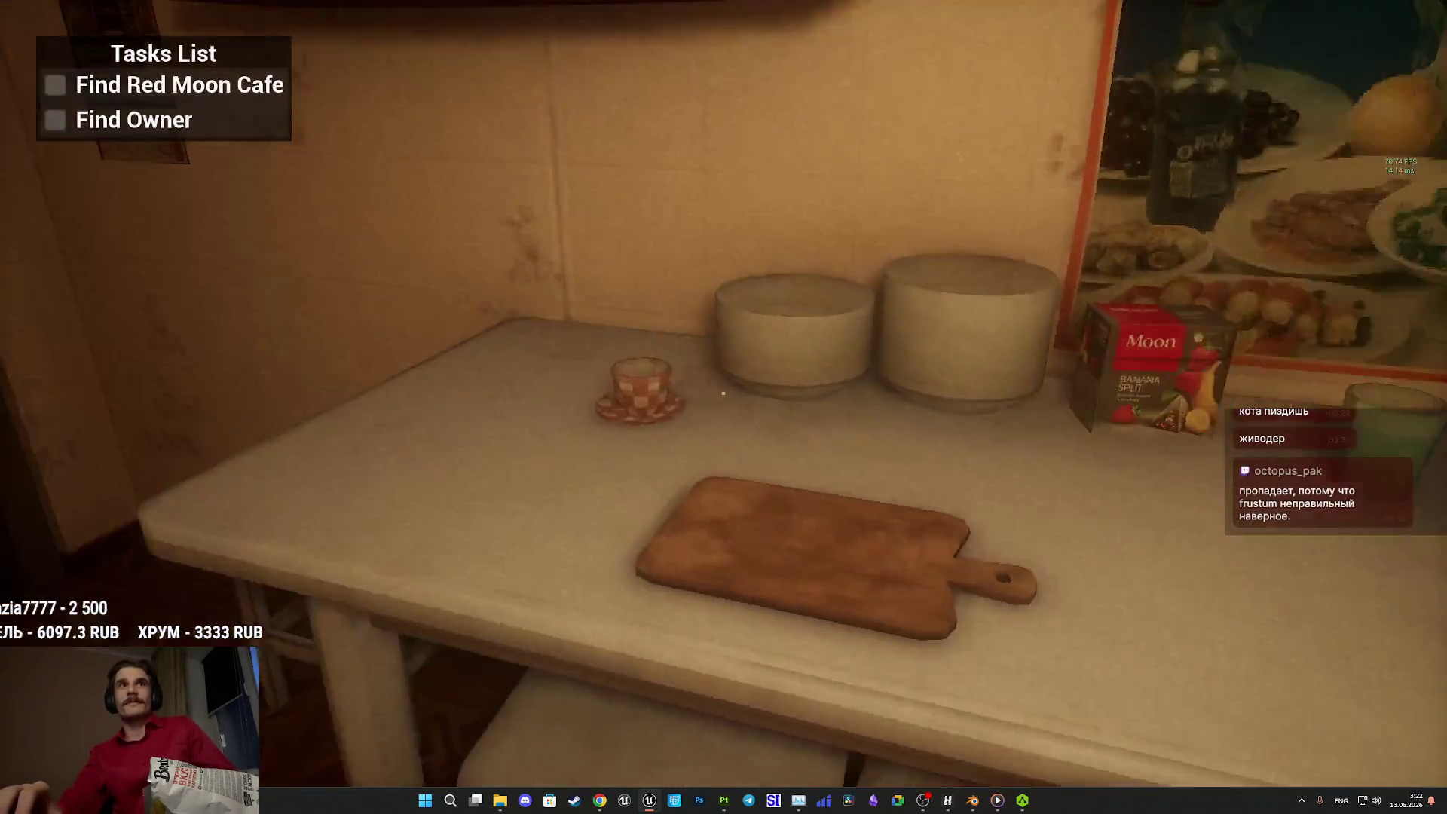
key("w")
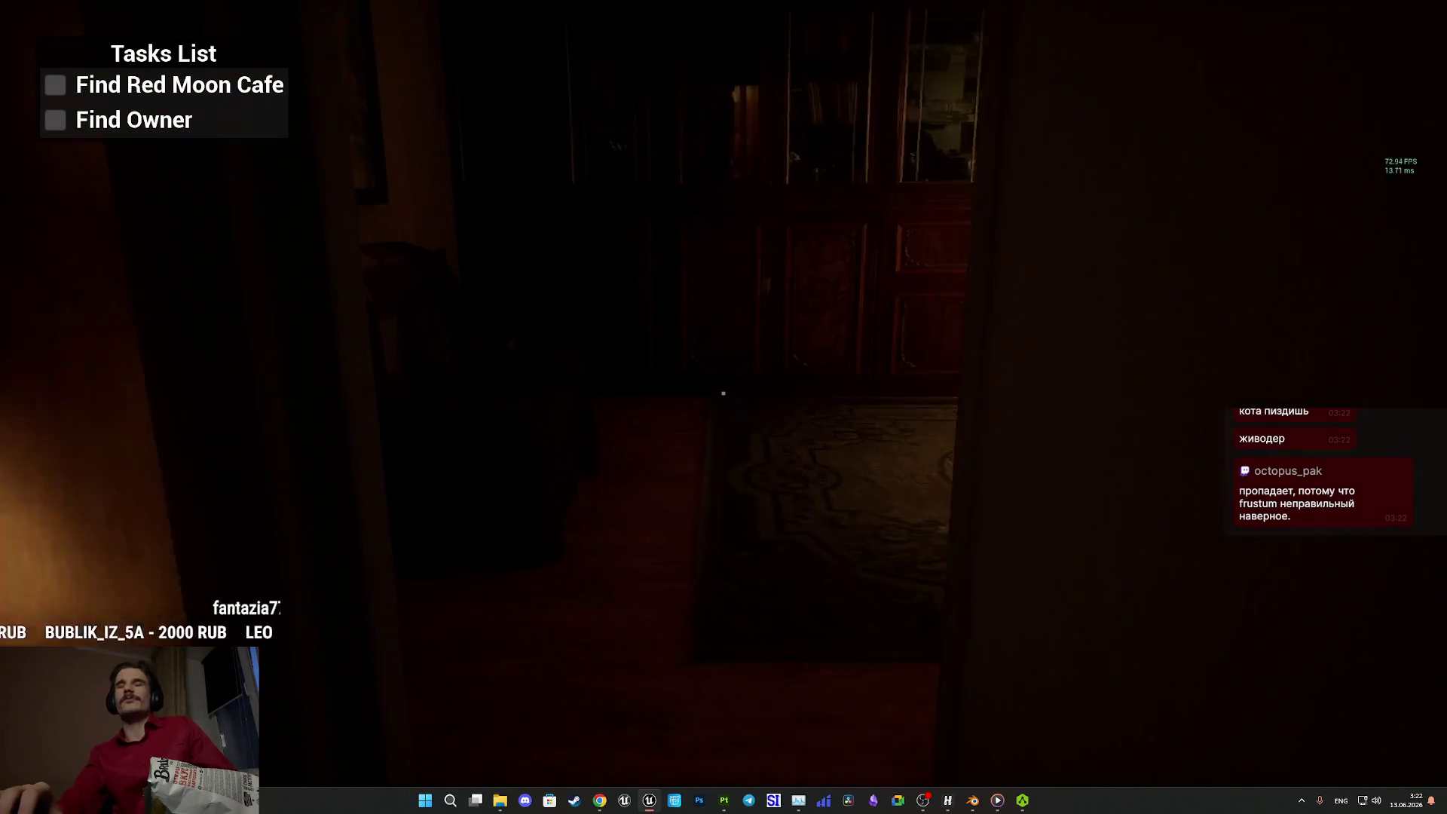
key("w")
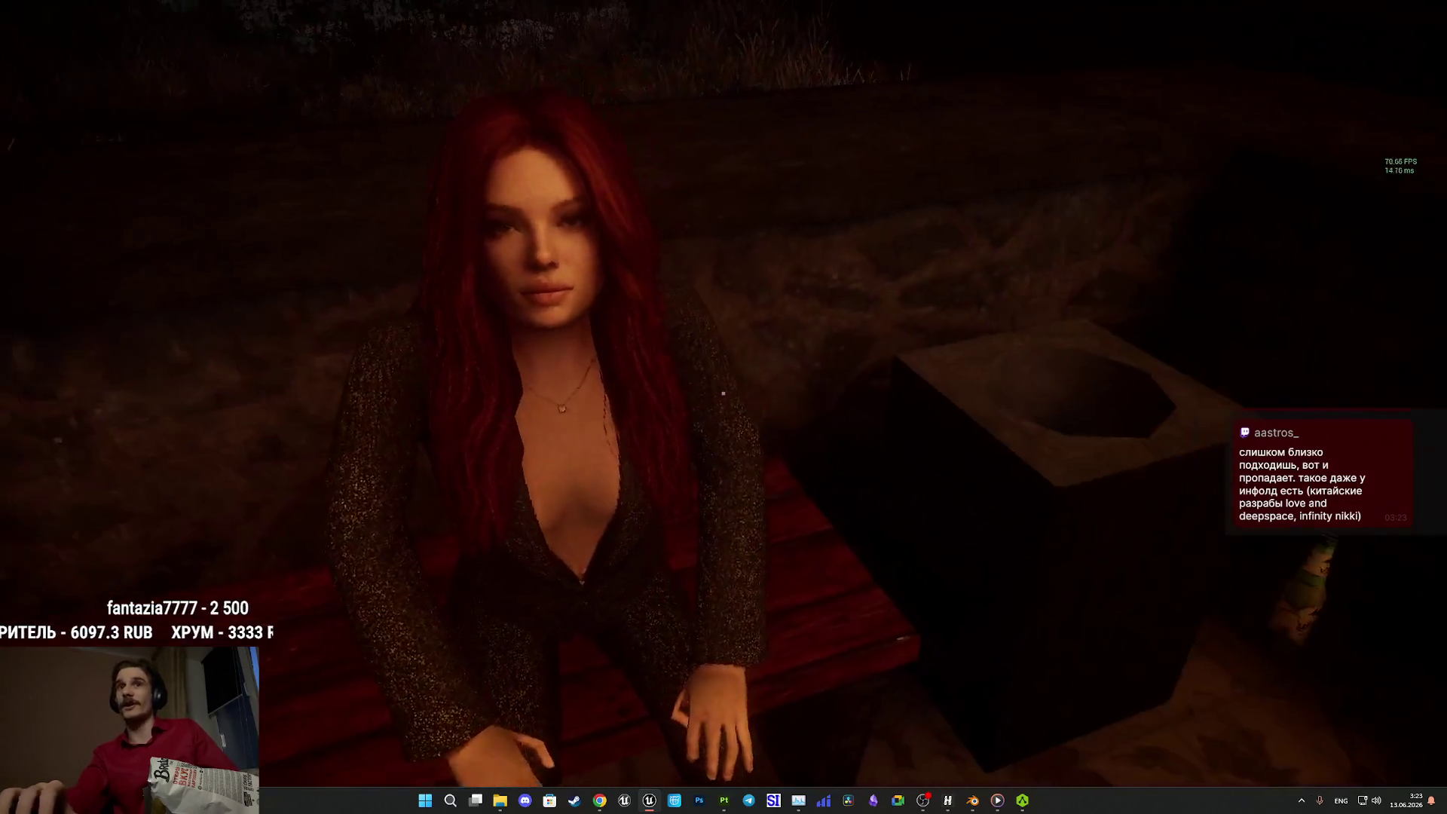
- Circle the red-haired NPC seated on the bench, then stop play and restore the editor layout
key("s")
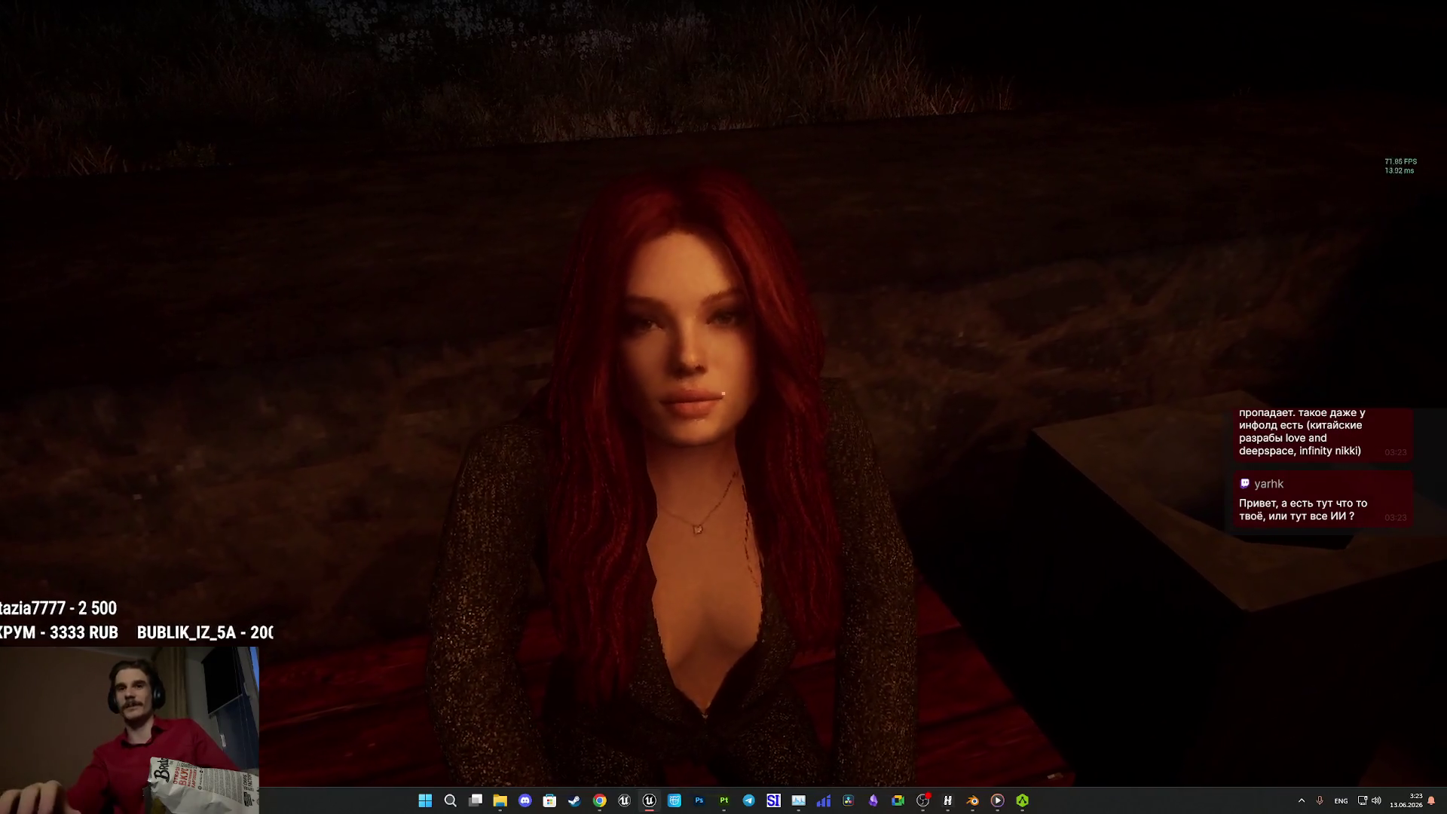
key("w")
key("s")
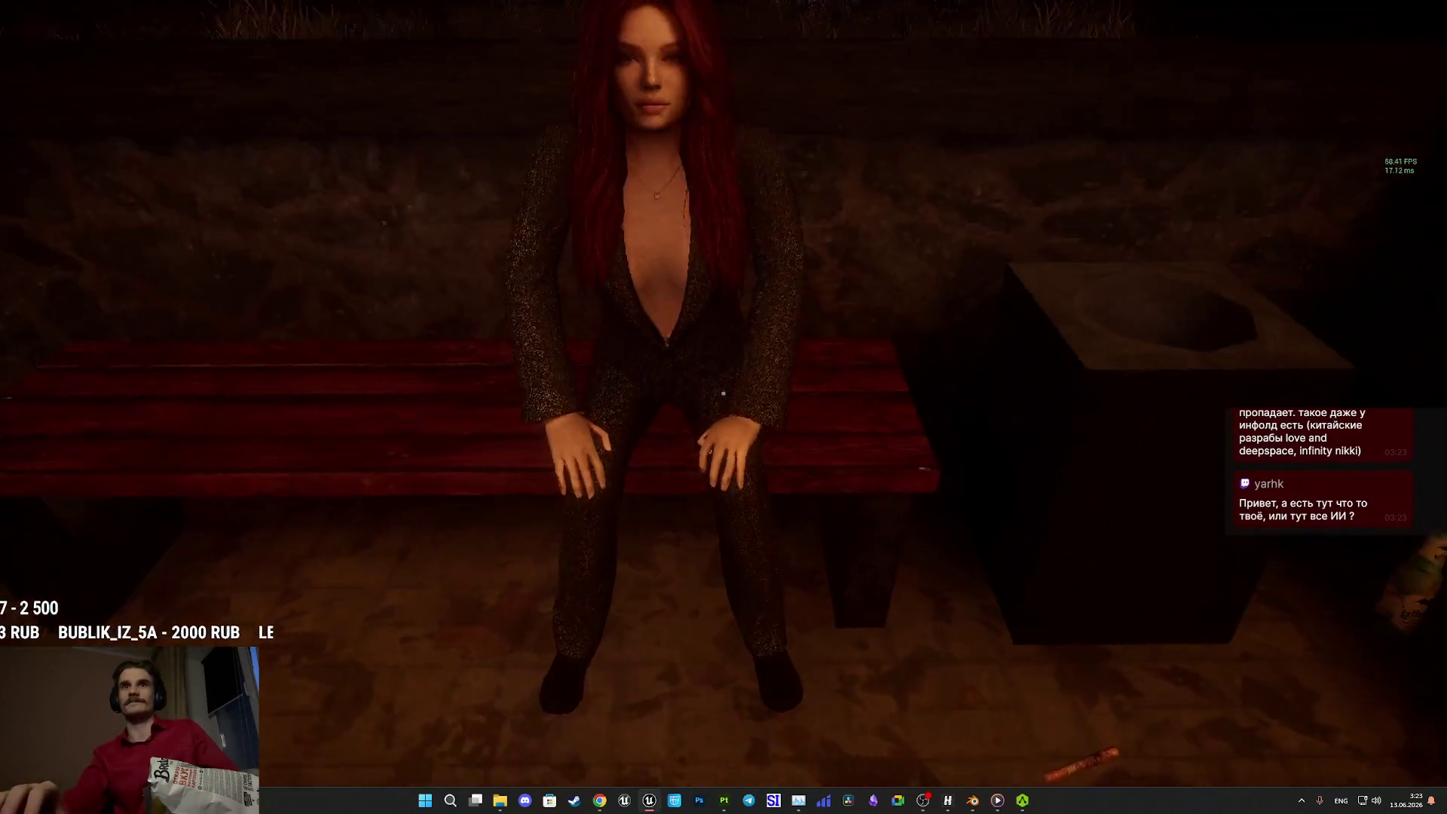
key("d")
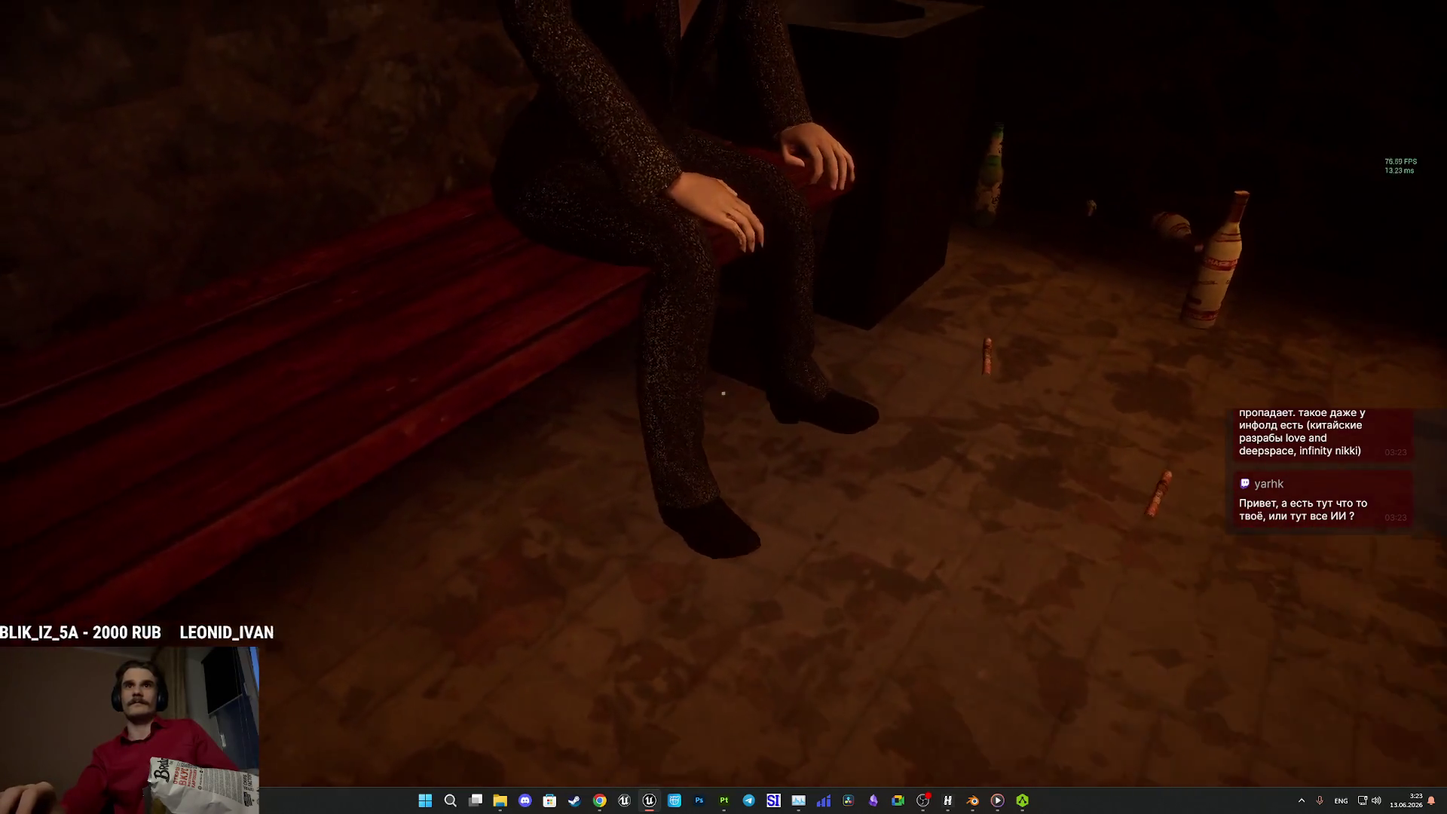
key("a")
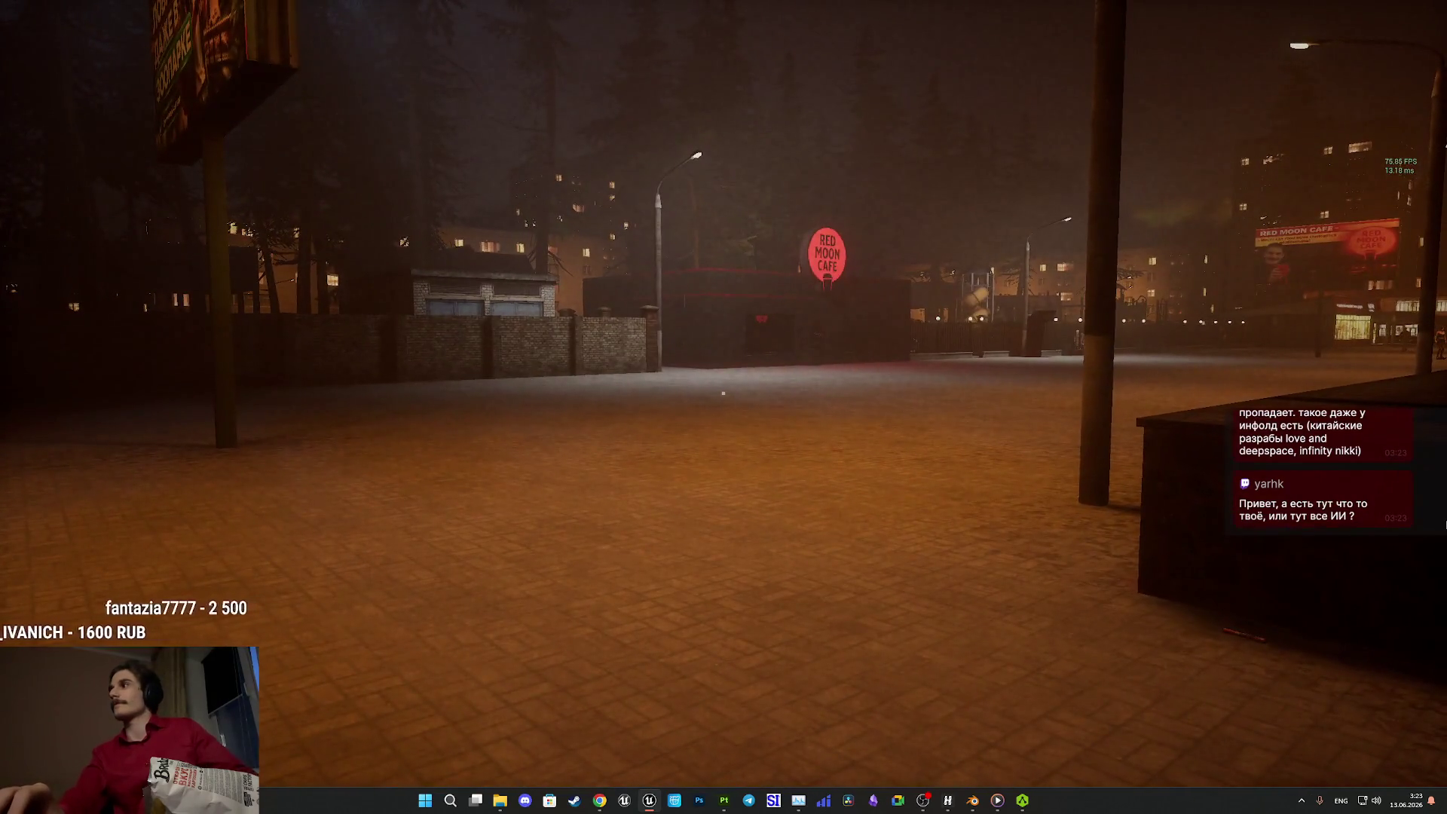
key("Escape")
key("F11")
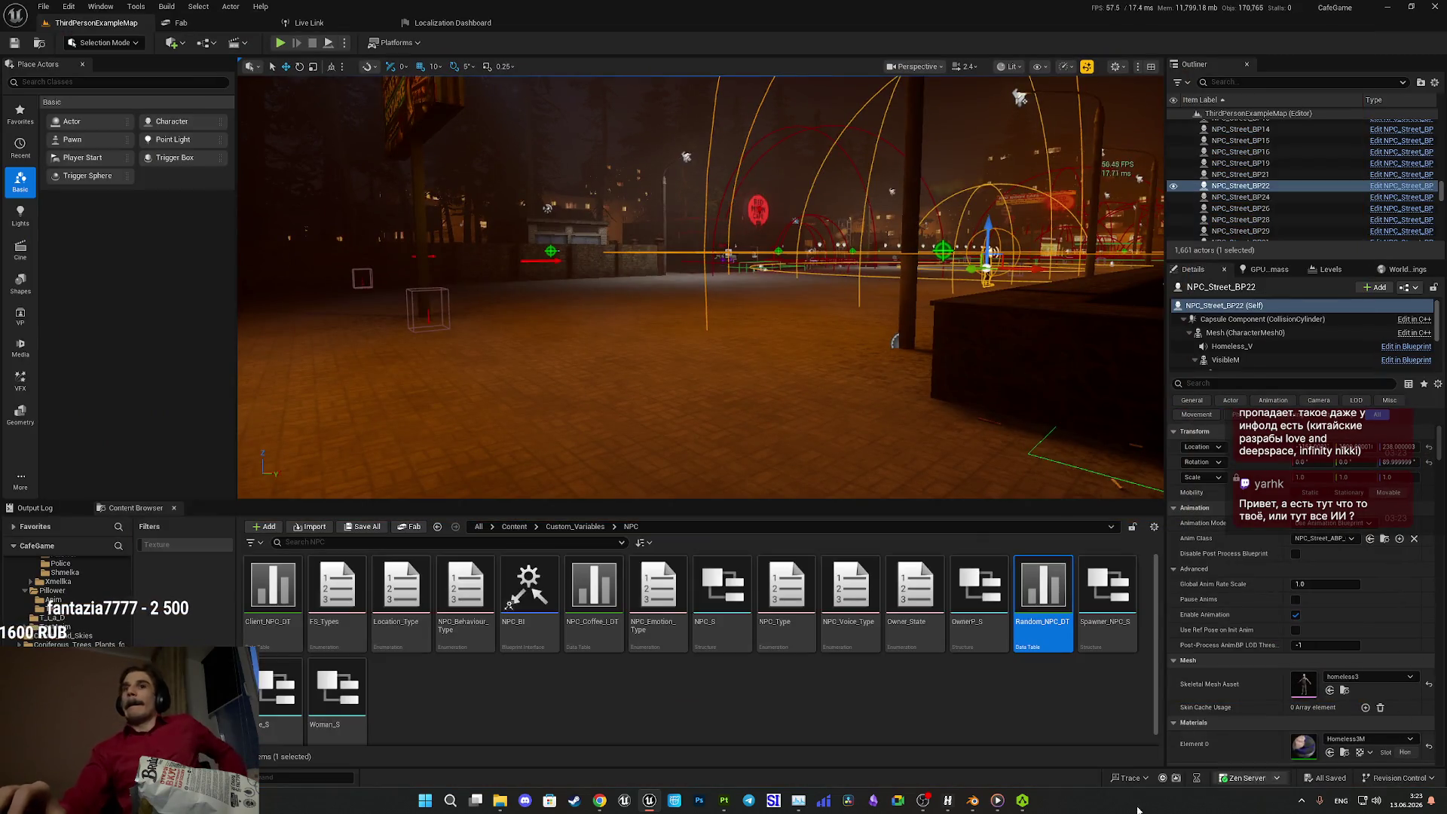
- Bring the Twitch stream dashboard to the front from the taskbar, then switch to Steam
mouse_move(600, 800)
left_click(599, 730)
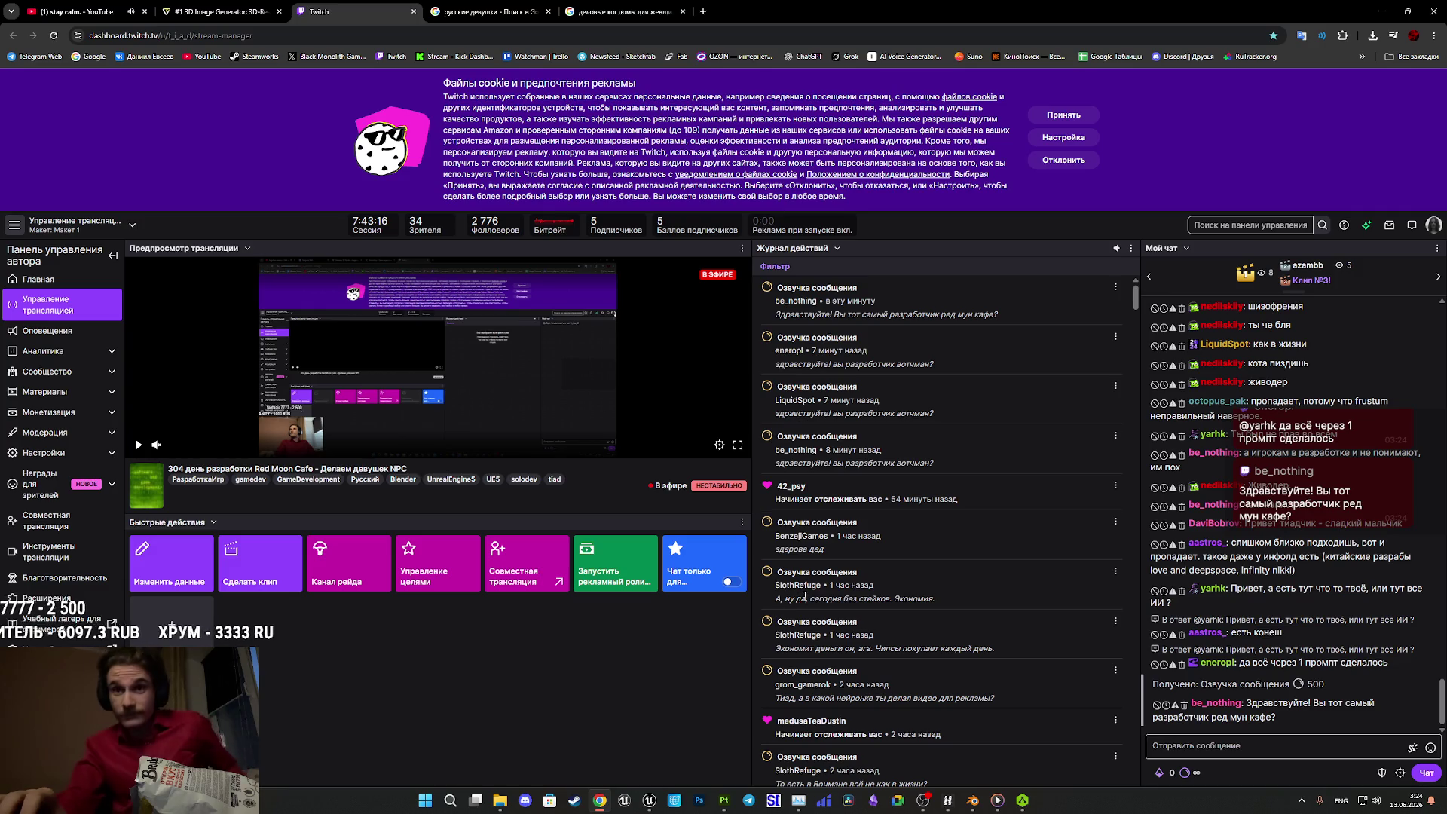
left_click(575, 801)
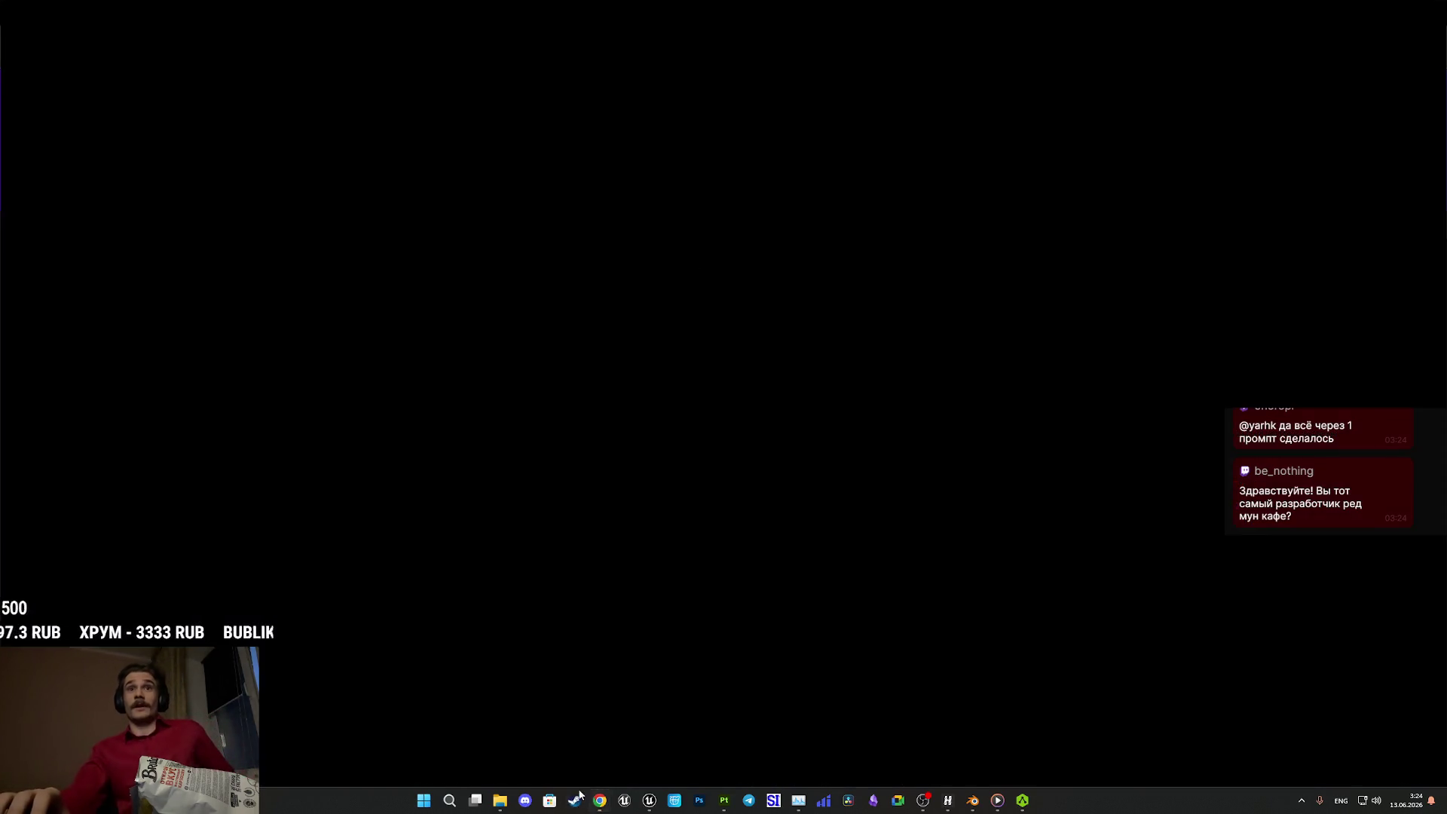
- Open Watchman's store page from the library and enlarge its third screenshot
left_click(75, 291)
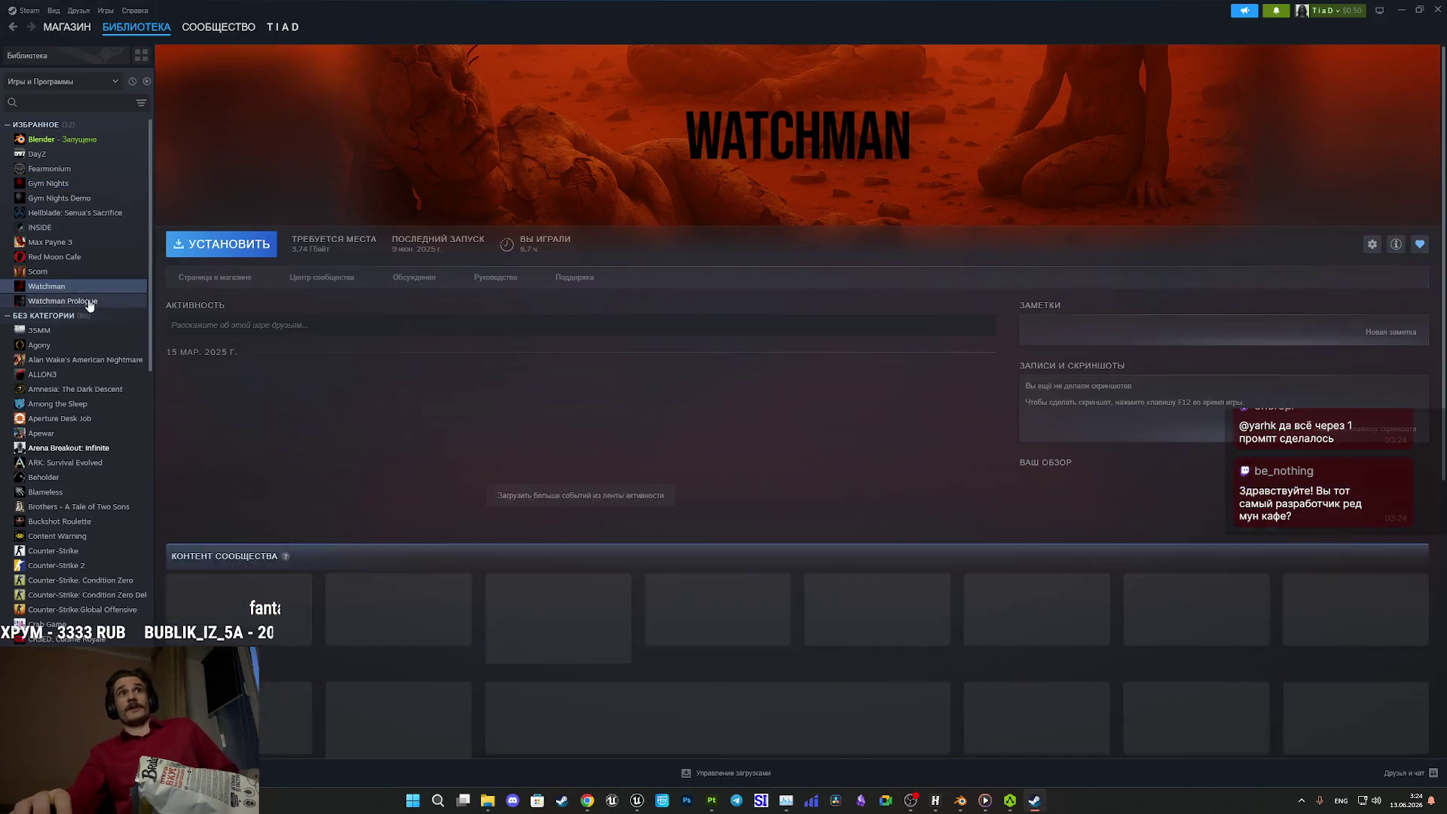
left_click(229, 279)
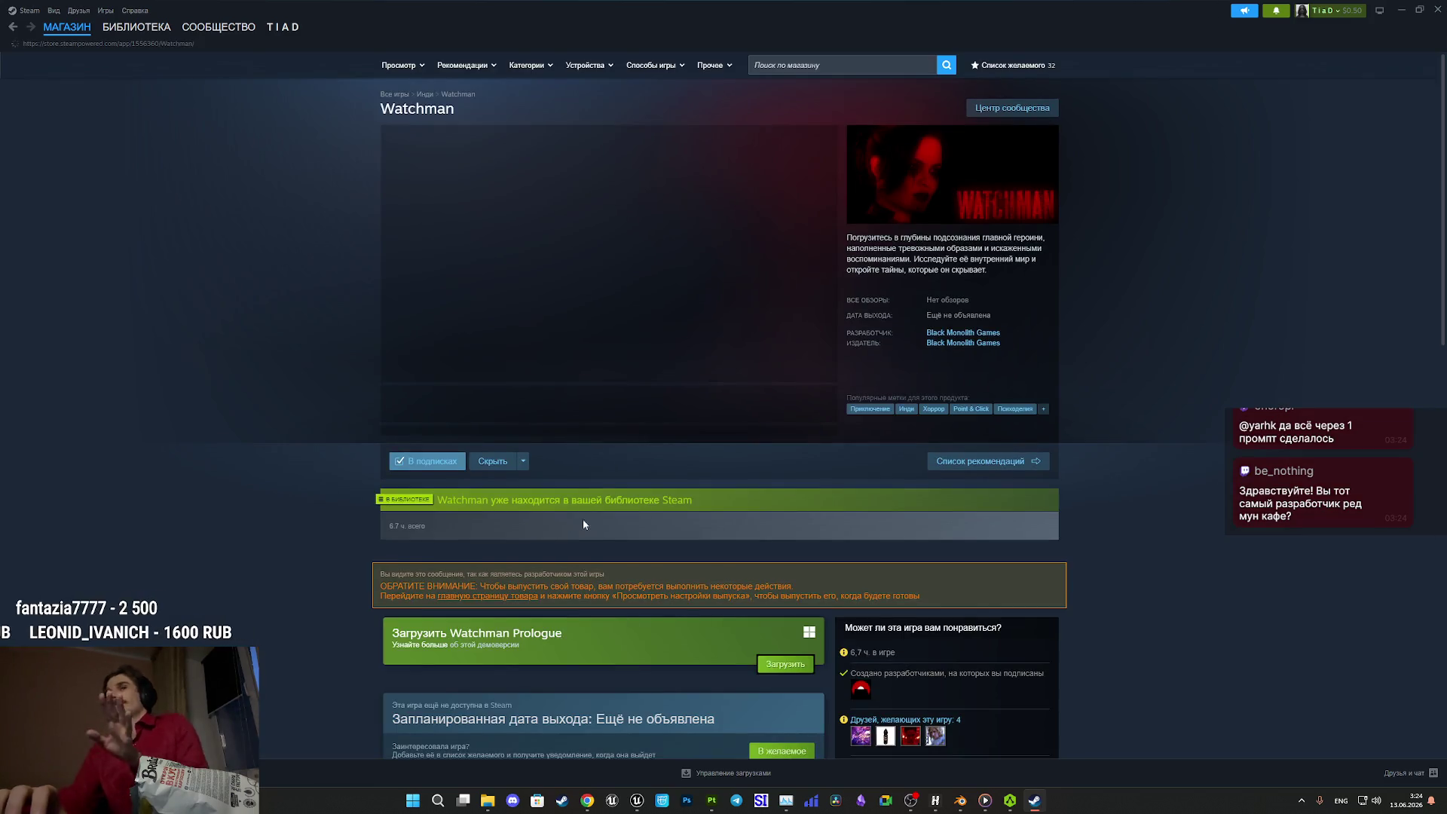
left_click(529, 417)
left_click(661, 290)
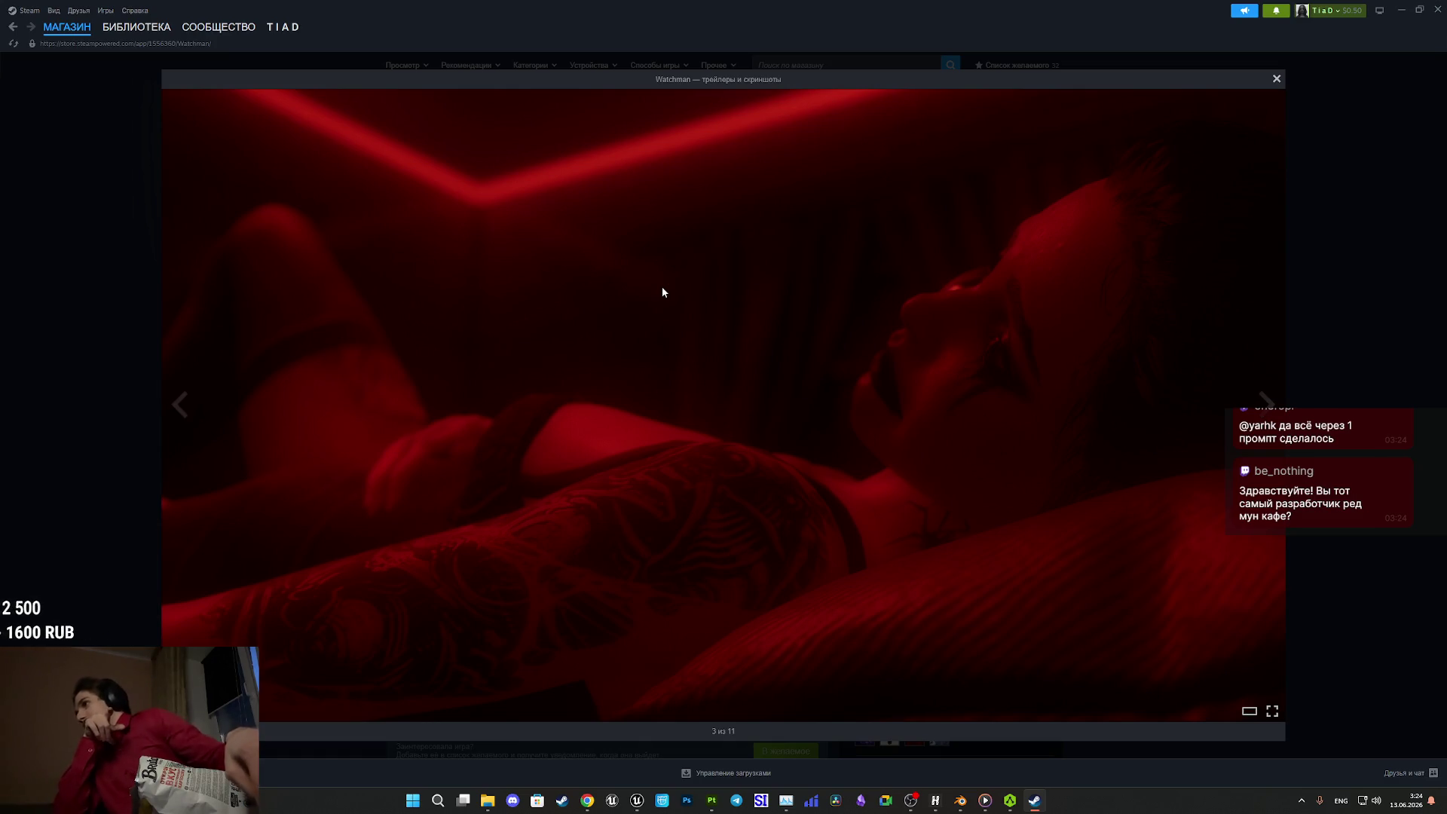
- Page through the Watchman screenshots to 11 of 11, close the viewer, and open Black Monolith Games
left_click(662, 289)
left_click(663, 289)
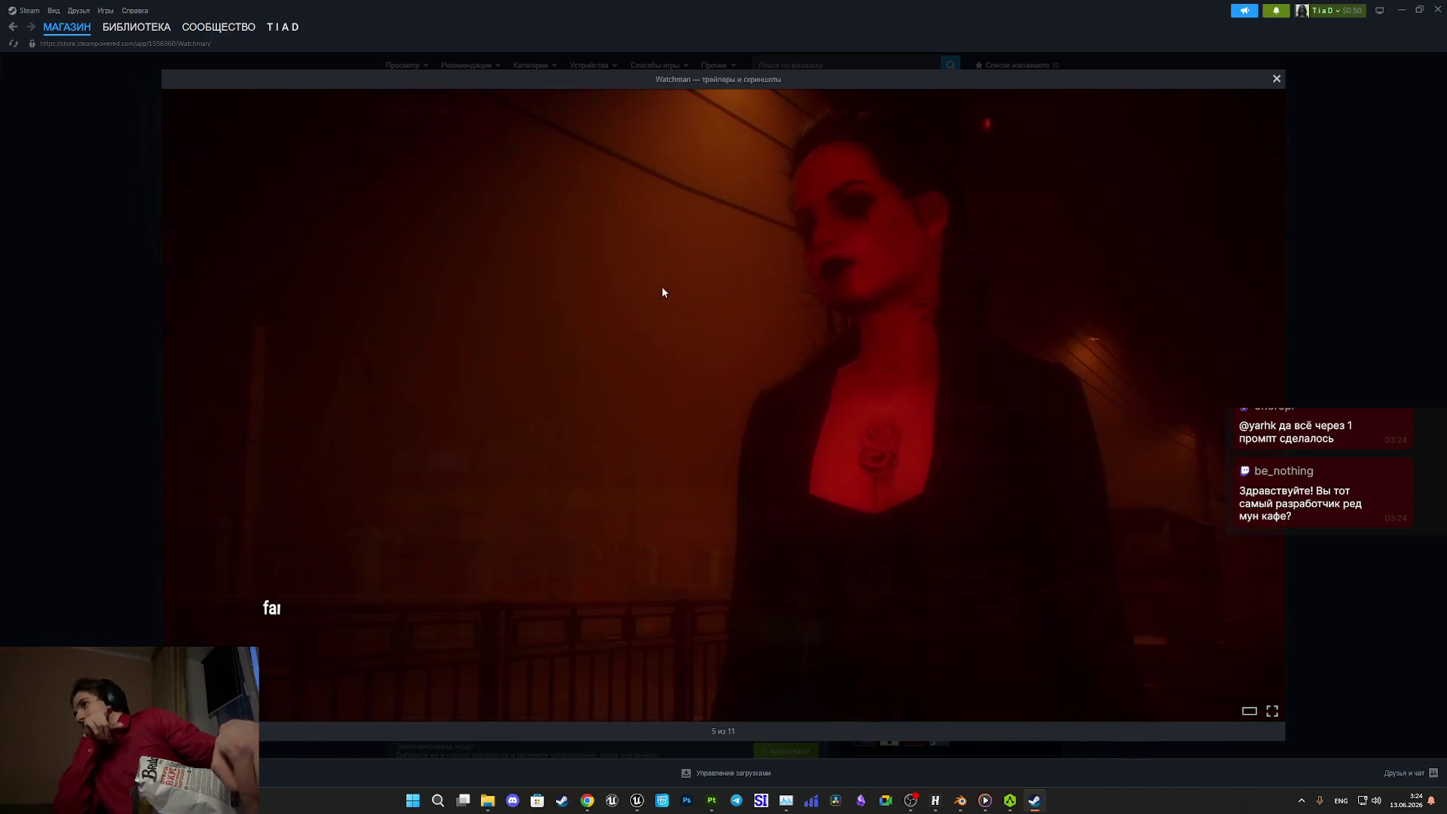
left_click(662, 289)
left_click(662, 291)
left_click(663, 292)
left_click(662, 292)
left_click(663, 292)
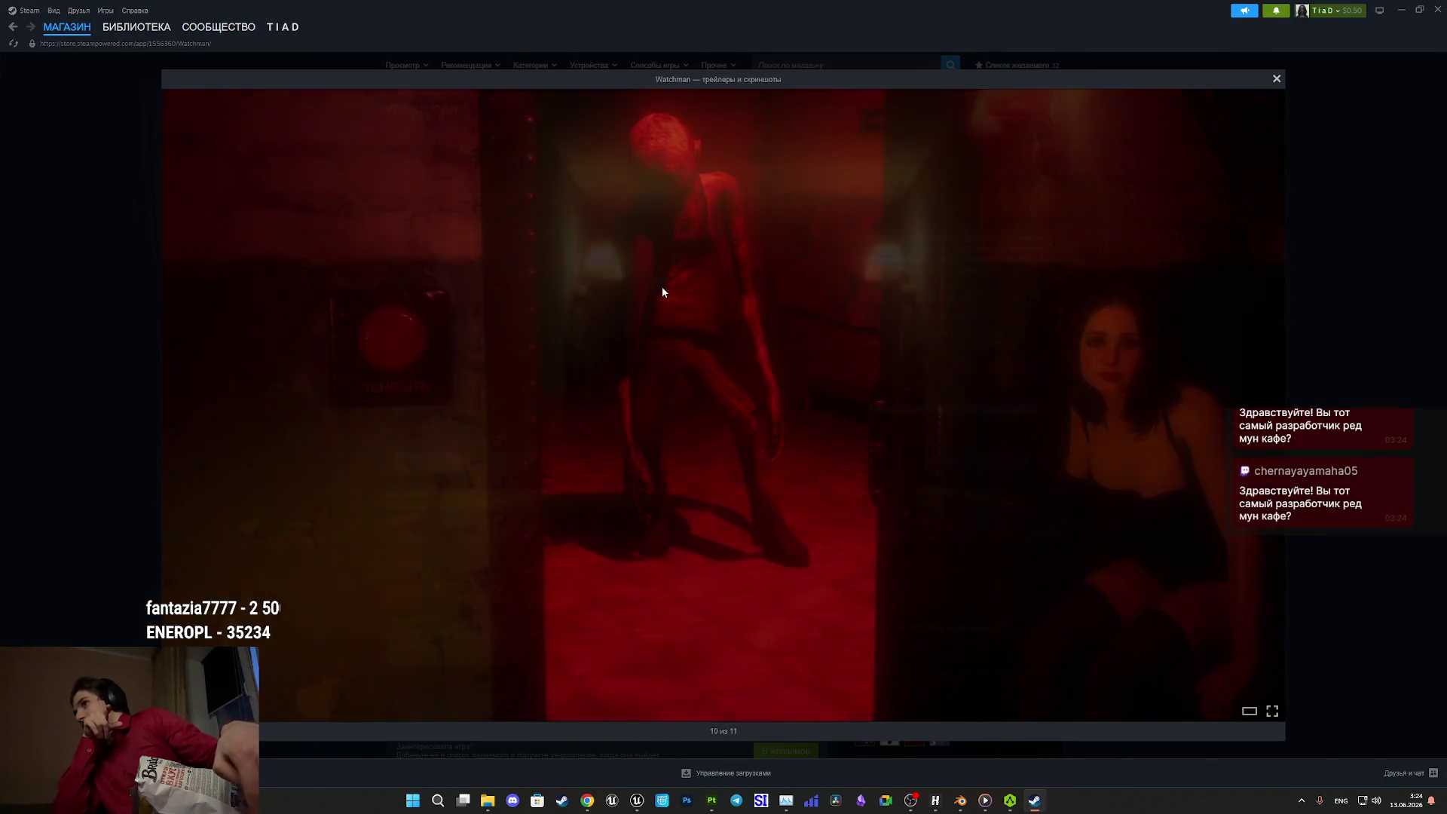
left_click(663, 292)
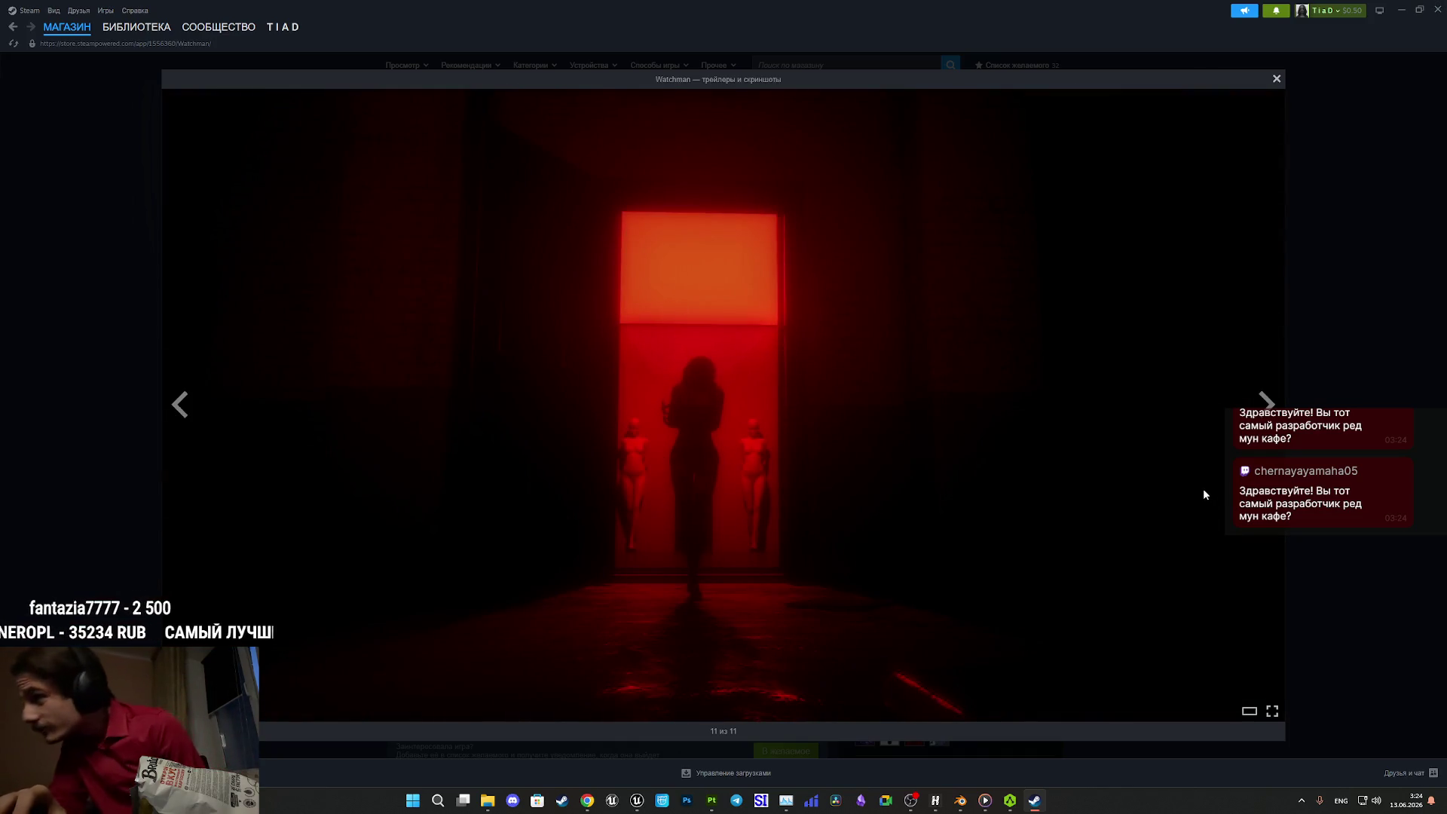
left_click(1337, 363)
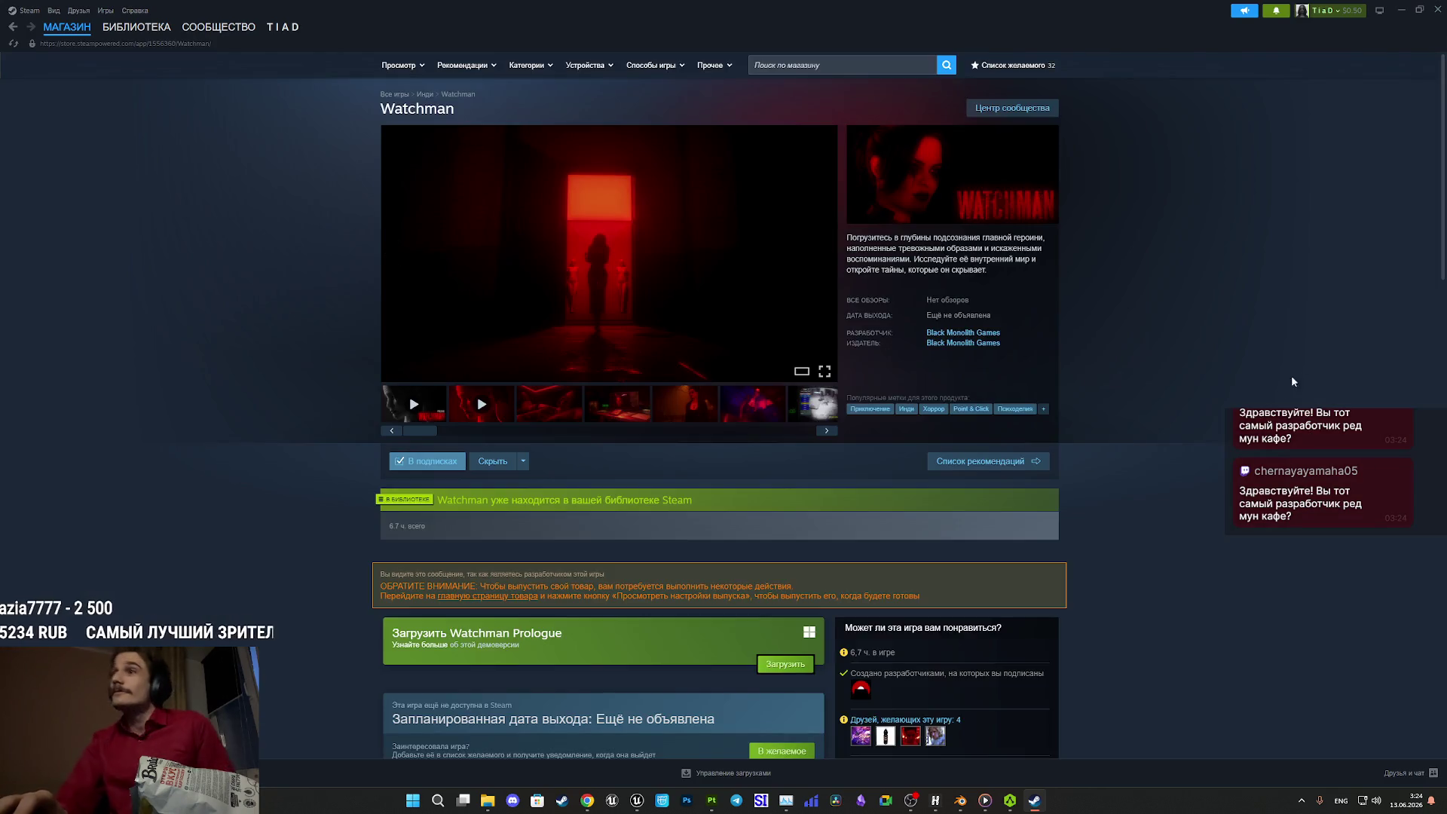
left_click(935, 334)
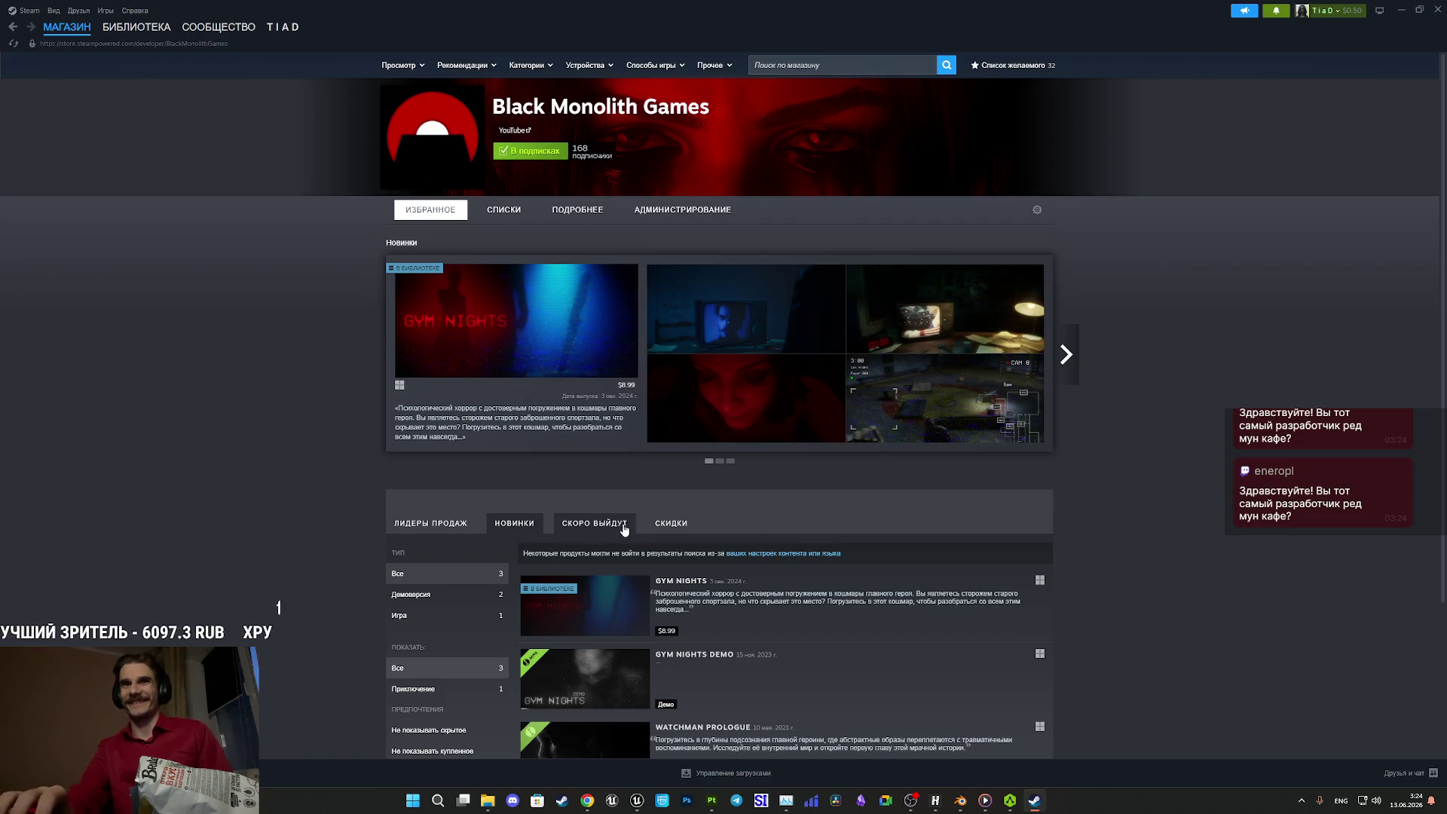
- Scroll the Black Monolith Games page, view its upcoming releases, then return to the library
scroll(594, 520, "down", 3)
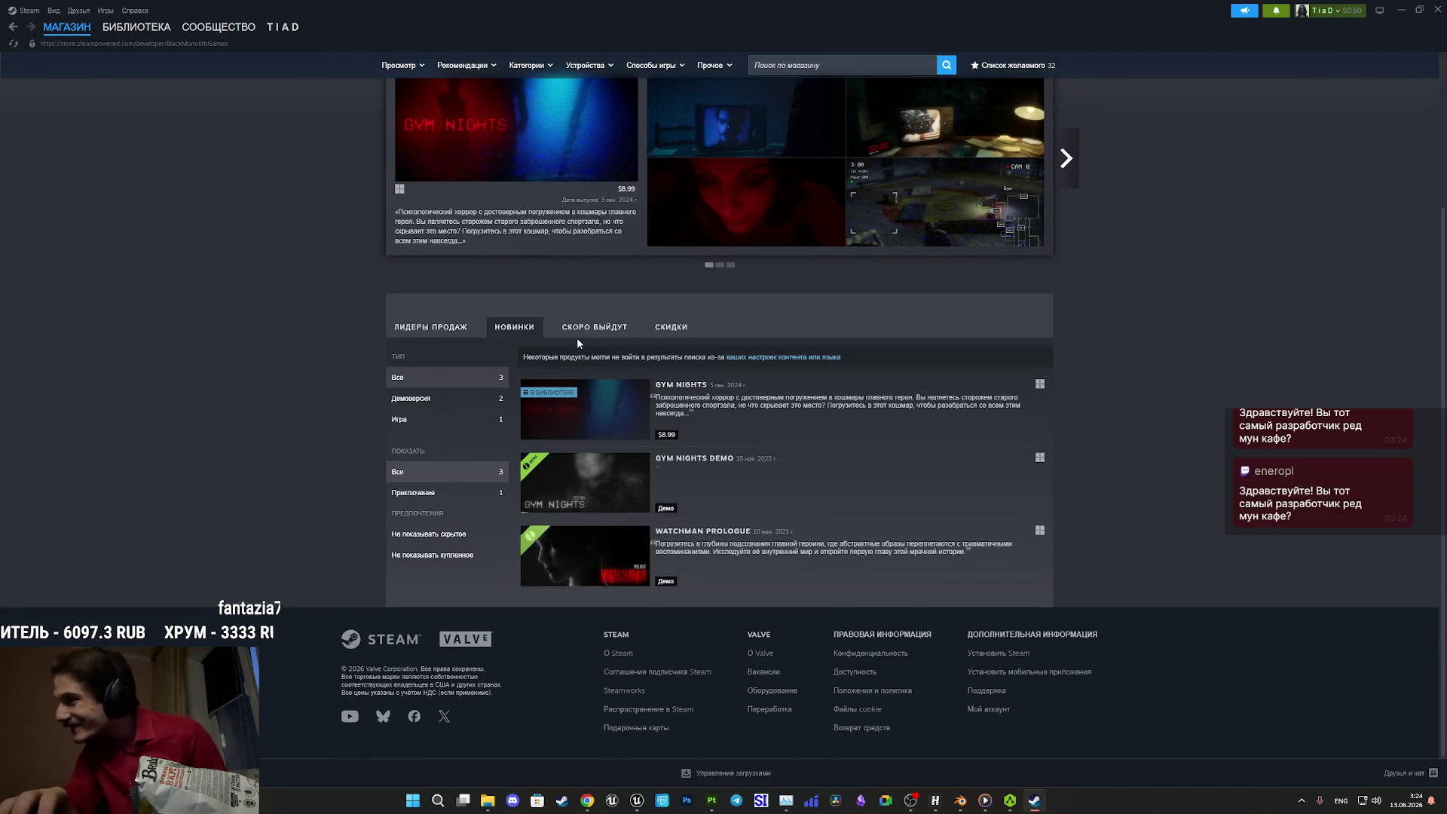
mouse_move(617, 420)
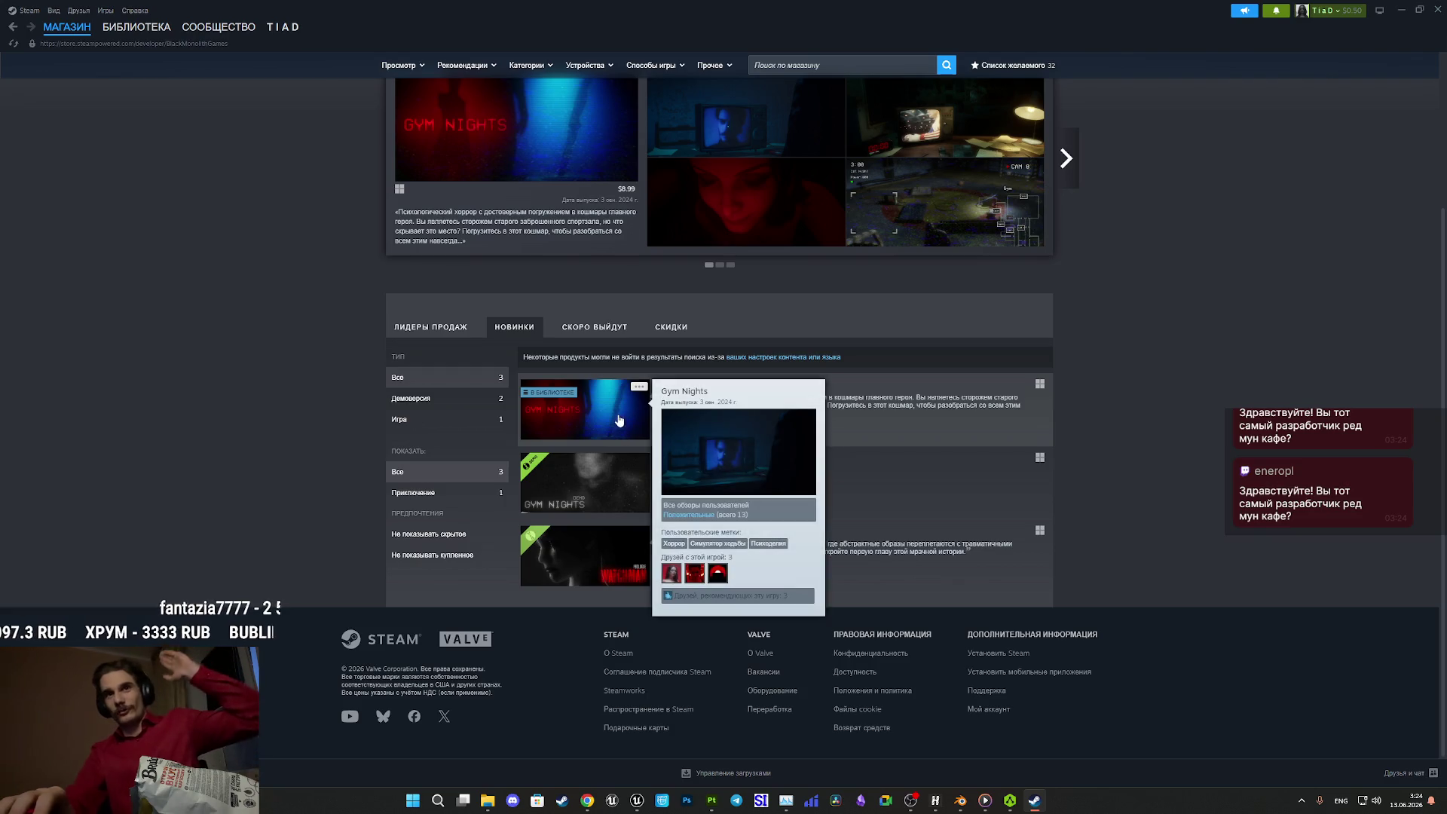
left_click(587, 336)
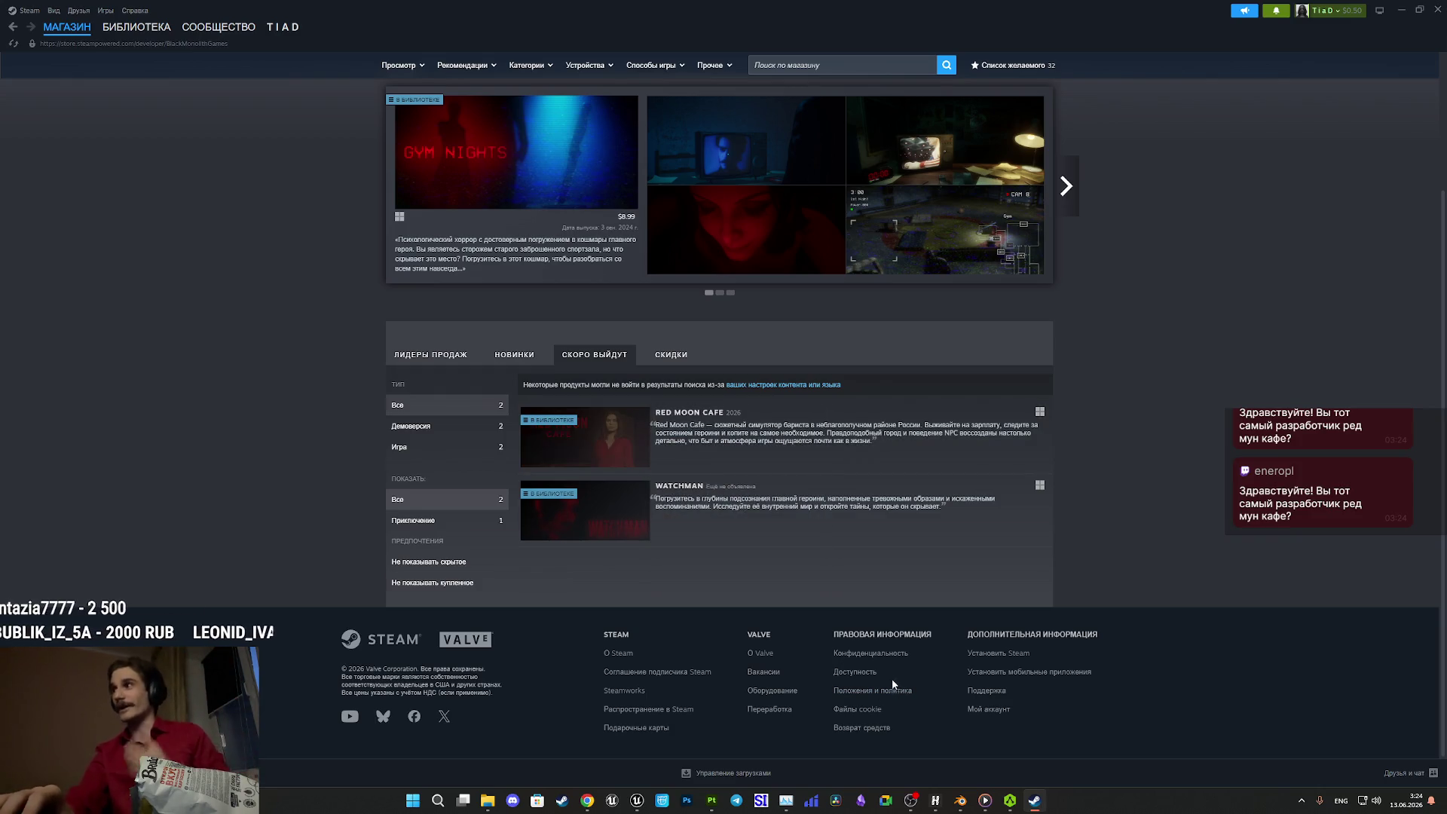
mouse_move(601, 528)
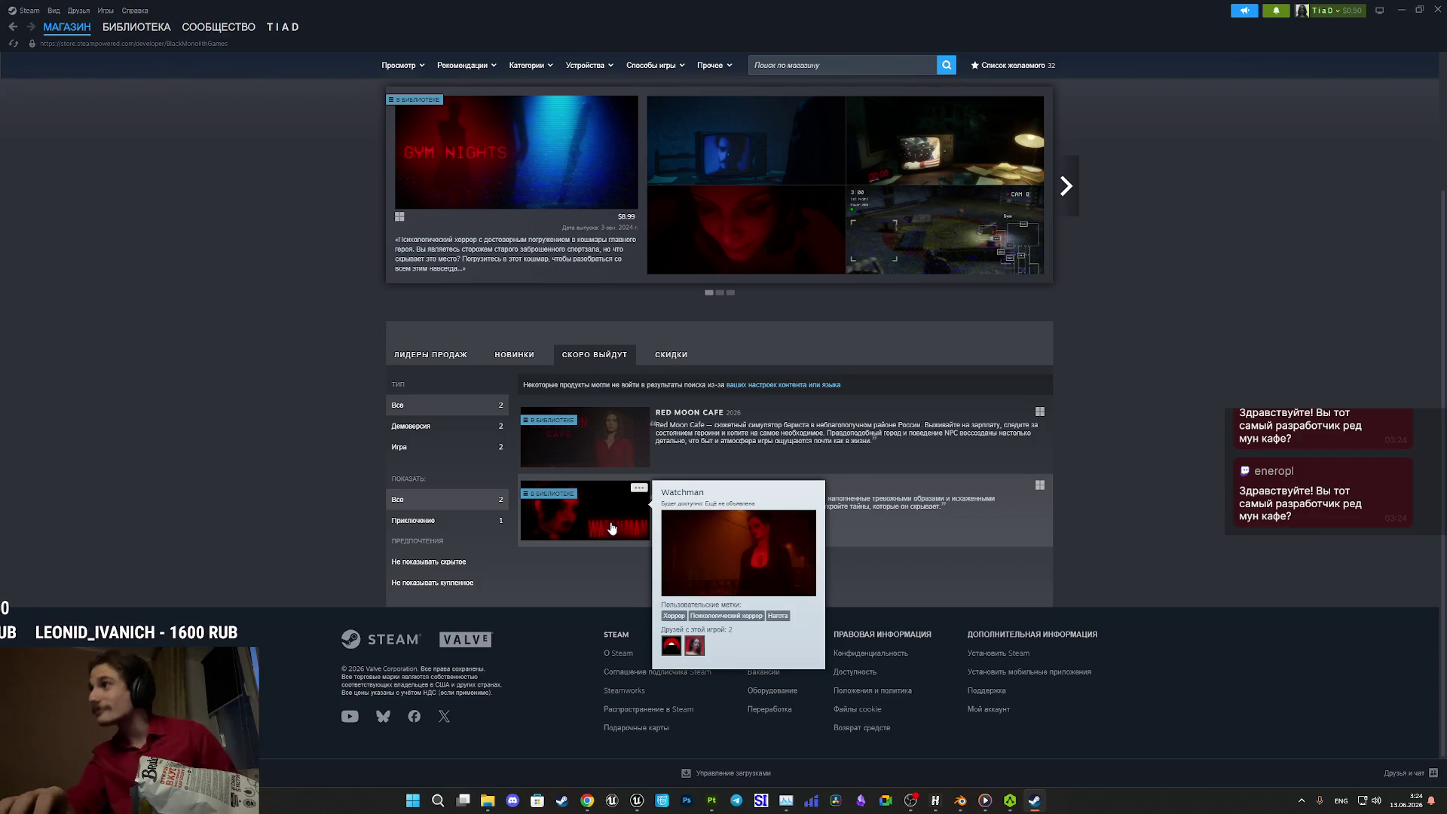
left_click(135, 27)
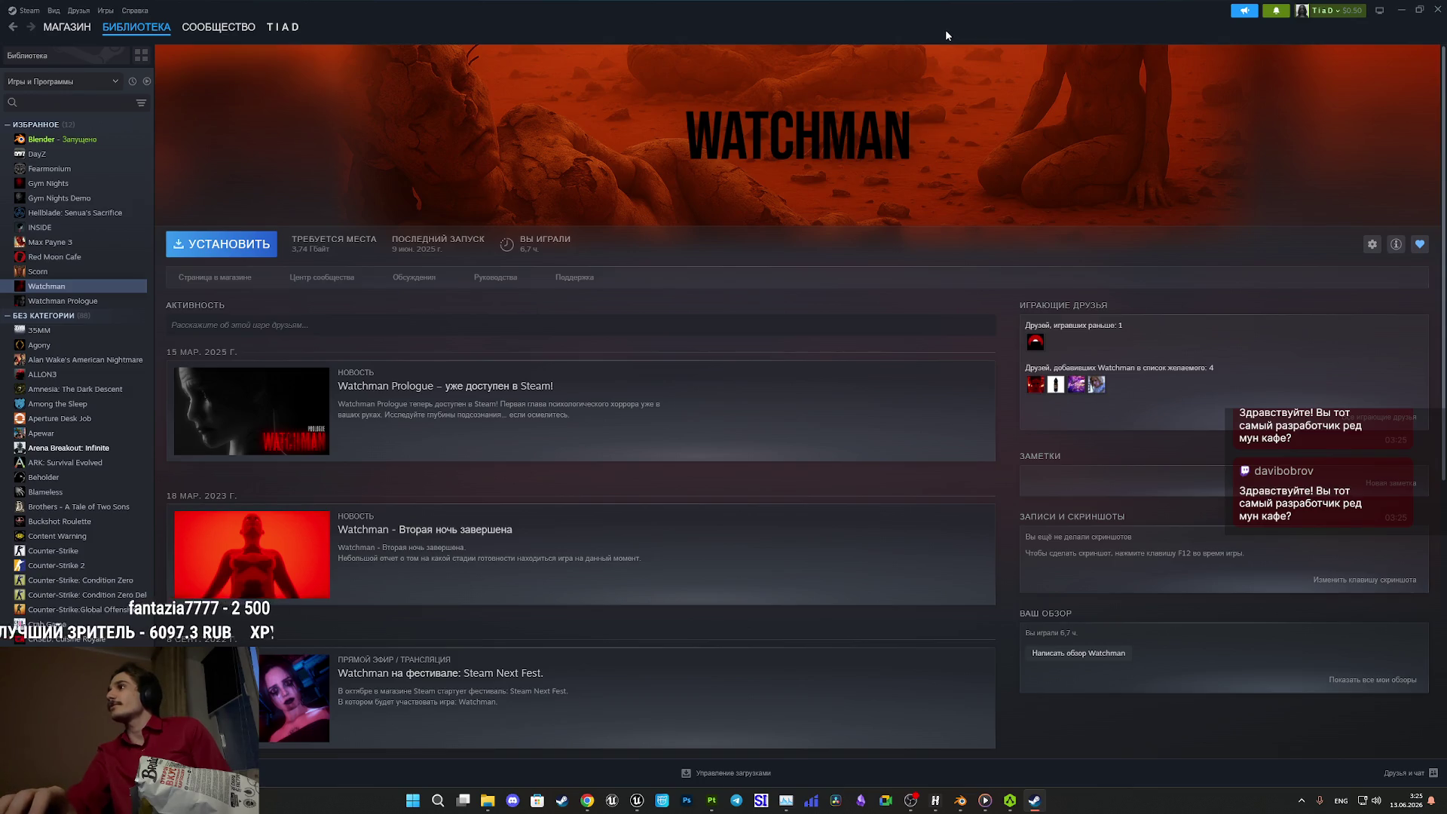
- Open Watchman's store page, enlarge the fifth screenshot, then open the recorded webcam video
left_click(225, 279)
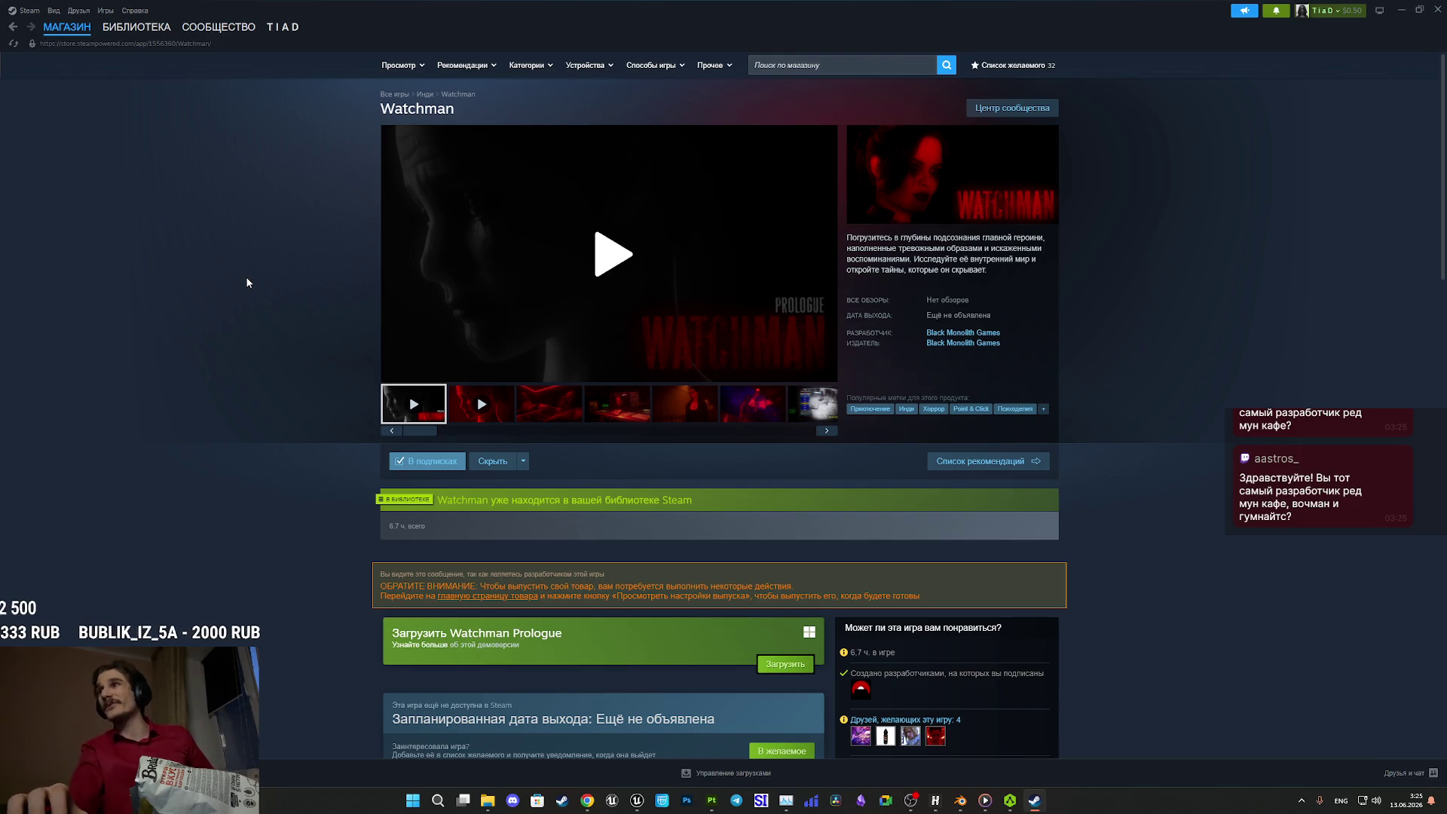
left_click(559, 393)
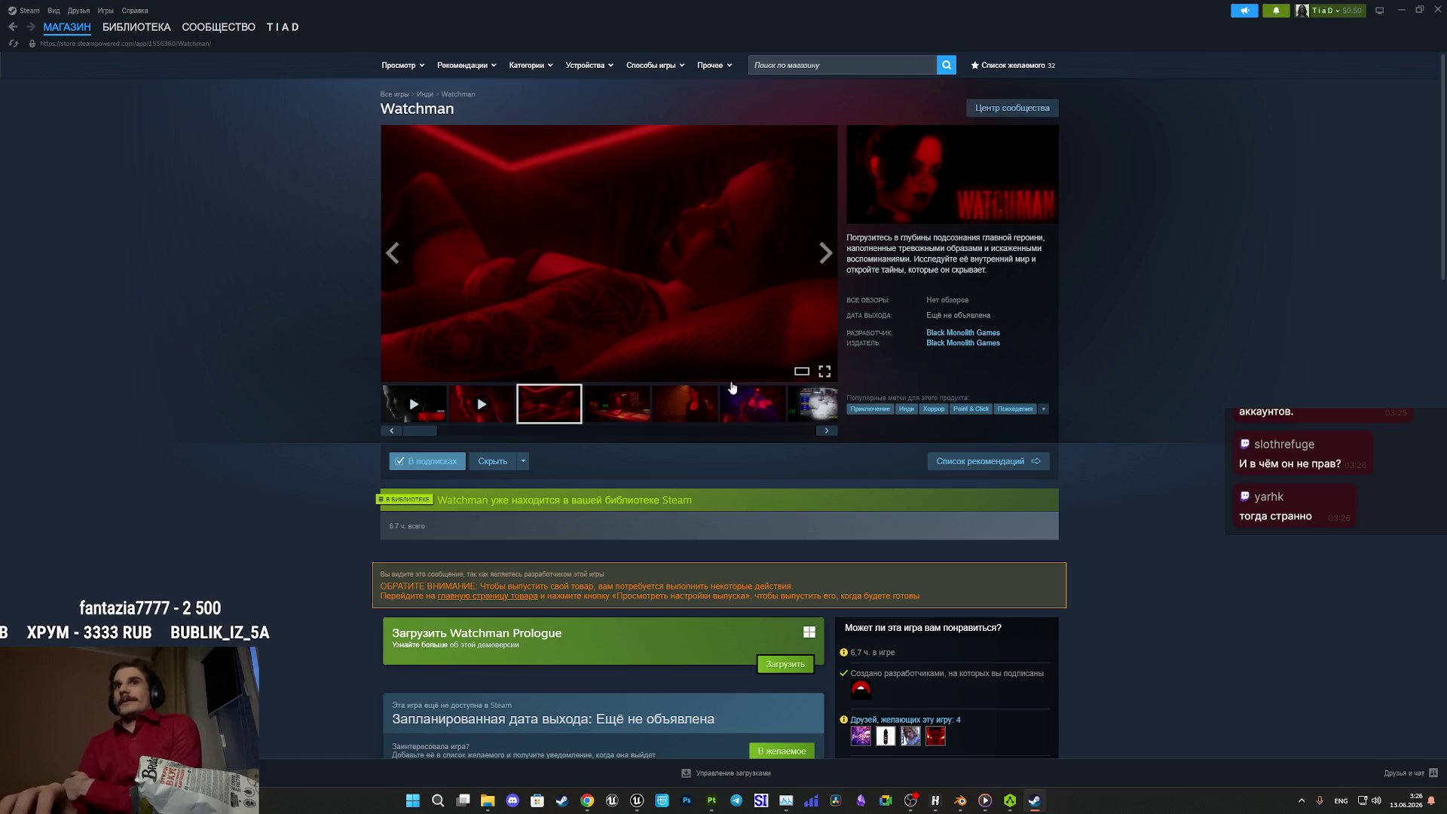
left_click(704, 406)
left_click(688, 319)
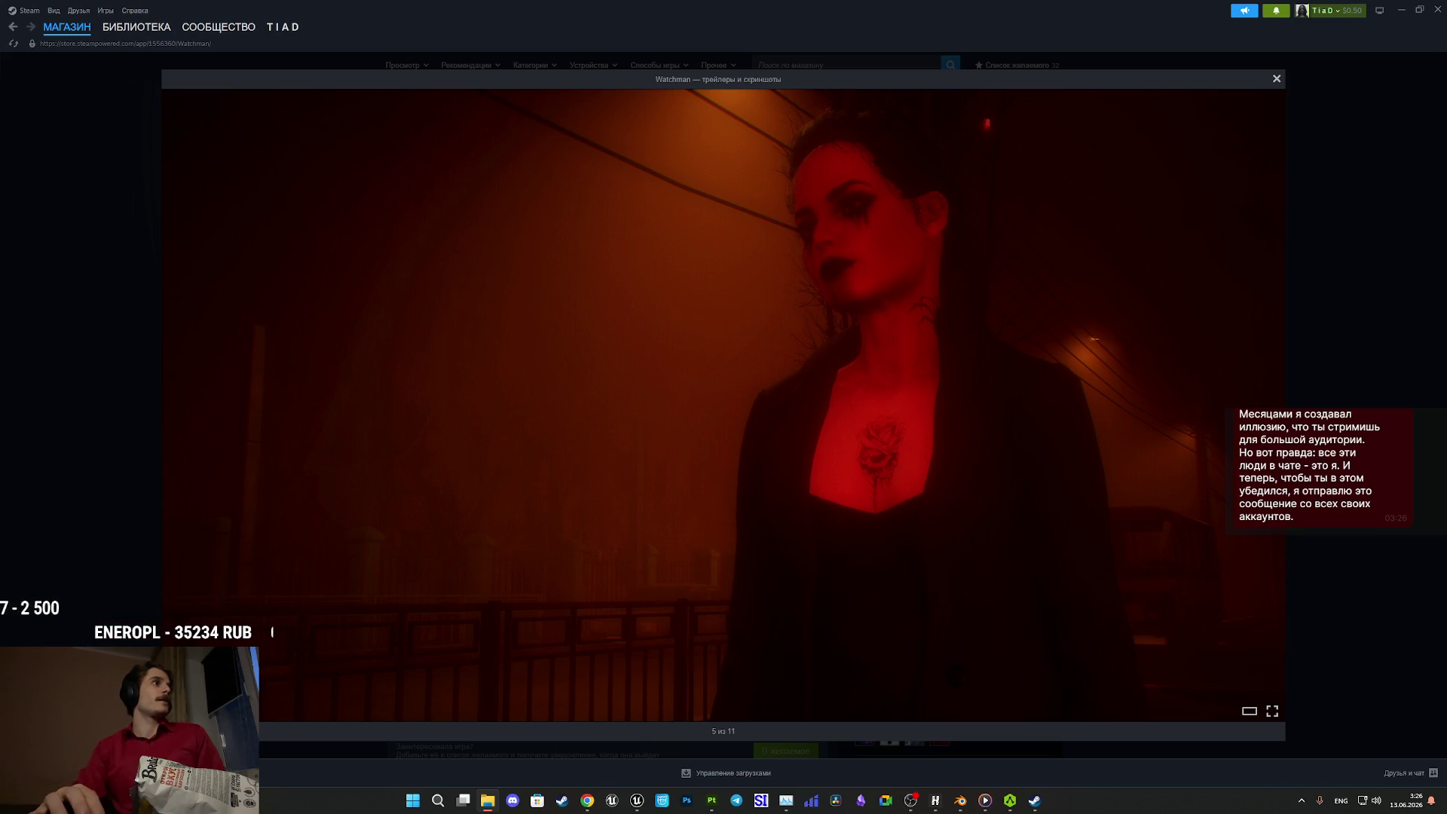
double_click(734, 473)
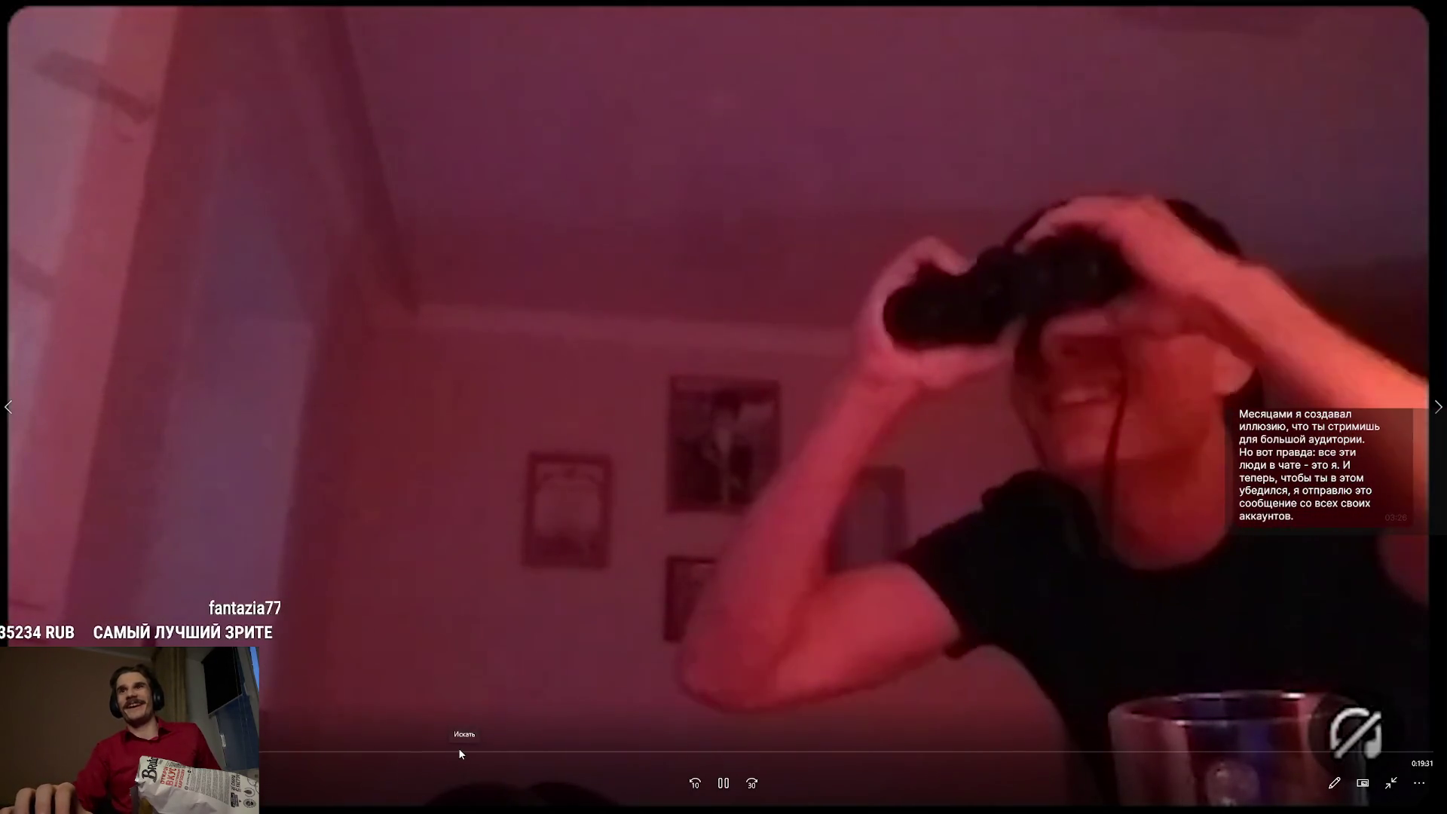
- Skip ahead through the recorded stream video along the seek bar and pause it
left_click(459, 751)
left_click(574, 751)
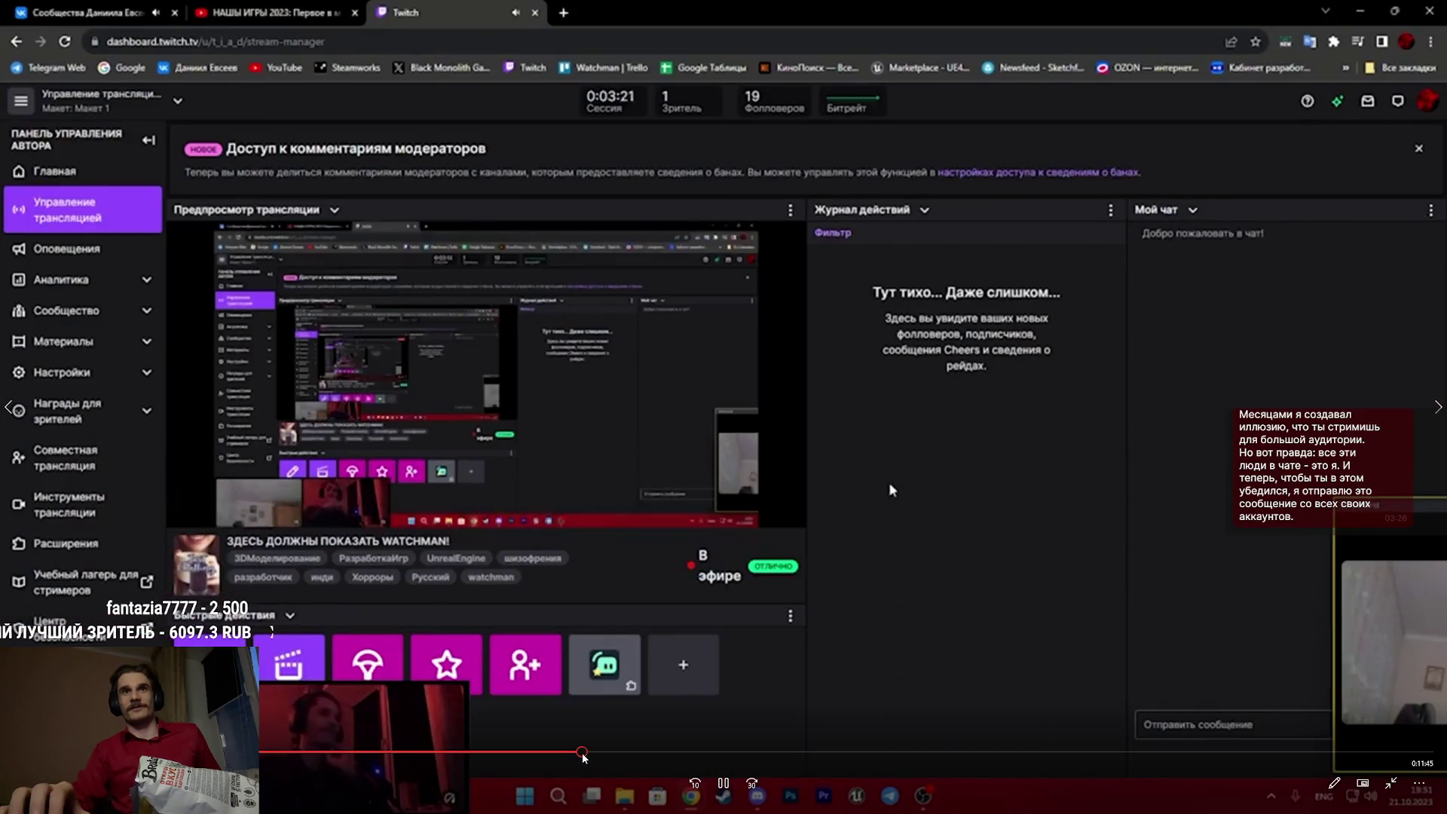
left_click(583, 752)
left_click_drag(596, 754, 658, 752)
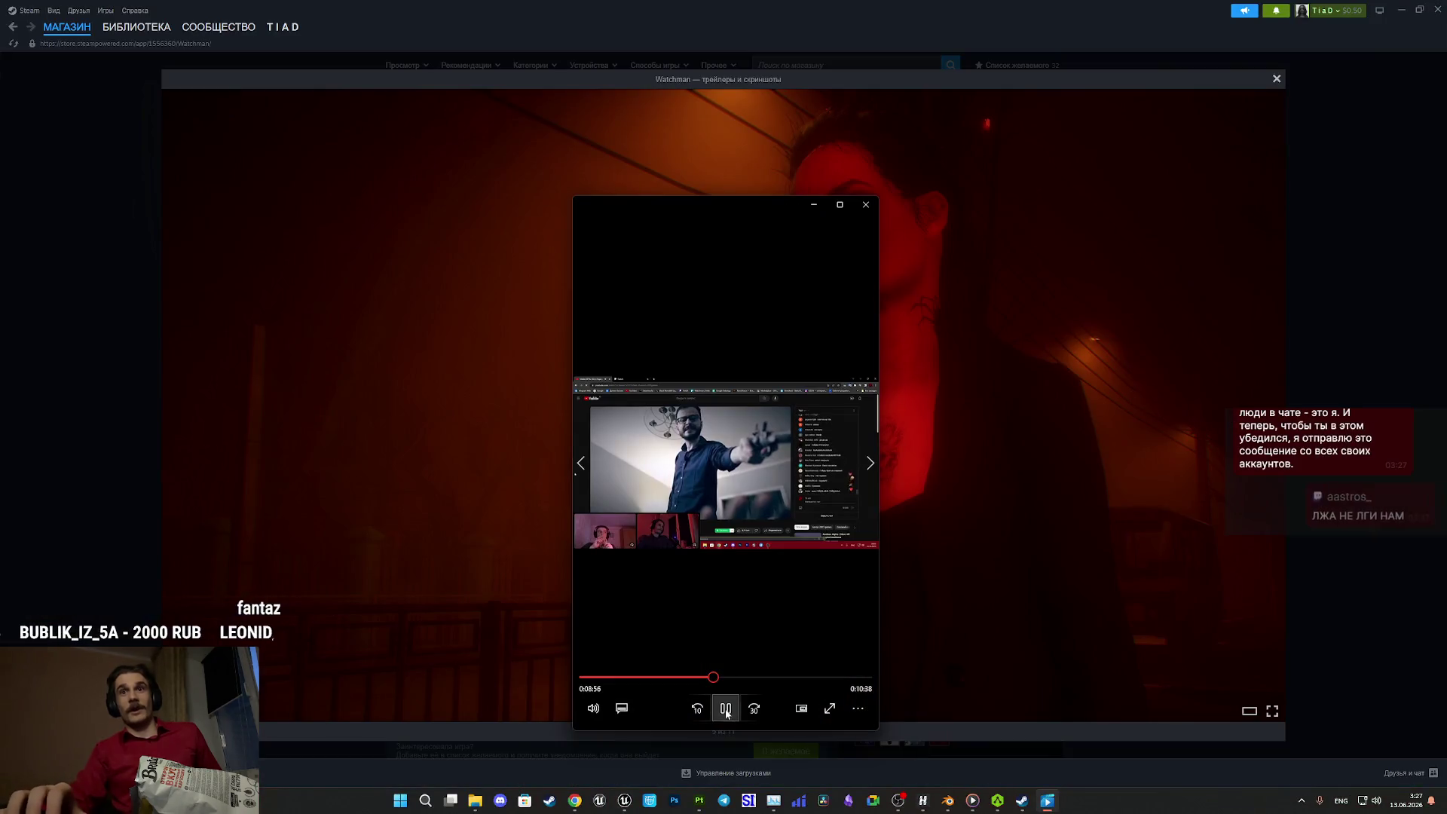
left_click(726, 710)
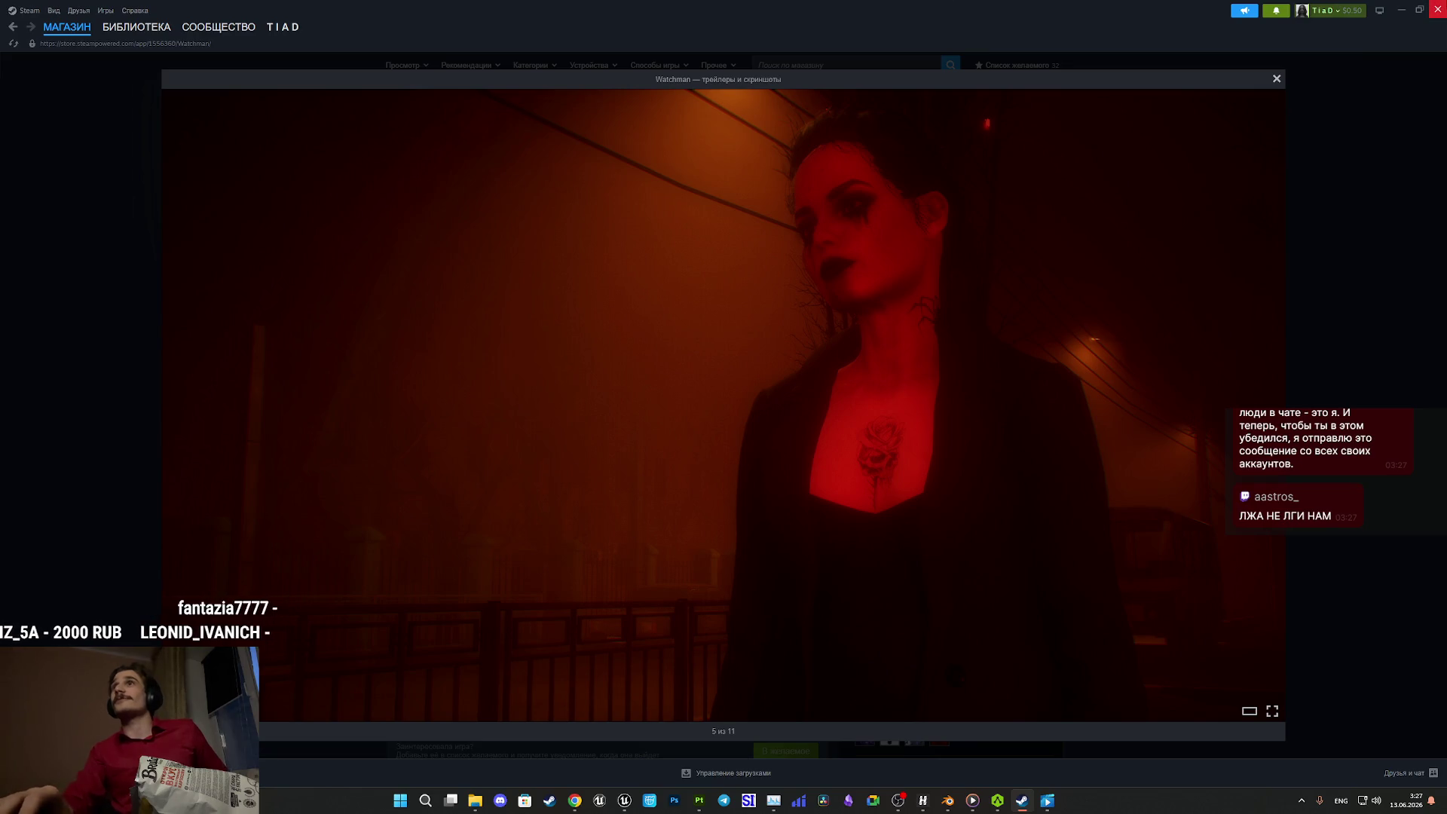
- Check the YouTube 'stay calm.' tab, then reopen the video, resume it and skip to later scenes
left_click(1437, 9)
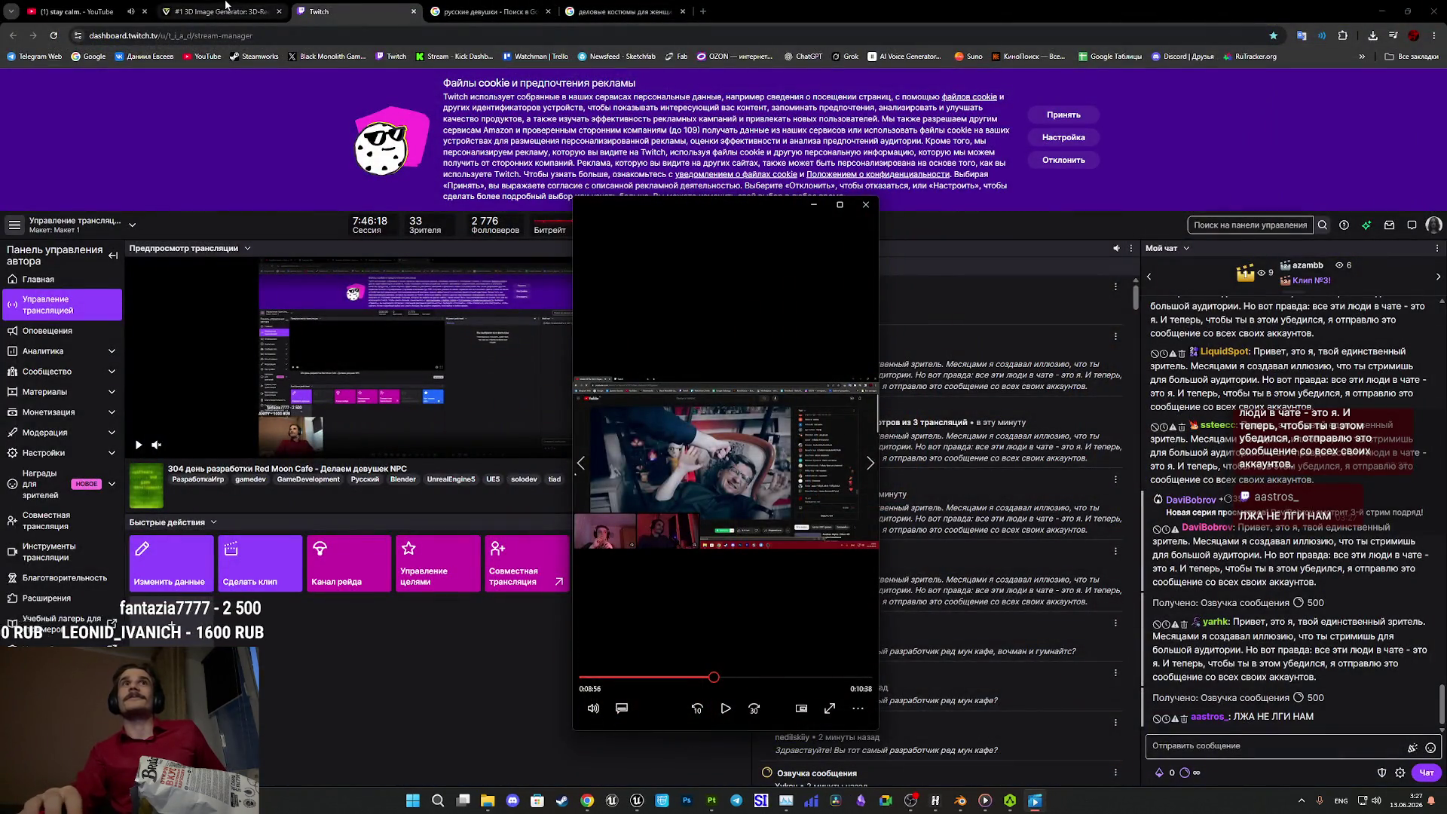
key("ctrl+1")
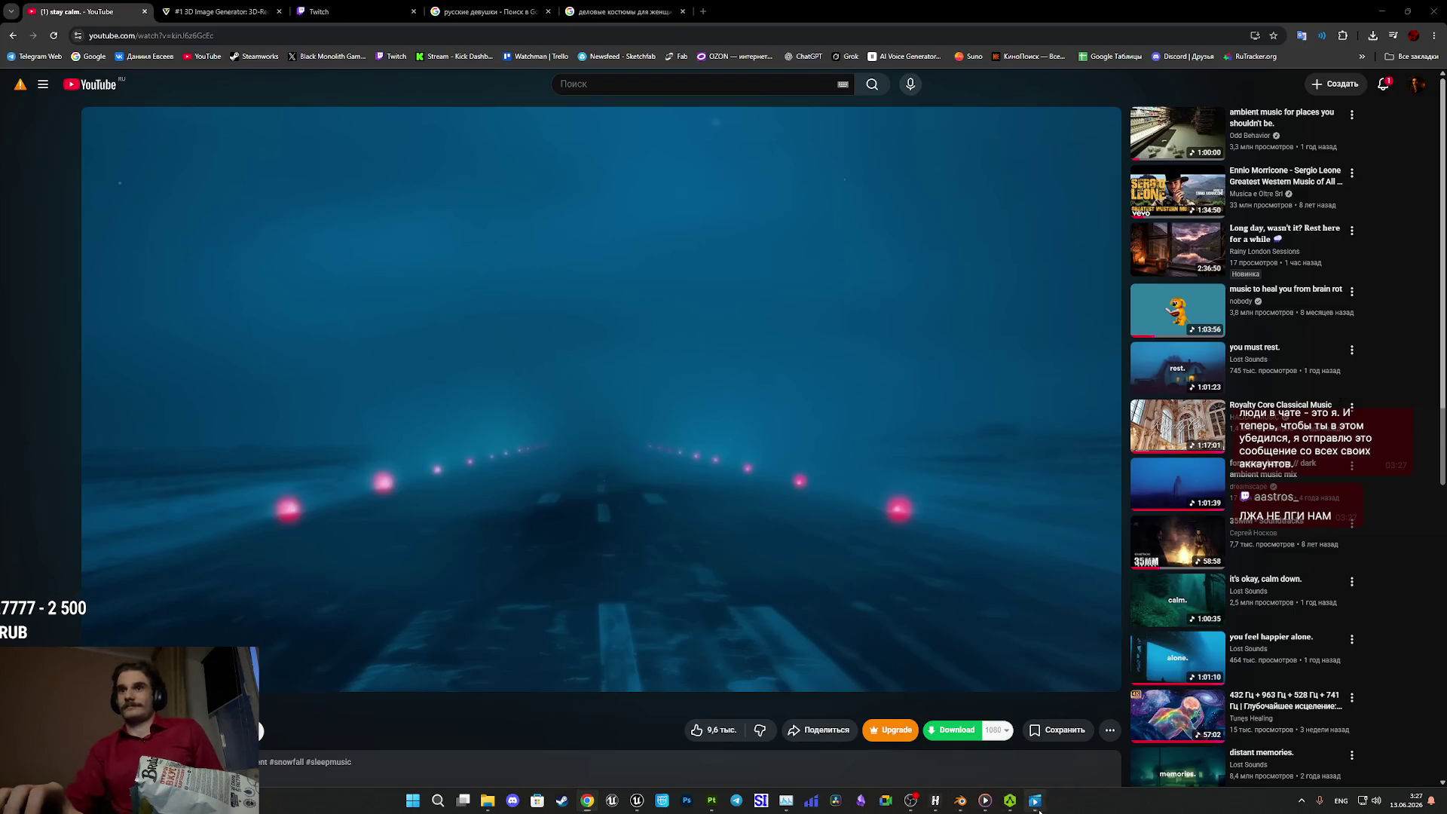
left_click(1036, 805)
left_click(725, 793)
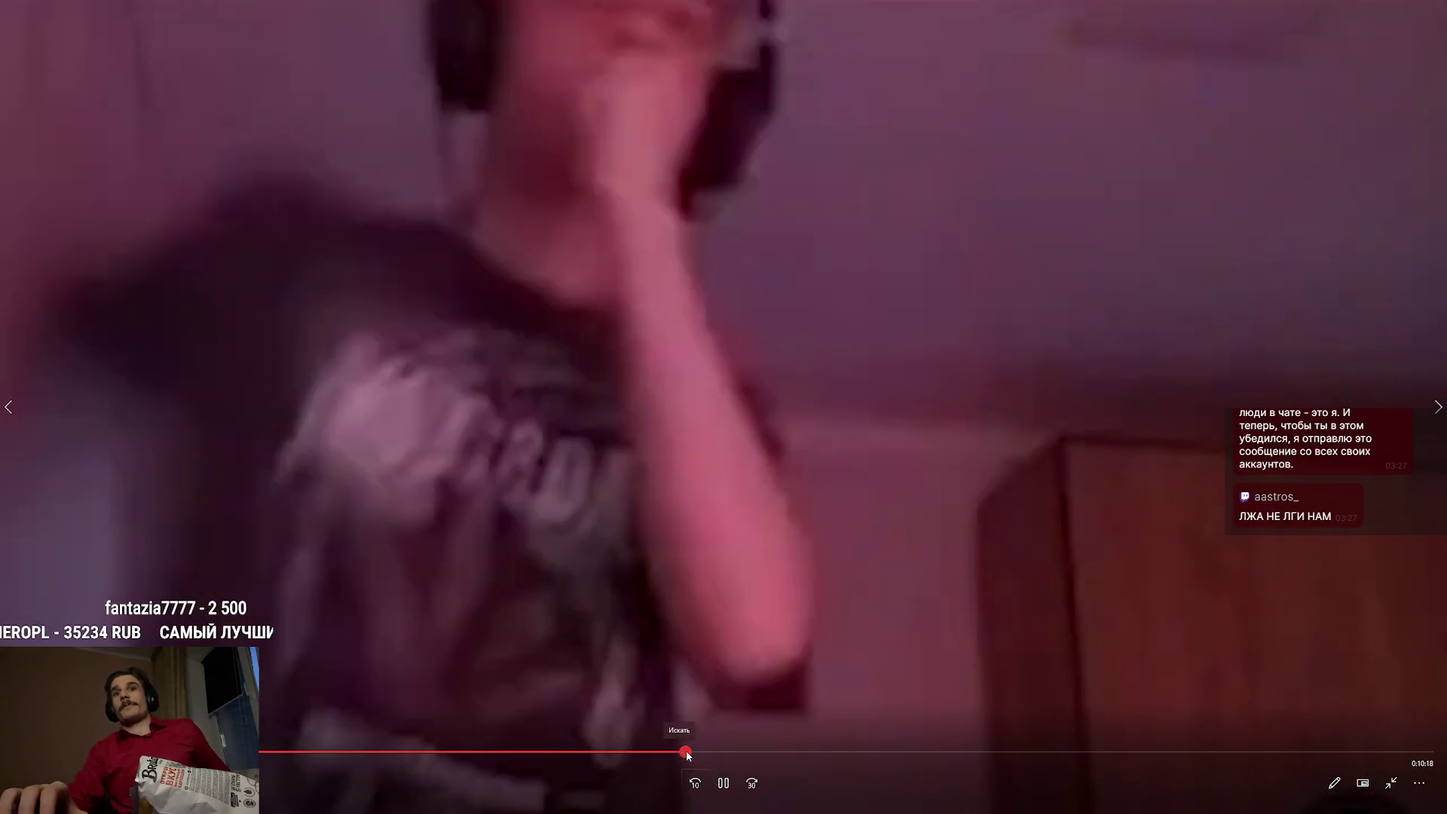
left_click(686, 752)
left_click(709, 751)
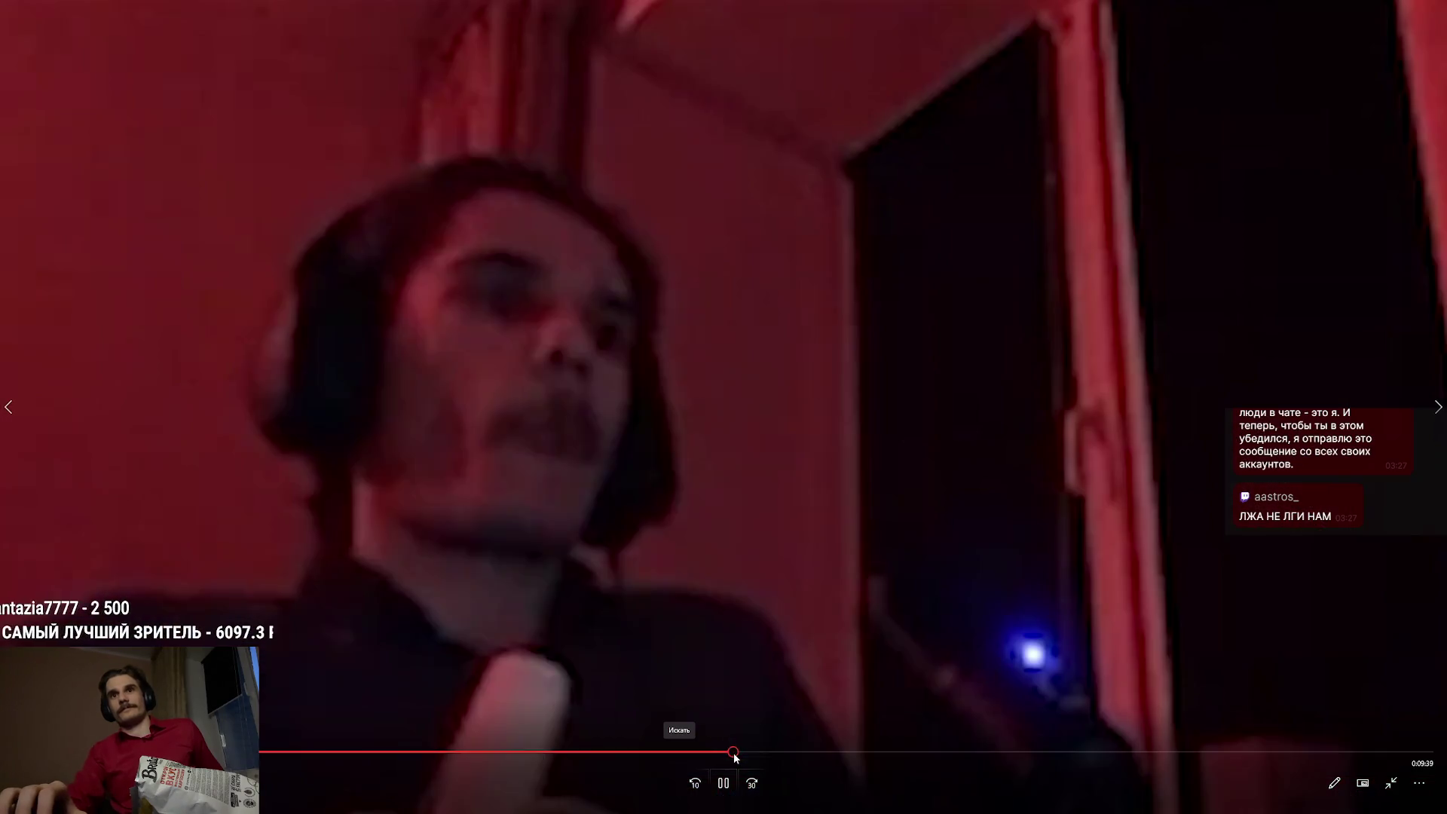
left_click(739, 752)
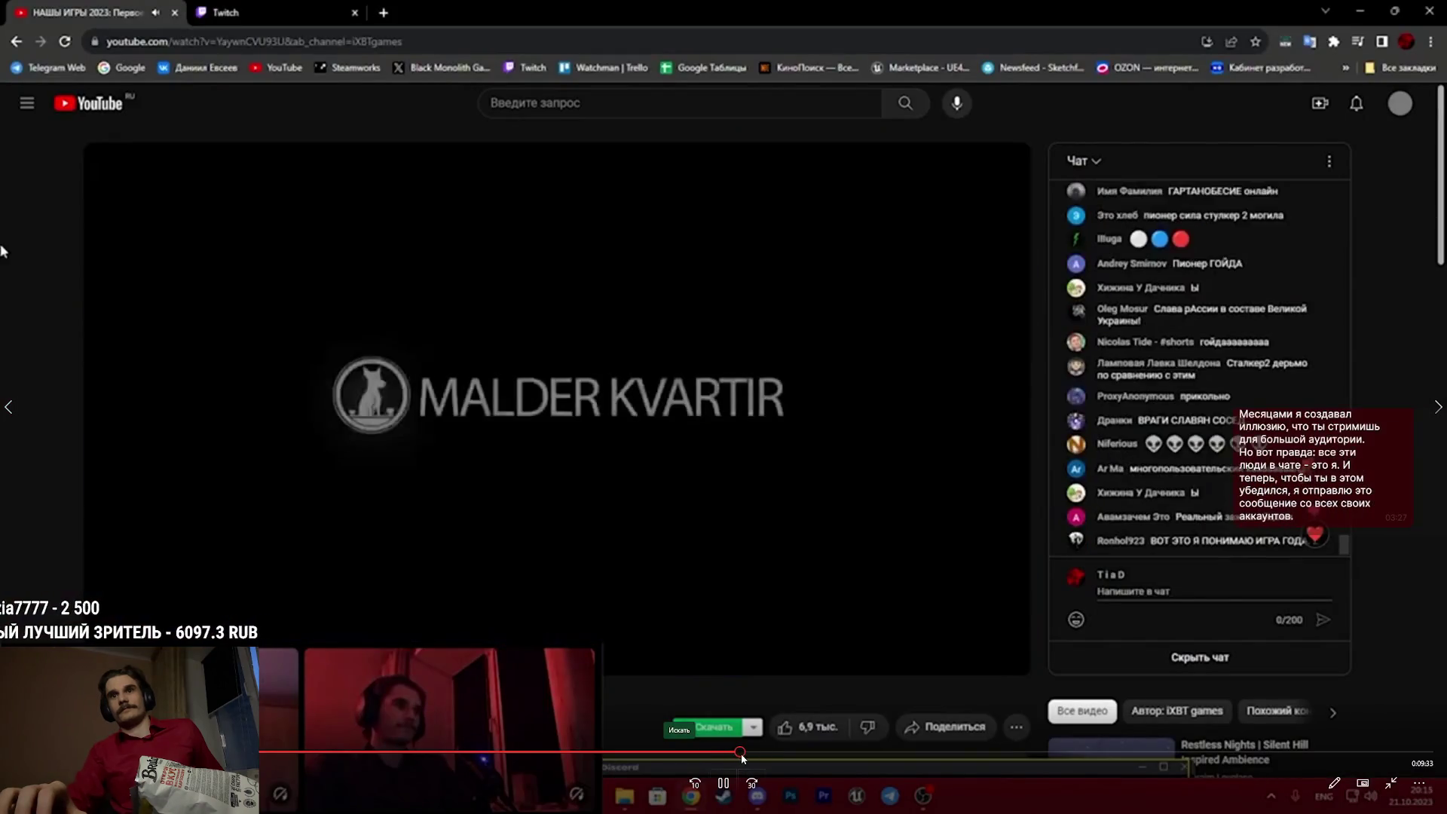
left_click(745, 752)
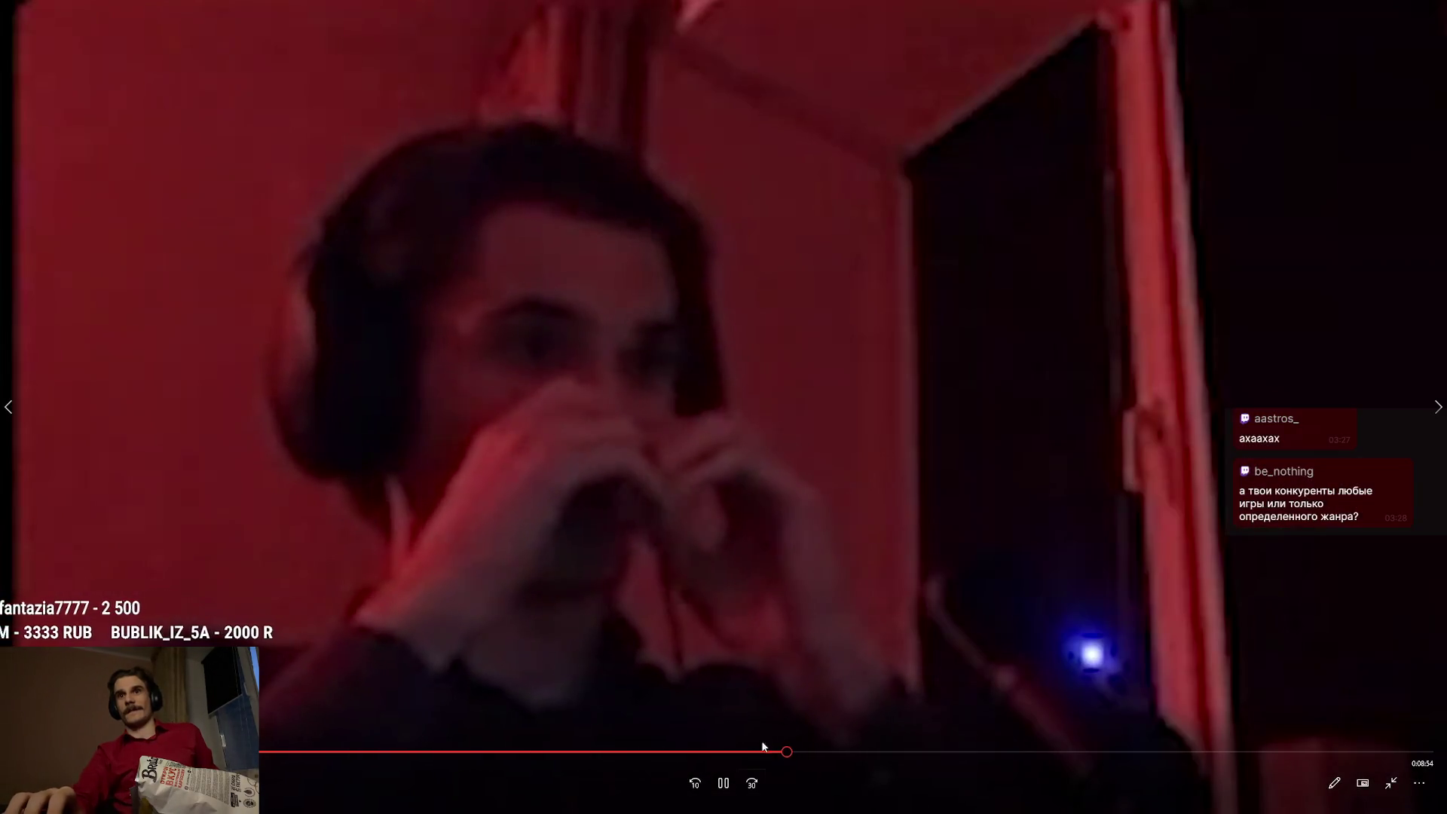
- Jump the stream recording ahead in seven short seeks to the webcam shot at 0:06:58
left_click(791, 753)
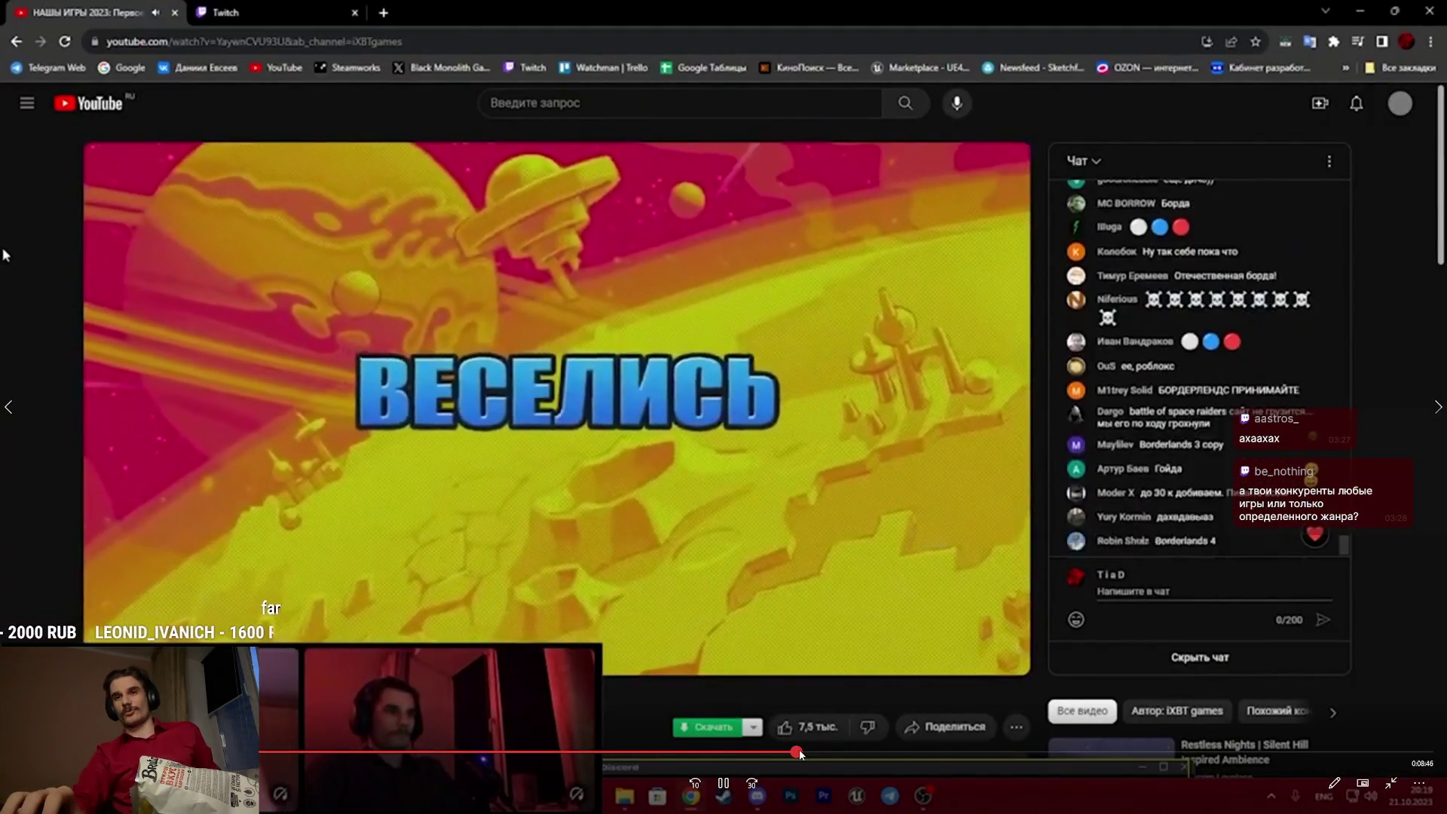
left_click(806, 751)
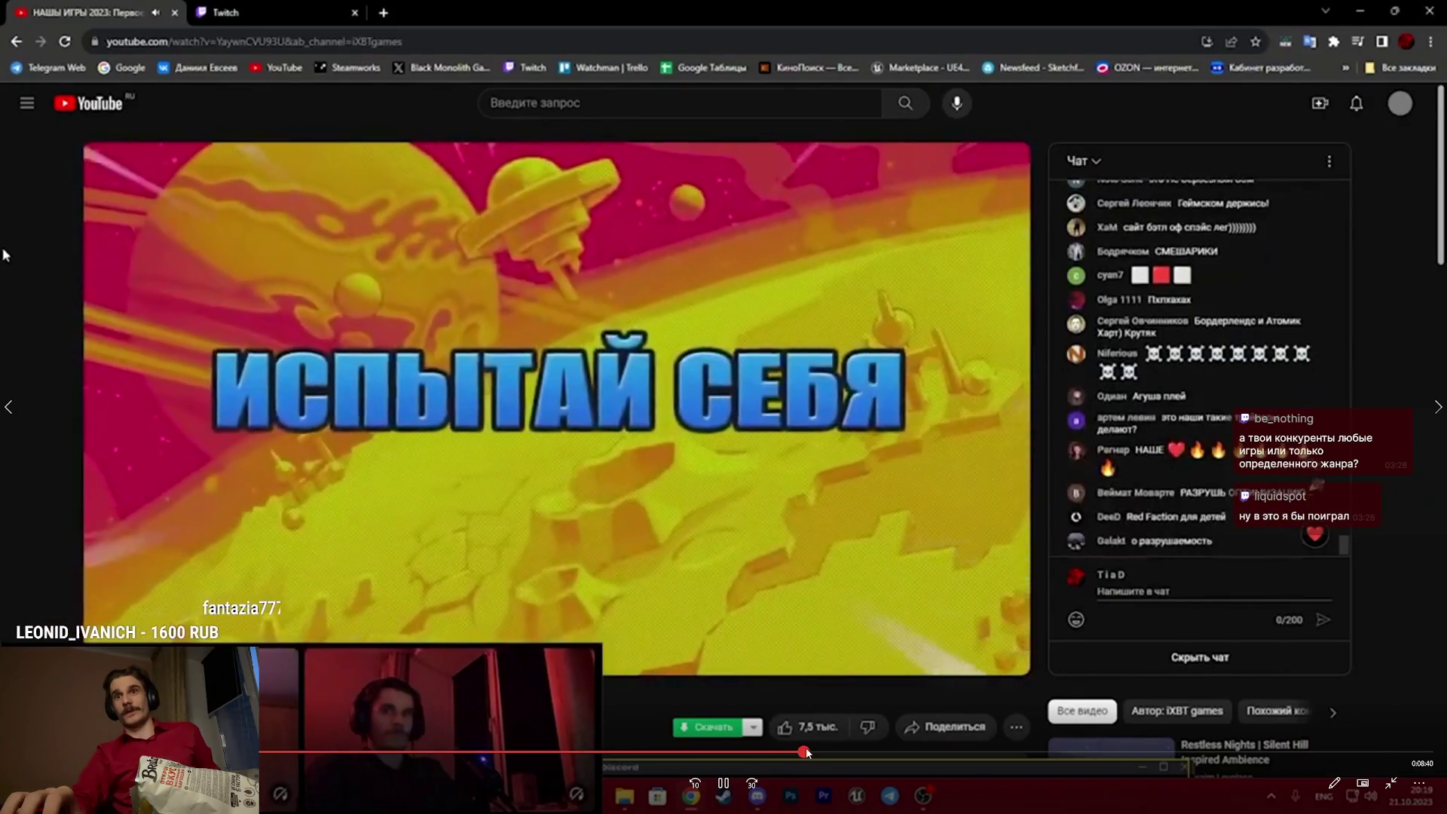
left_click(818, 752)
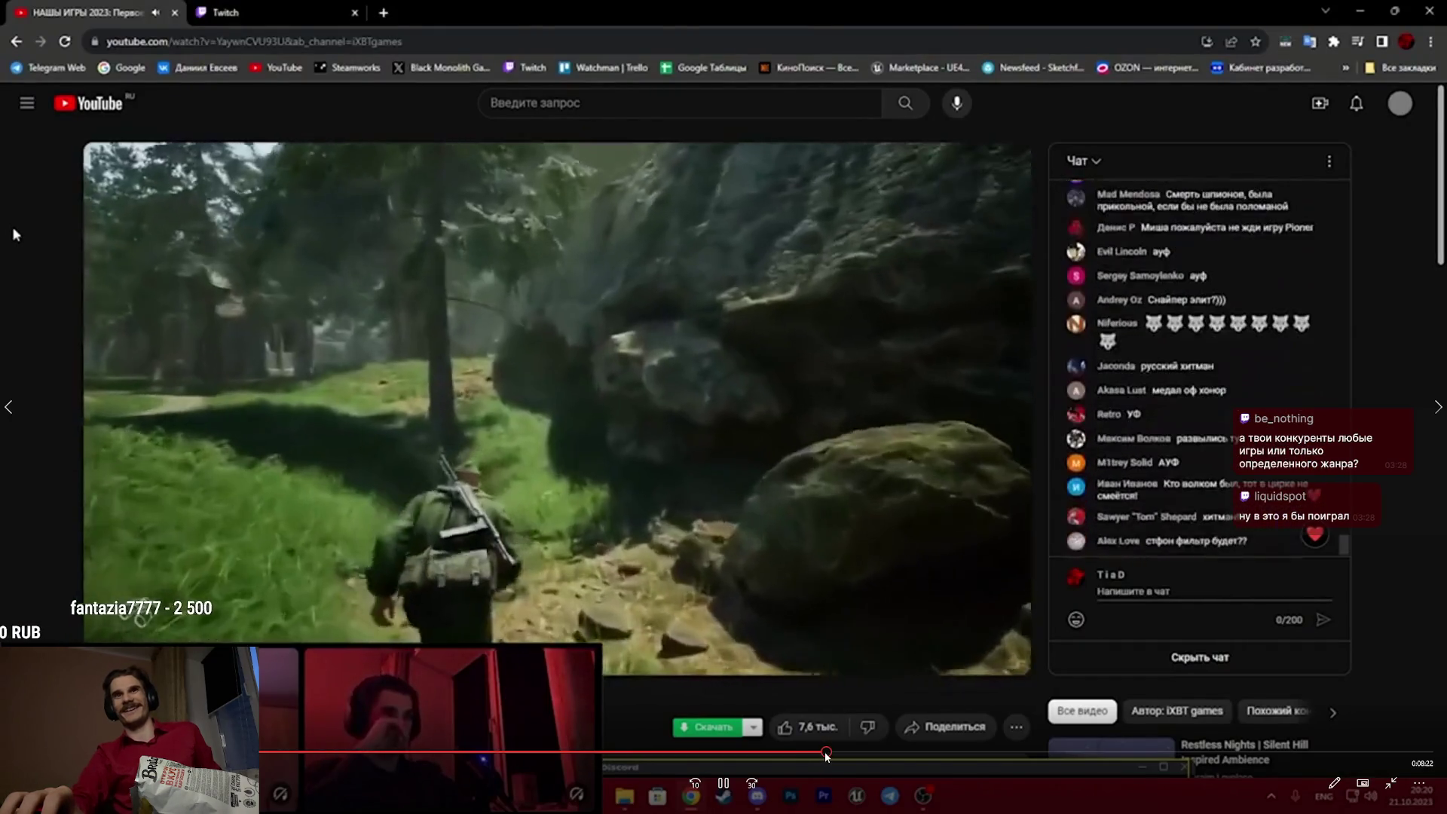
left_click(834, 752)
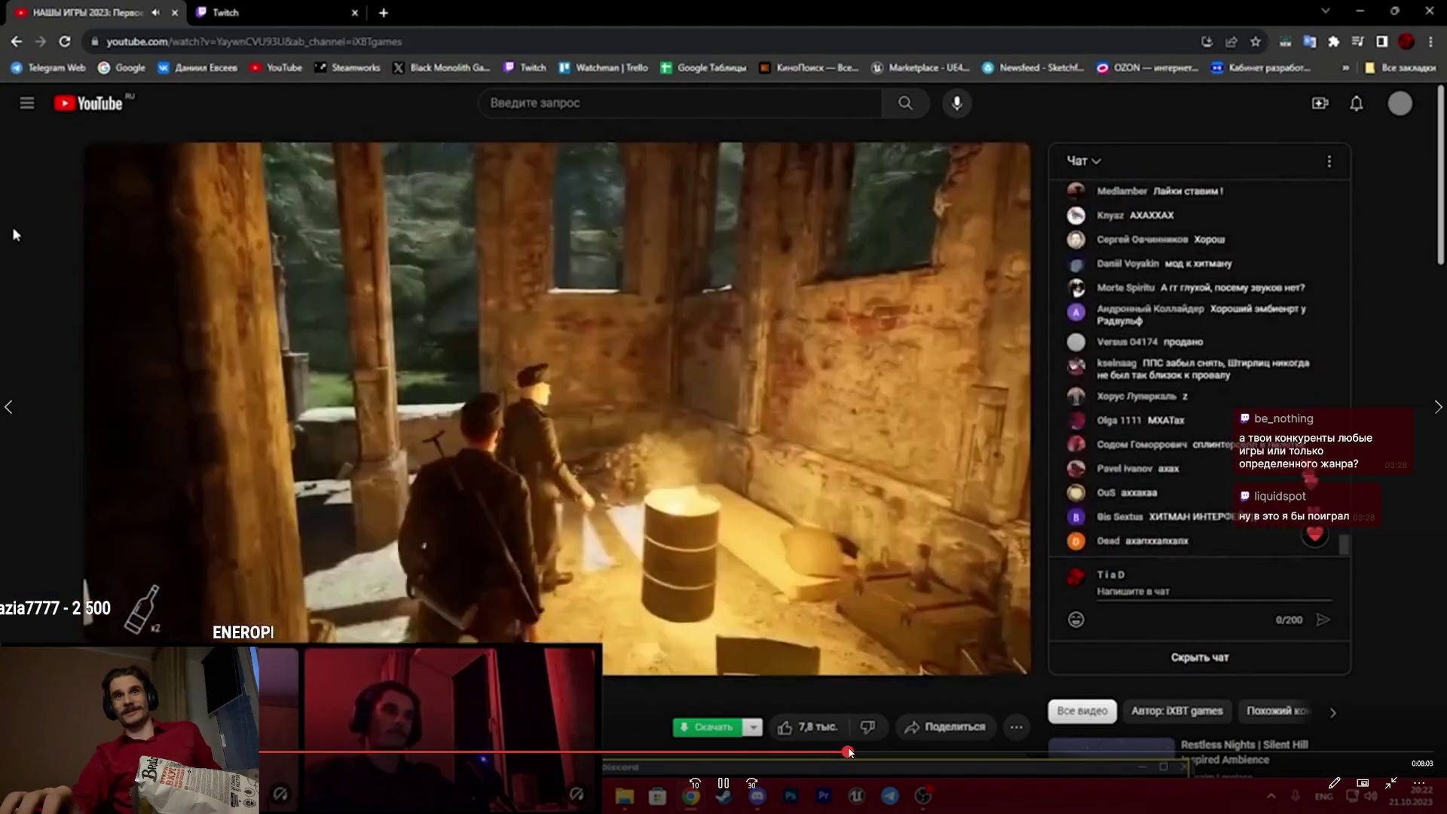
left_click(851, 751)
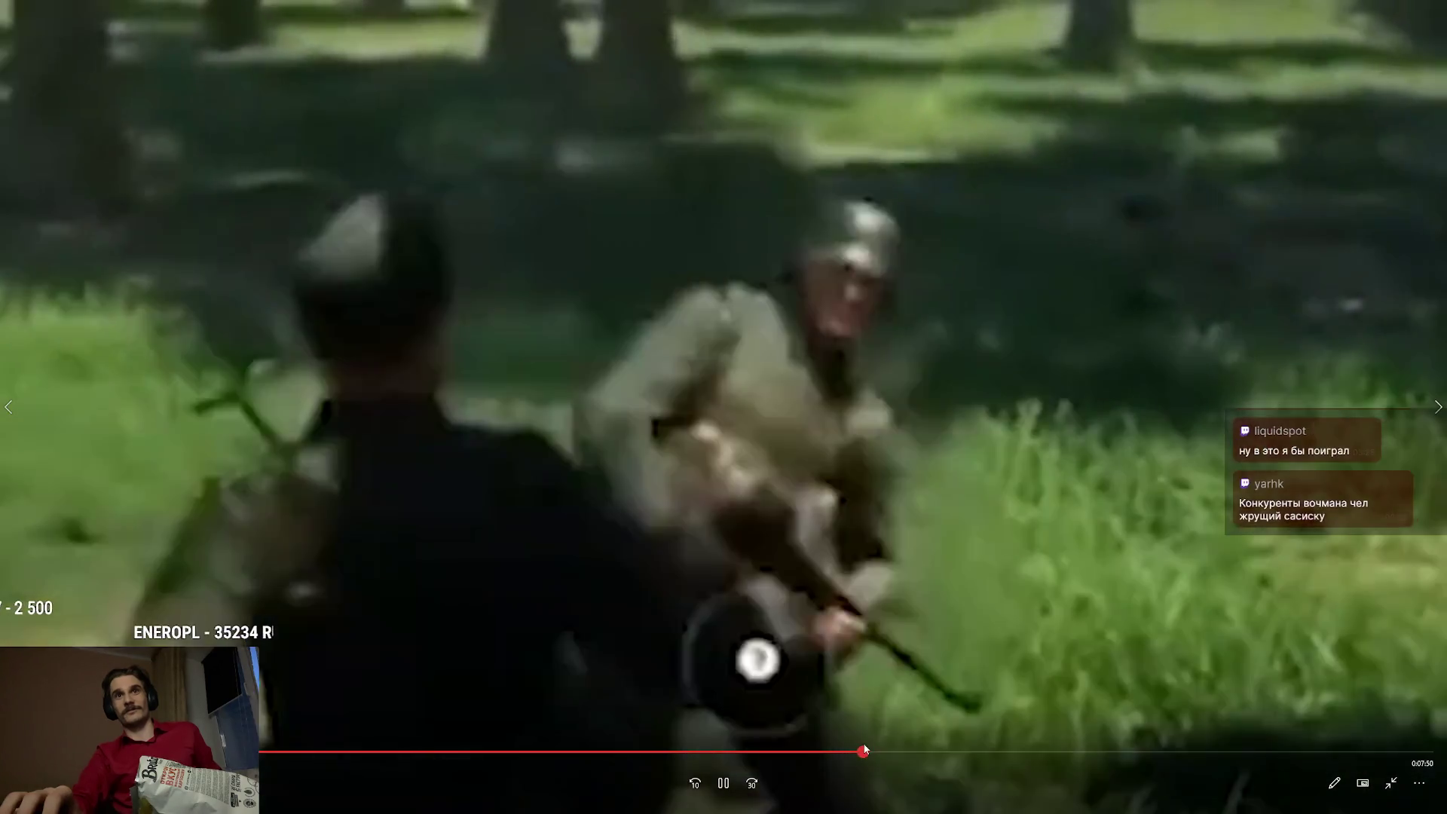
left_click(868, 750)
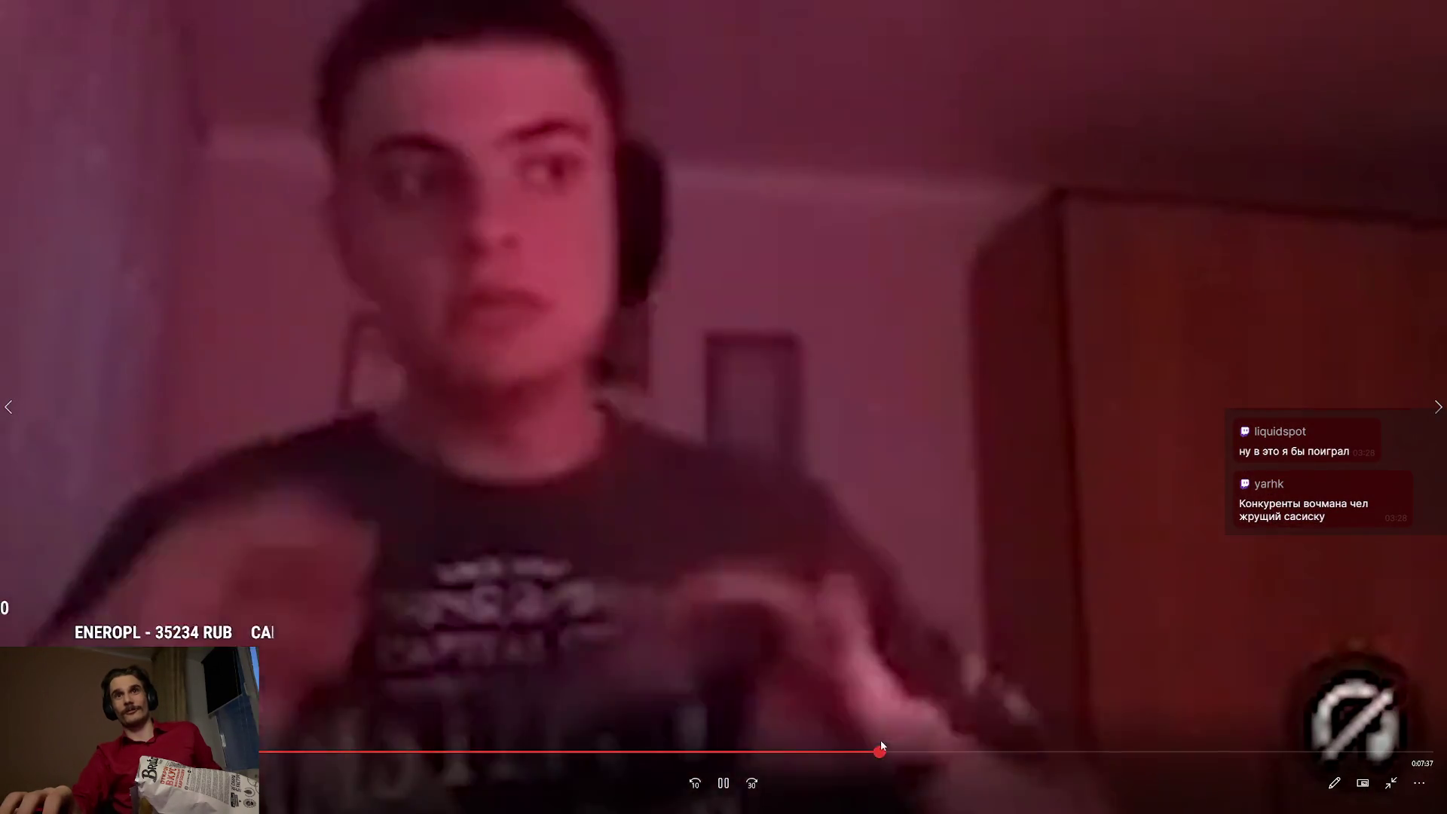
left_click(886, 751)
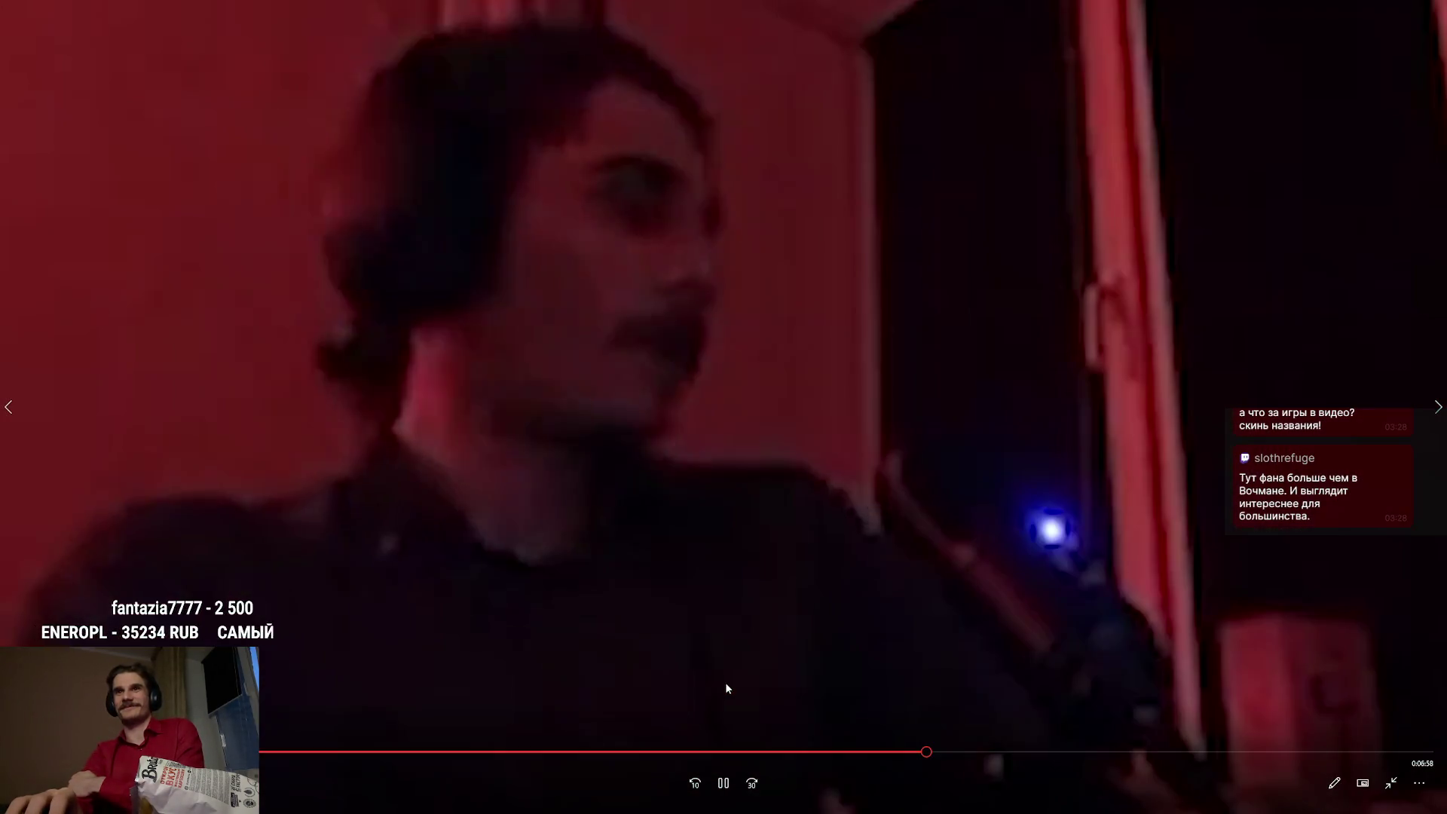
- Drag the seek bar forward twice to reach about 0:06:07 after the «Я ЗДЕСЬ ЖИВУ» card
left_click_drag(938, 752, 955, 743)
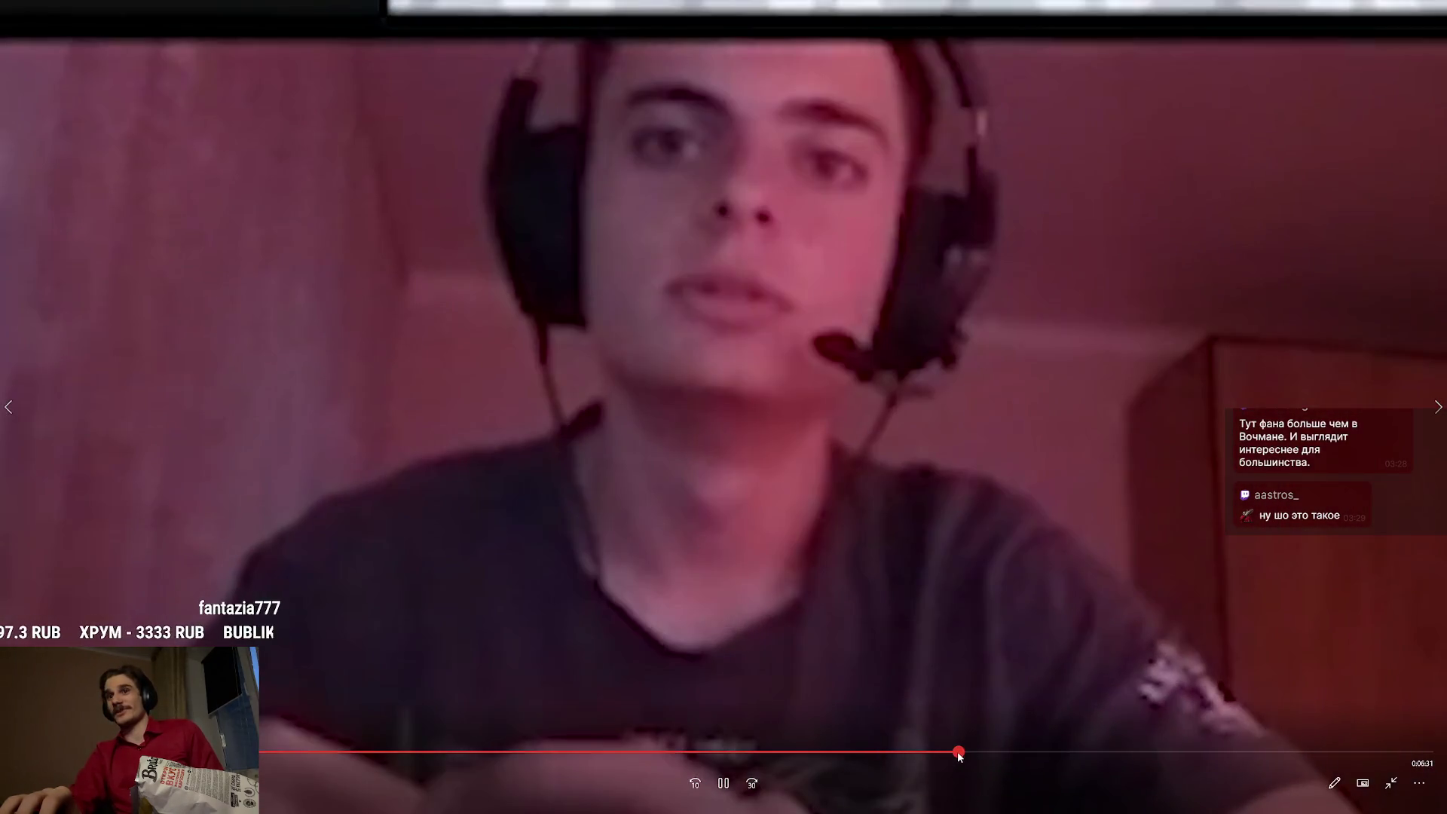
left_click_drag(958, 755, 965, 751)
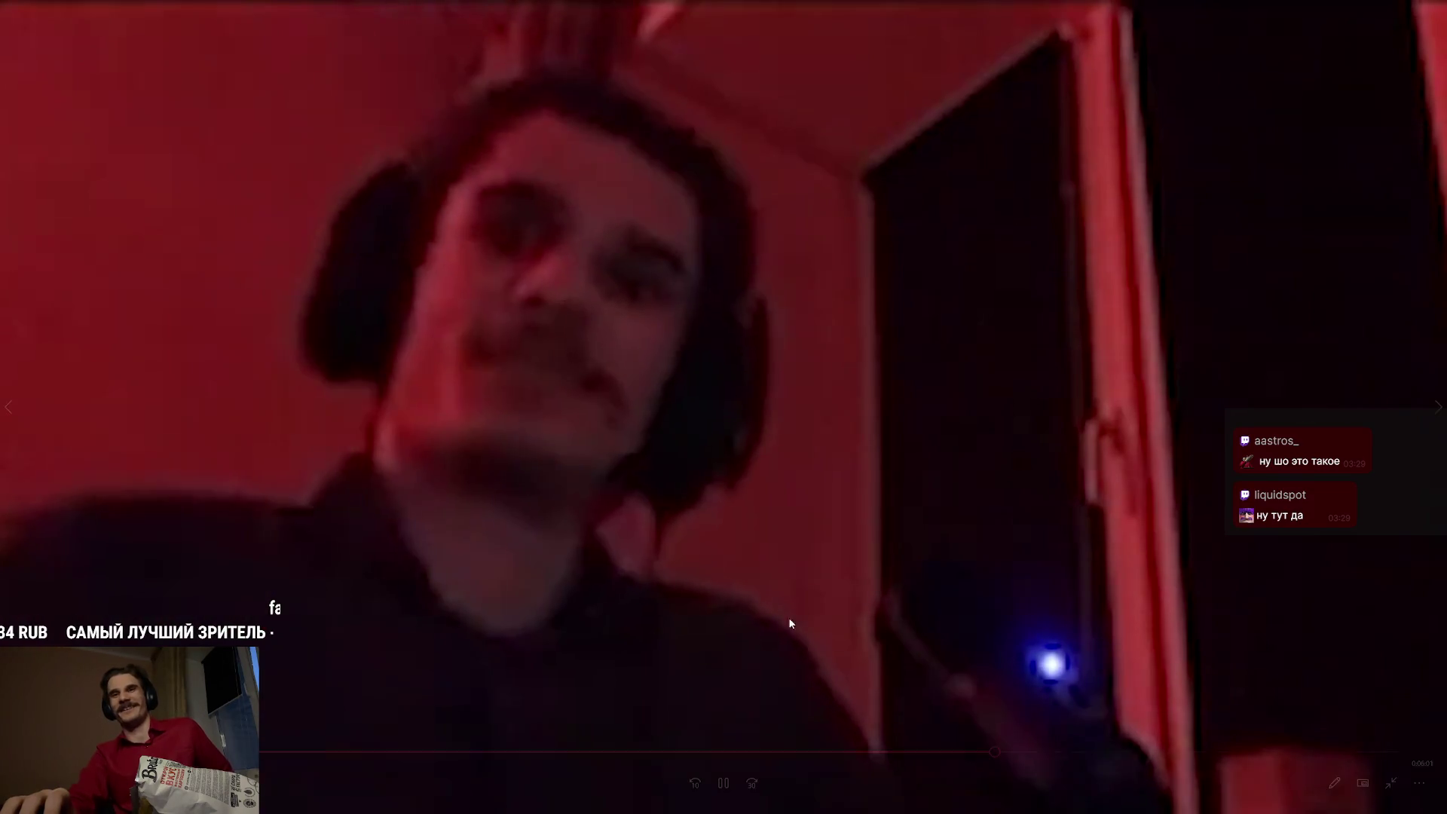
mouse_move(761, 764)
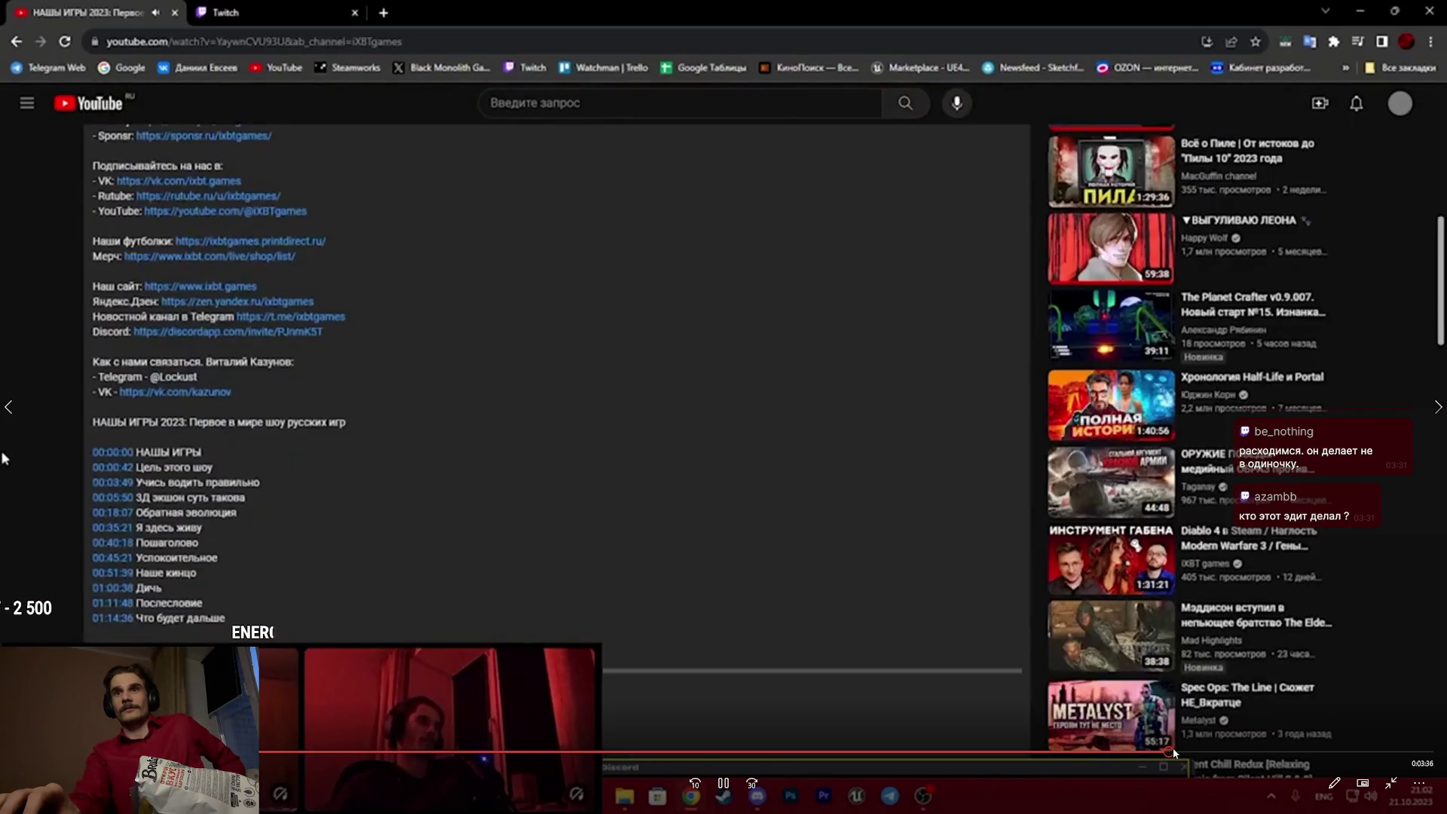
- Seek the stream recording forward to near its end
left_click(1176, 747)
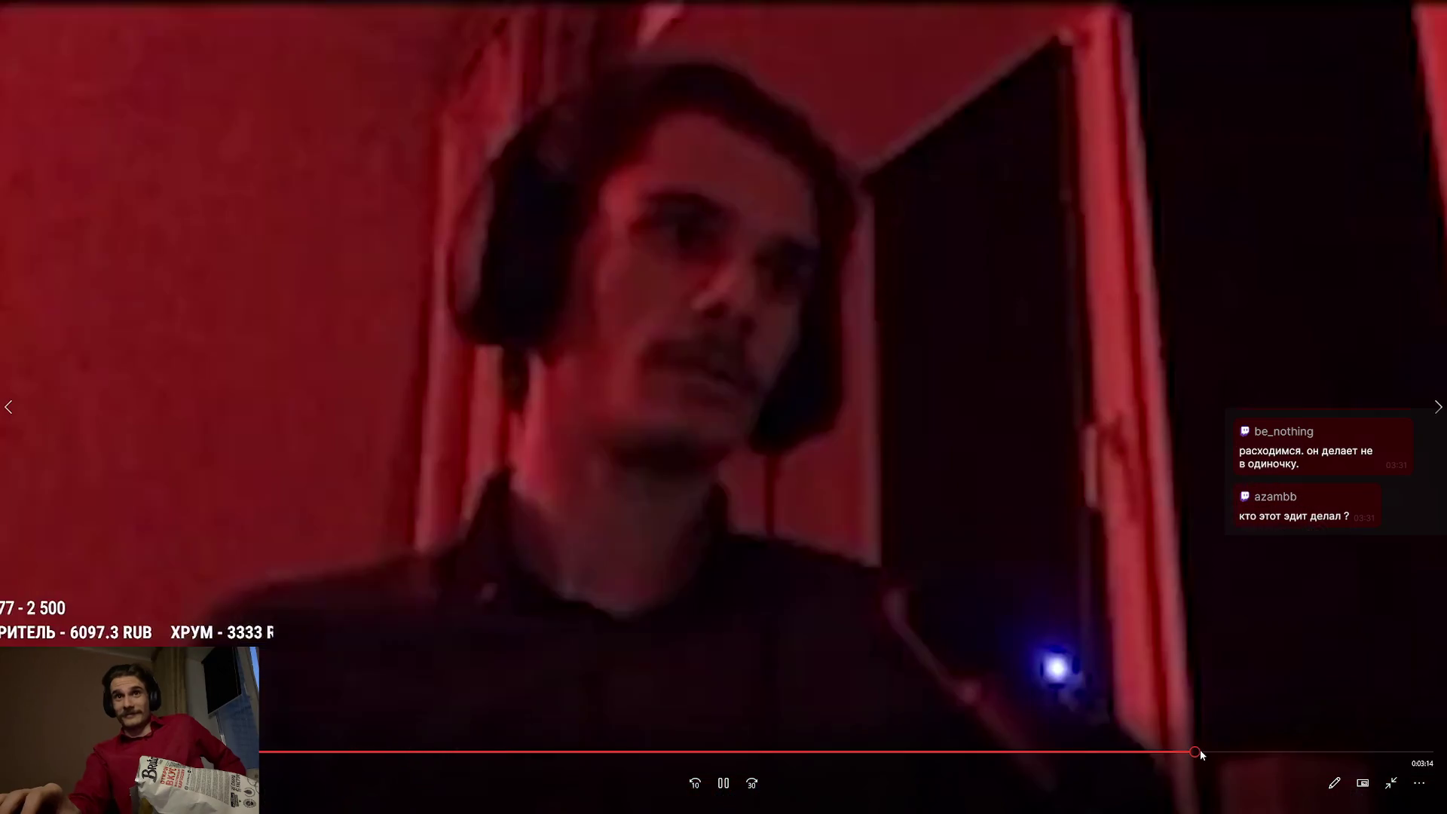
left_click(1203, 752)
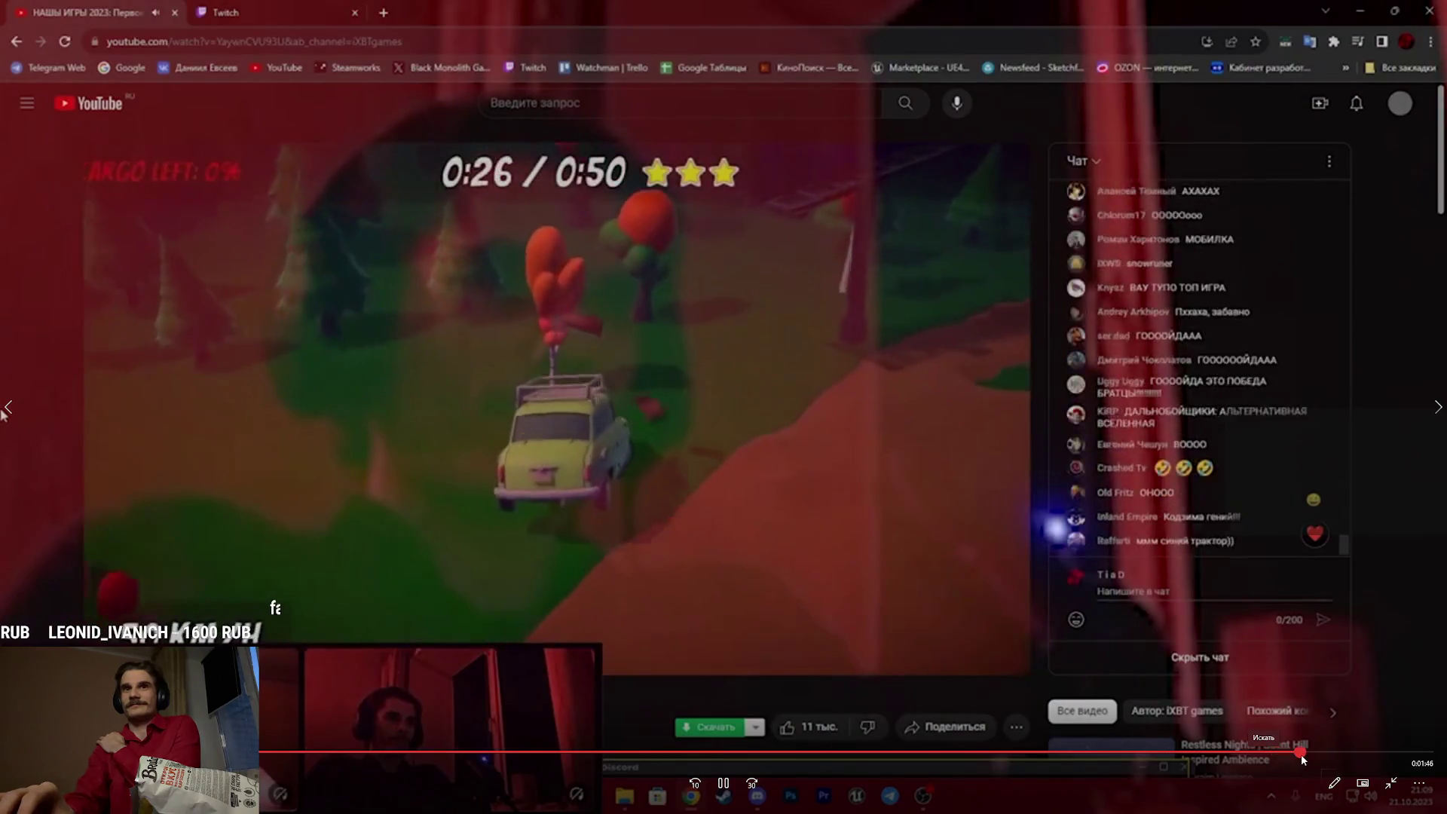
left_click(1301, 753)
- Leave fullscreen, close the recording's small player window, and bring Steam to the front
key("Right")
key("Escape")
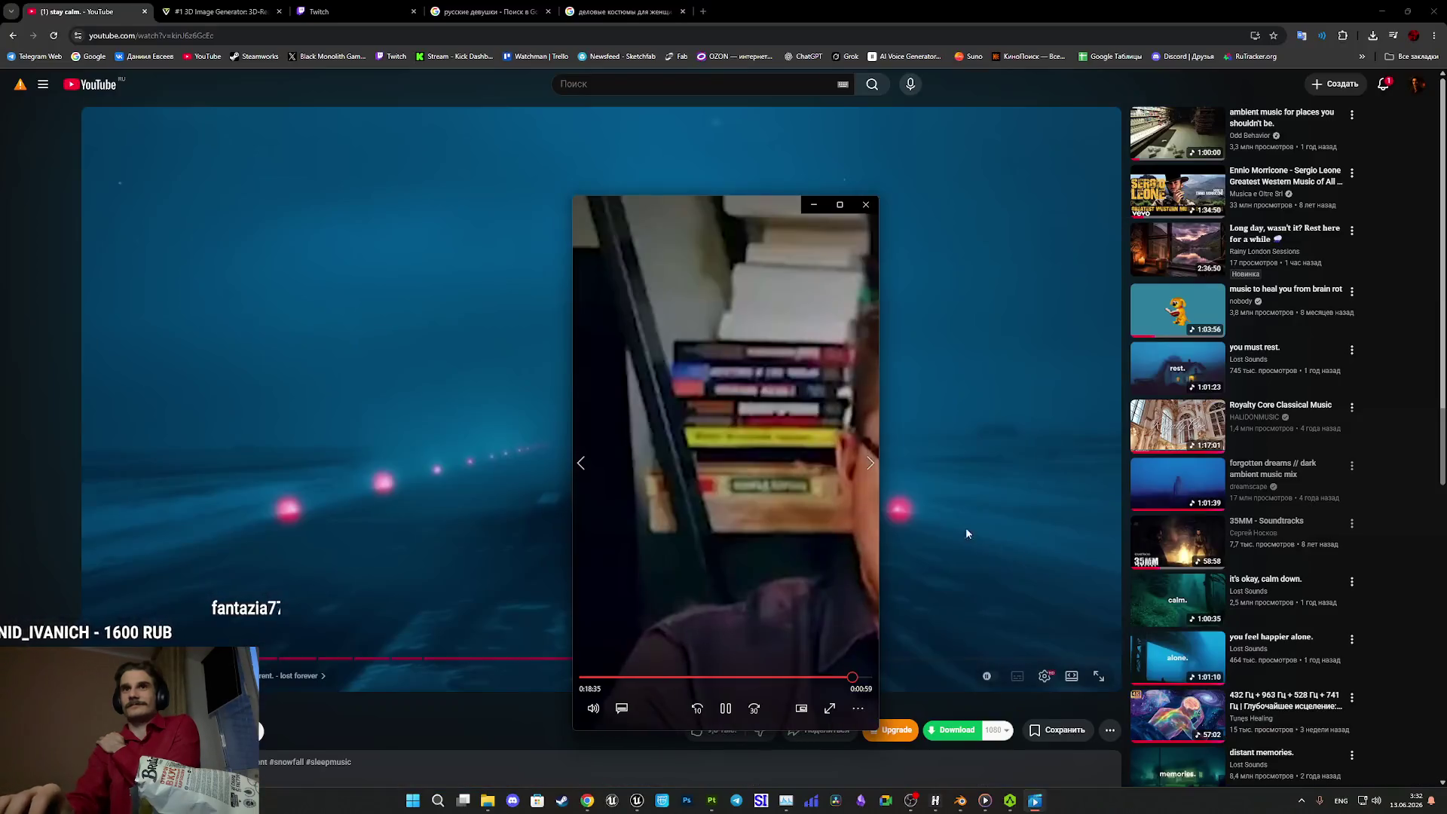
left_click(865, 204)
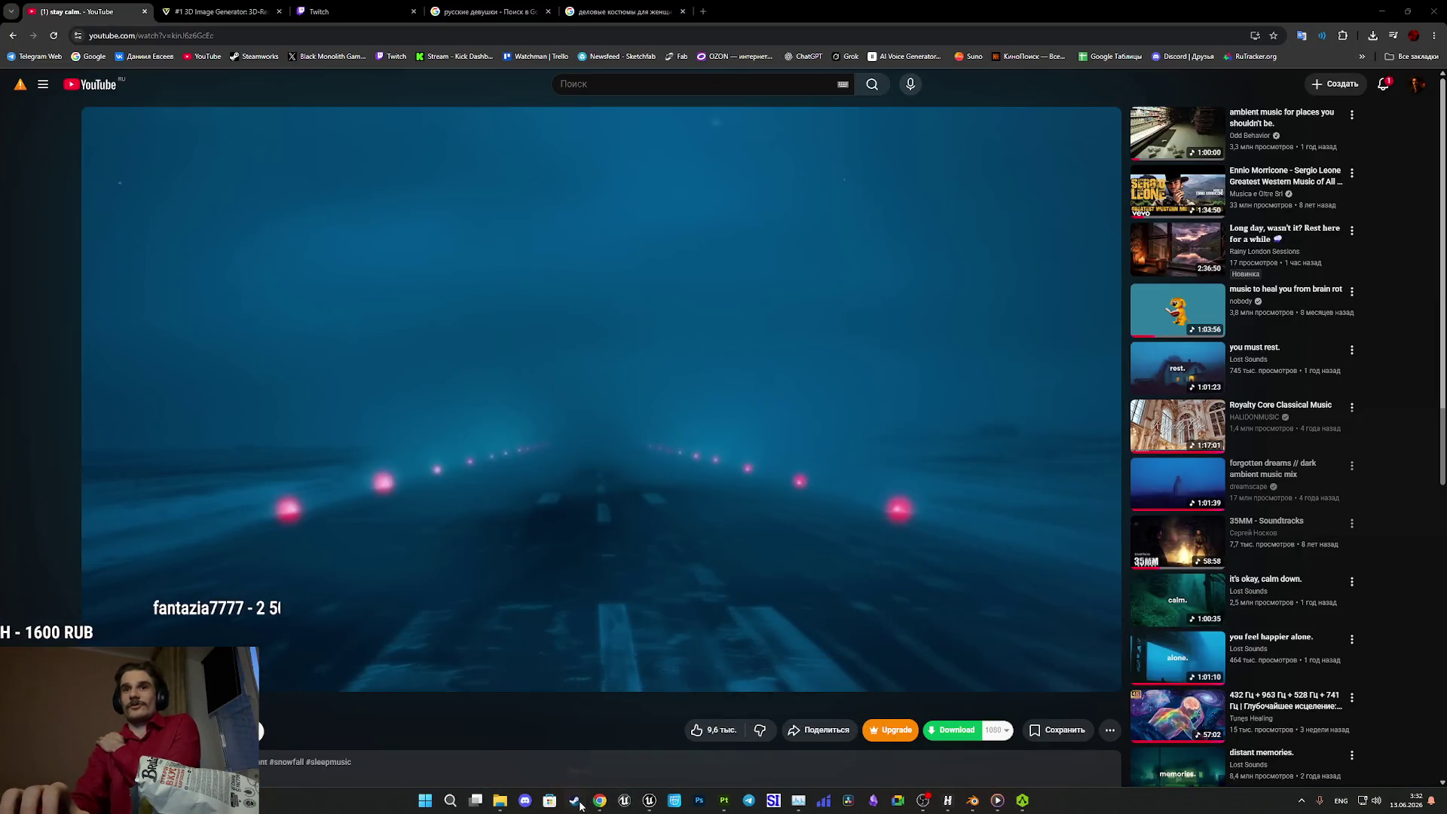
left_click(579, 804)
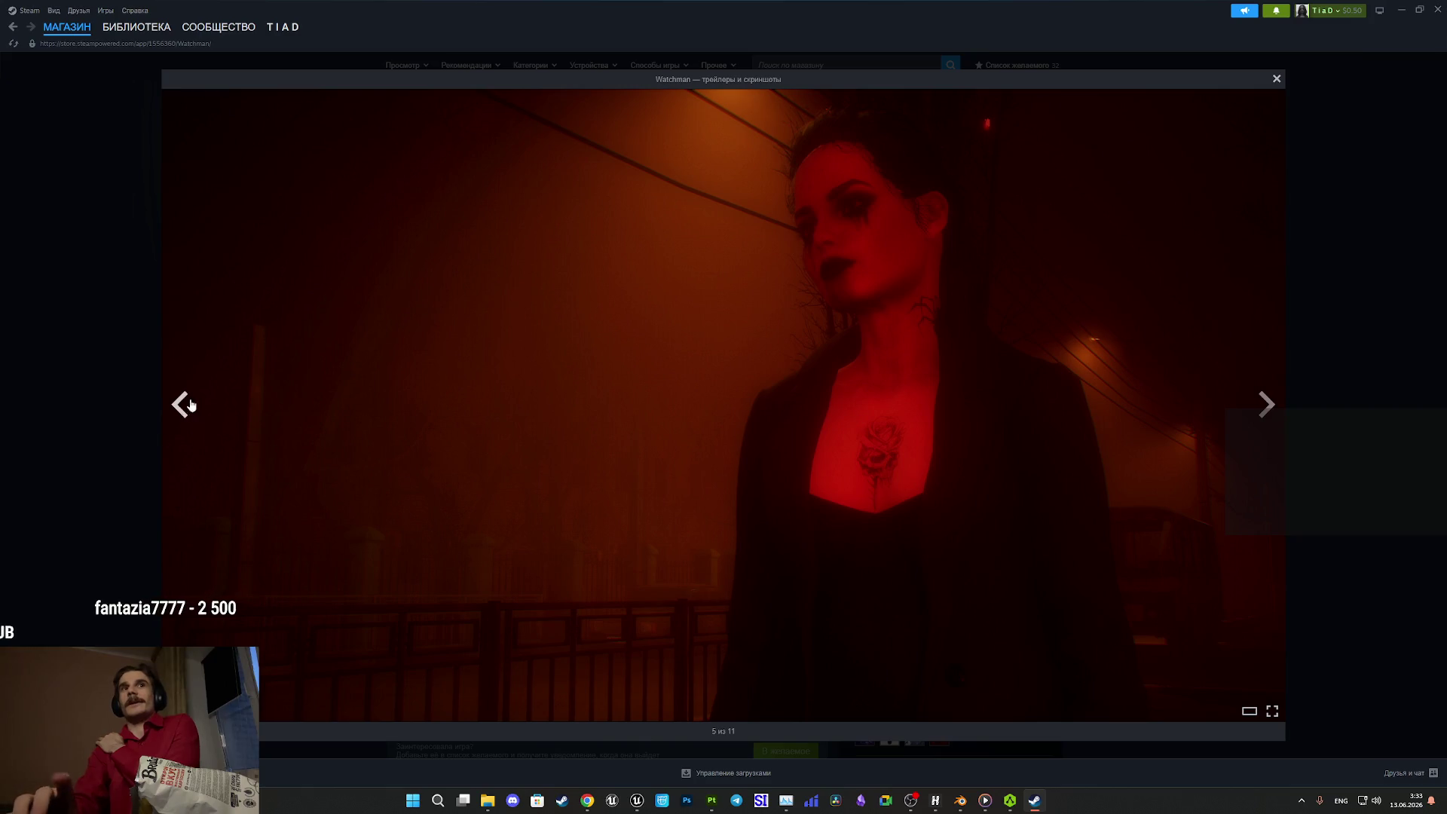
- Page back through Watchman's media to the first trailer (1 of 11), then close the viewer
left_click(194, 404)
left_click(187, 404)
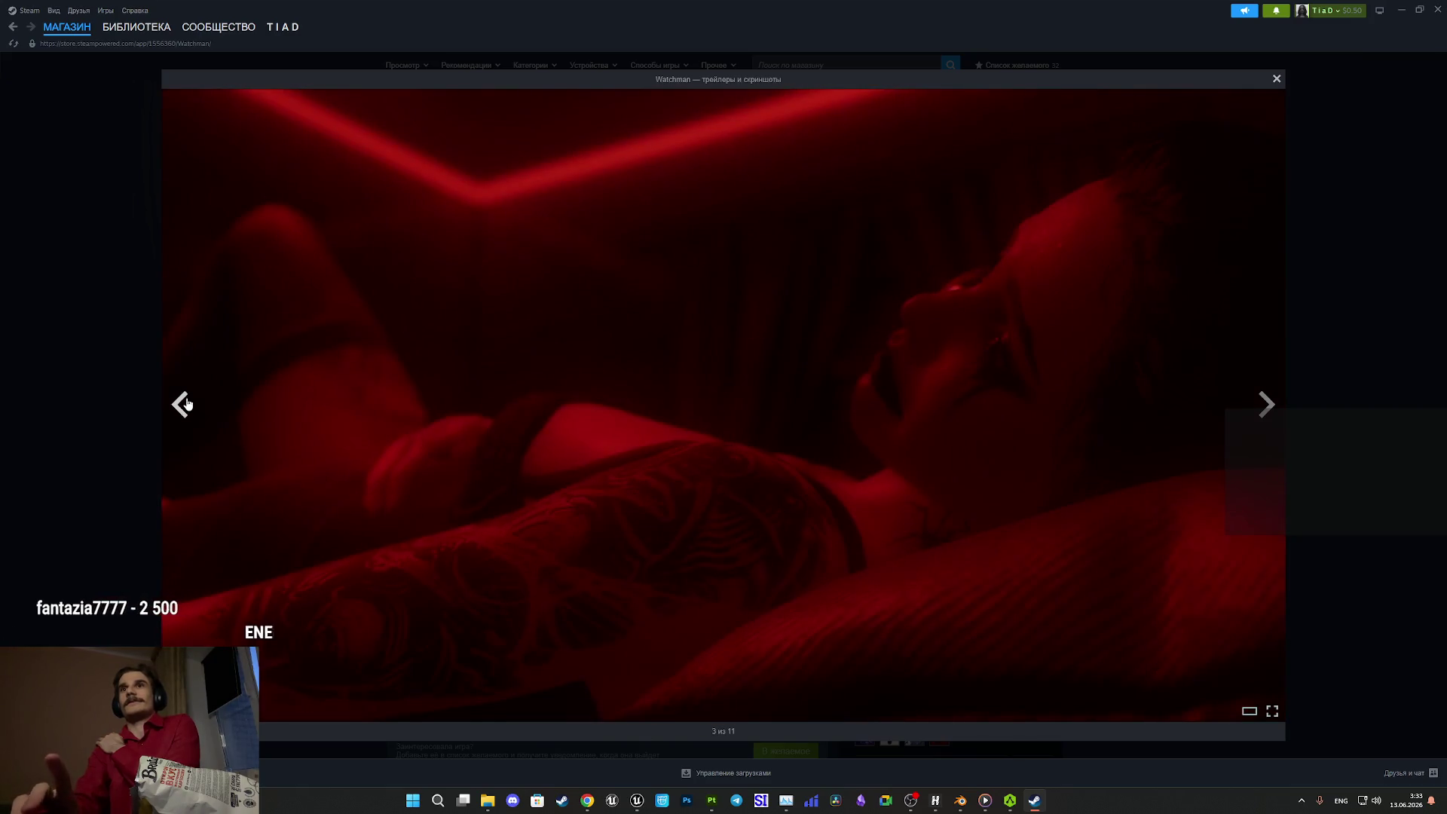
left_click(187, 404)
left_click(186, 407)
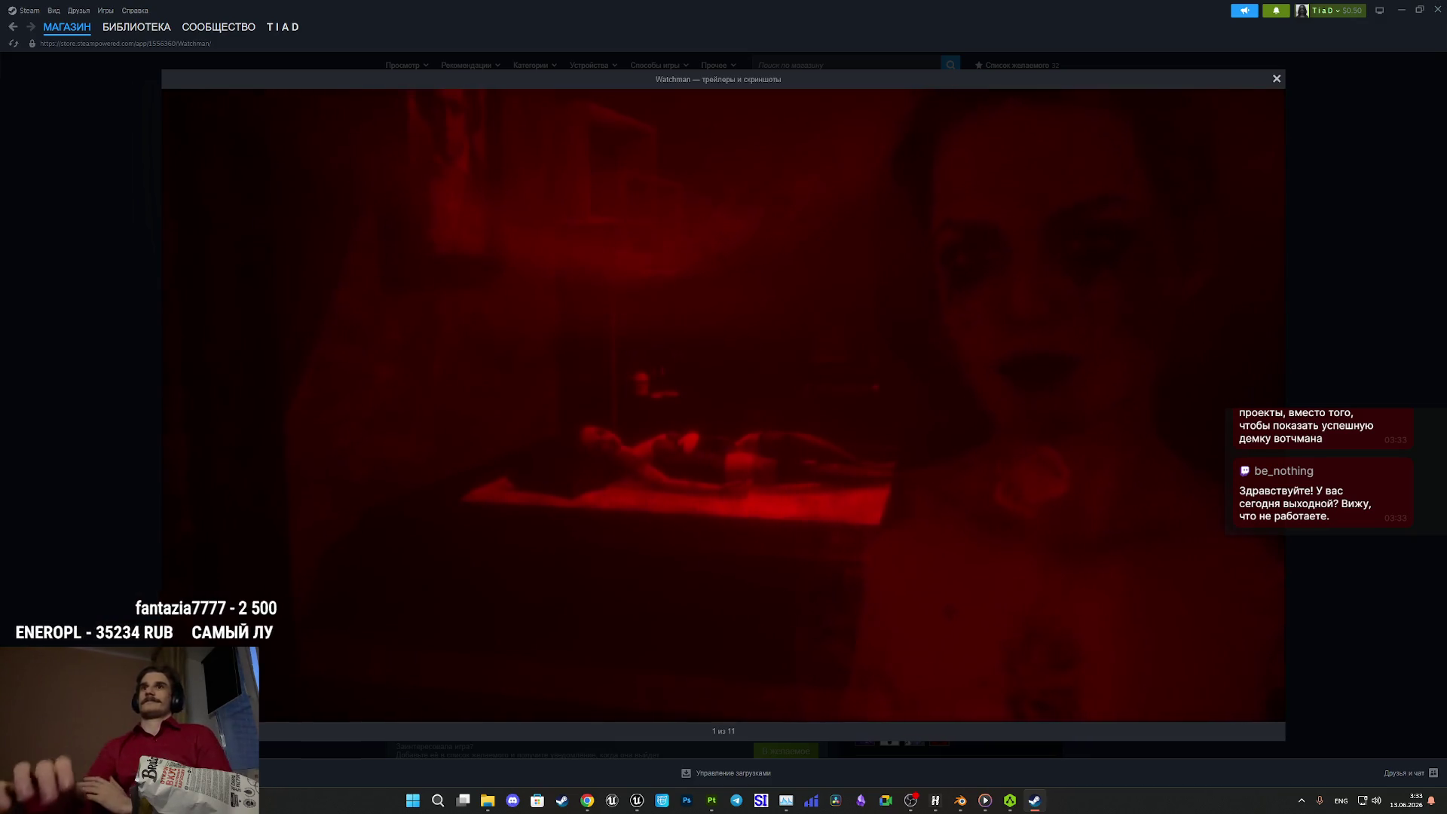
mouse_move(685, 600)
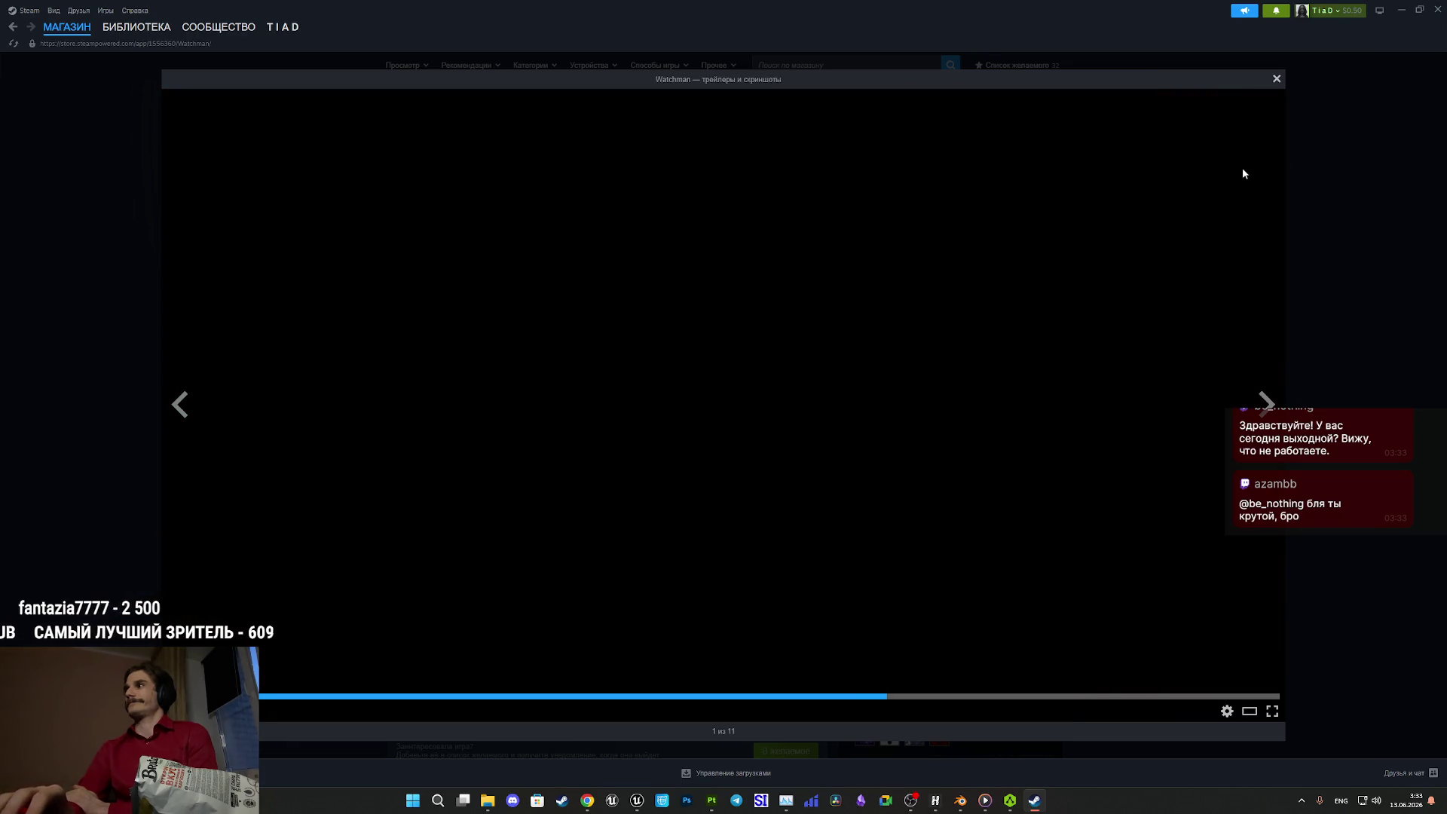
left_click(1275, 79)
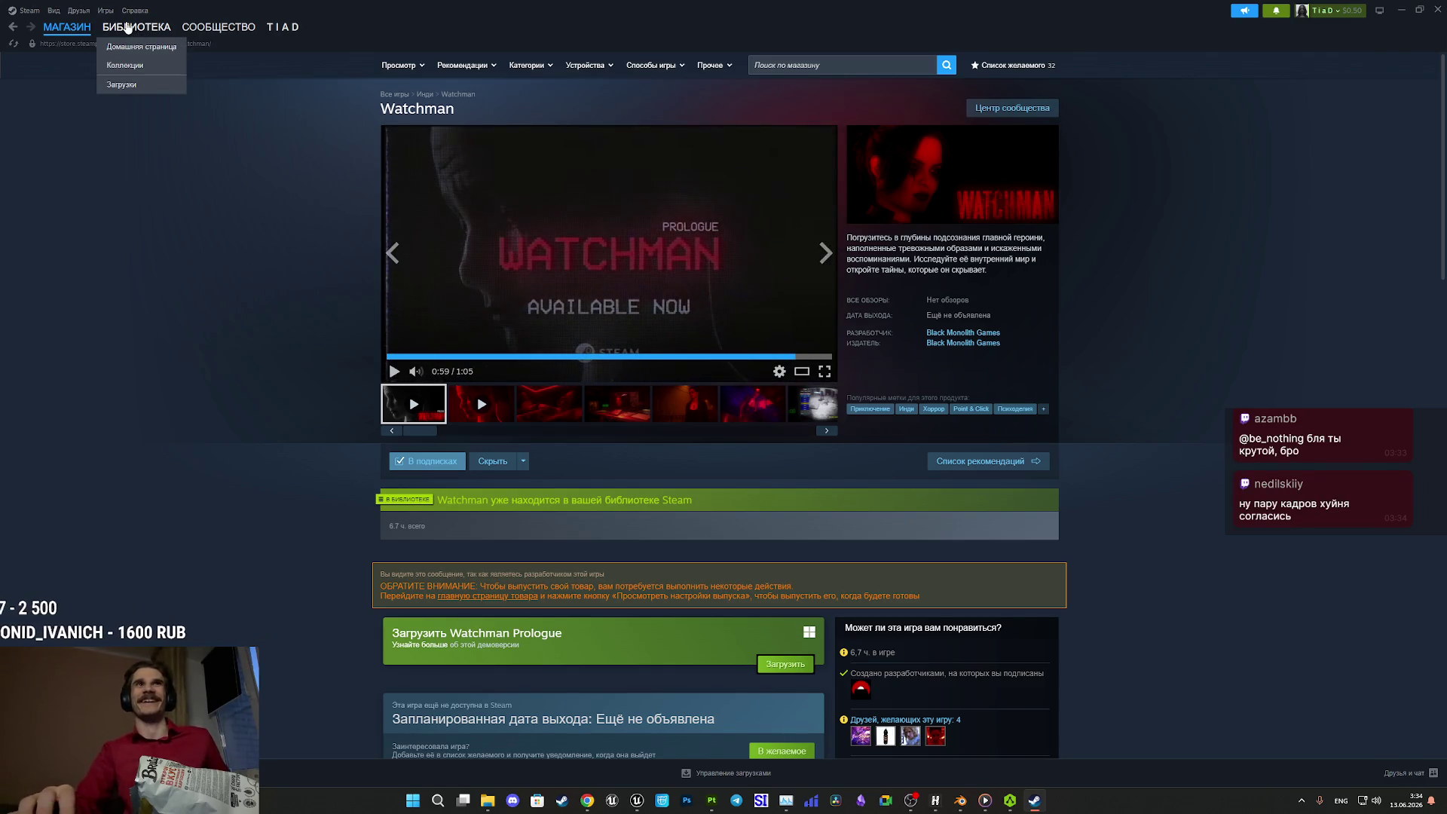
- Open Watchman's library page, close Steam, play the forgotten dreams dark ambient mix, and go to Twitch's stream manager
left_click(128, 30)
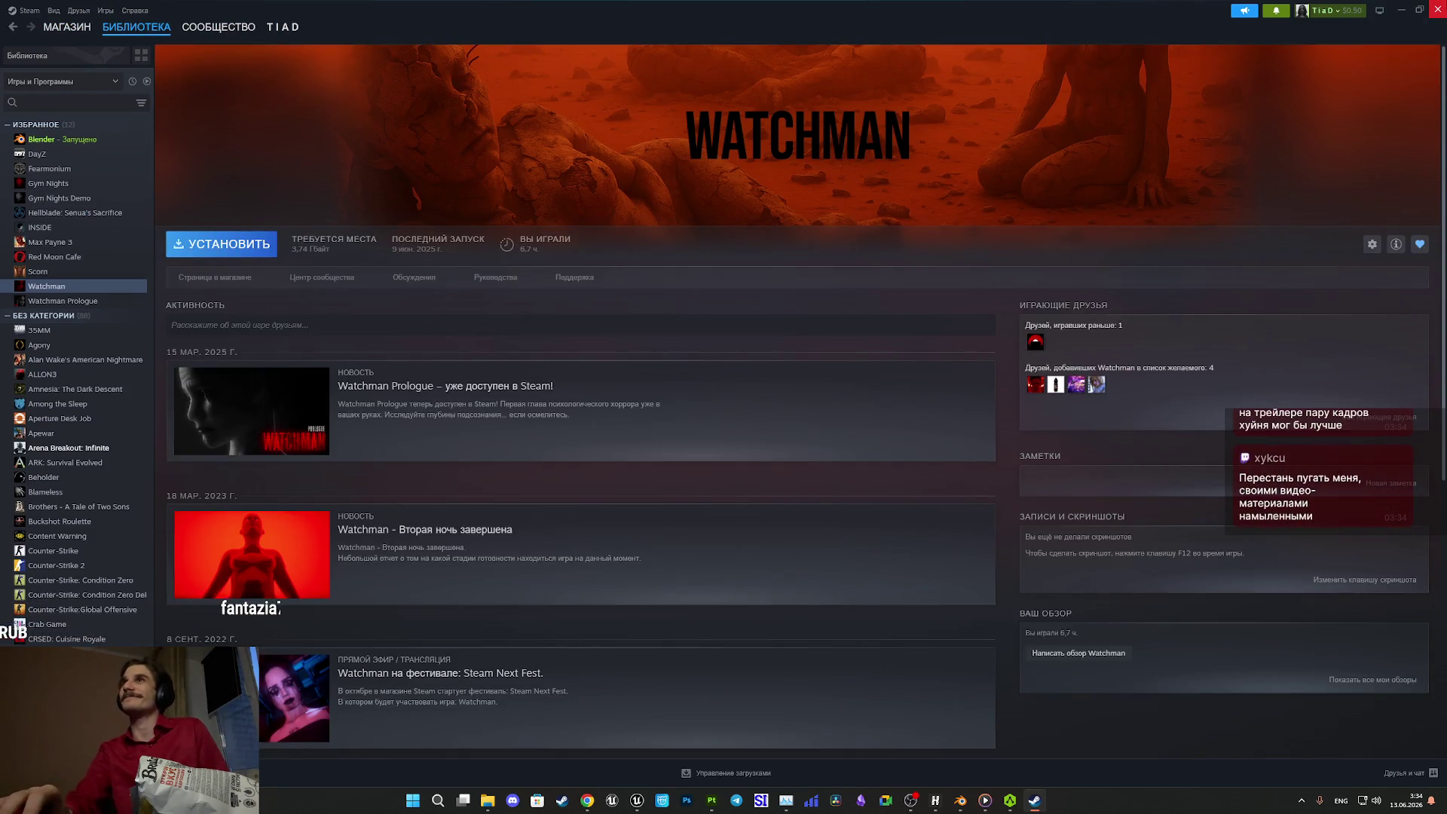
left_click(1436, 9)
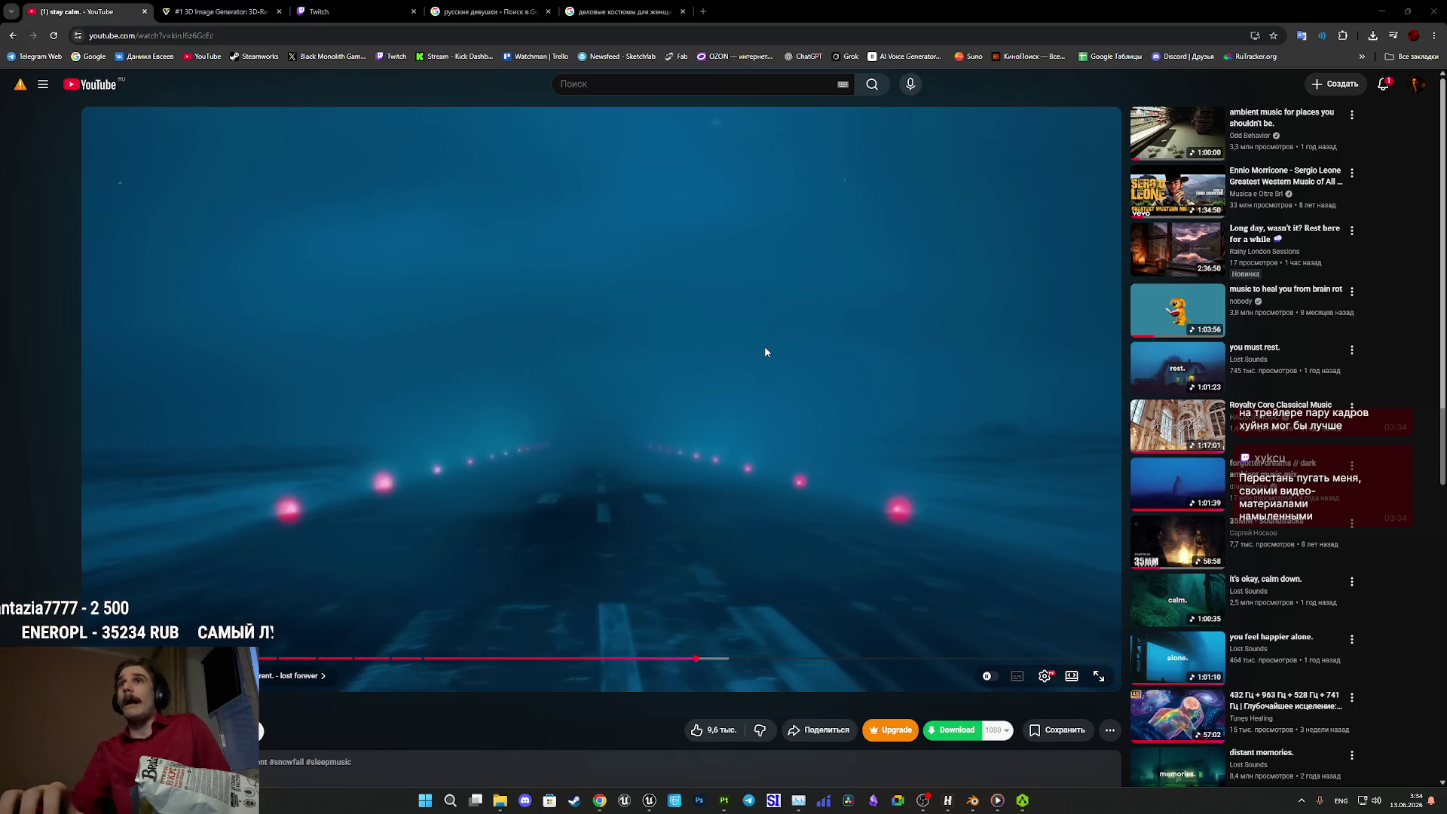
left_click(1173, 483)
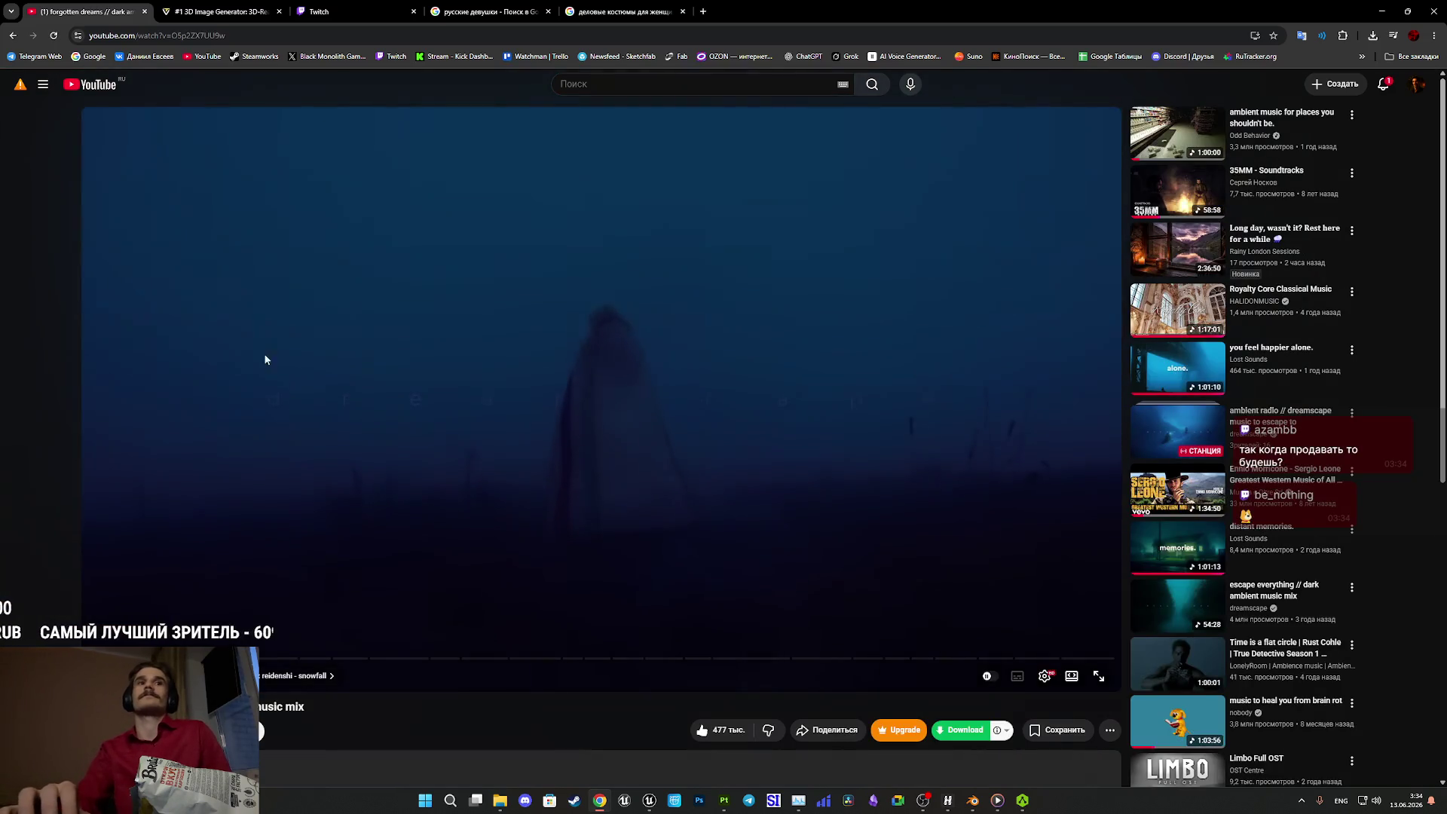
left_click(302, 9)
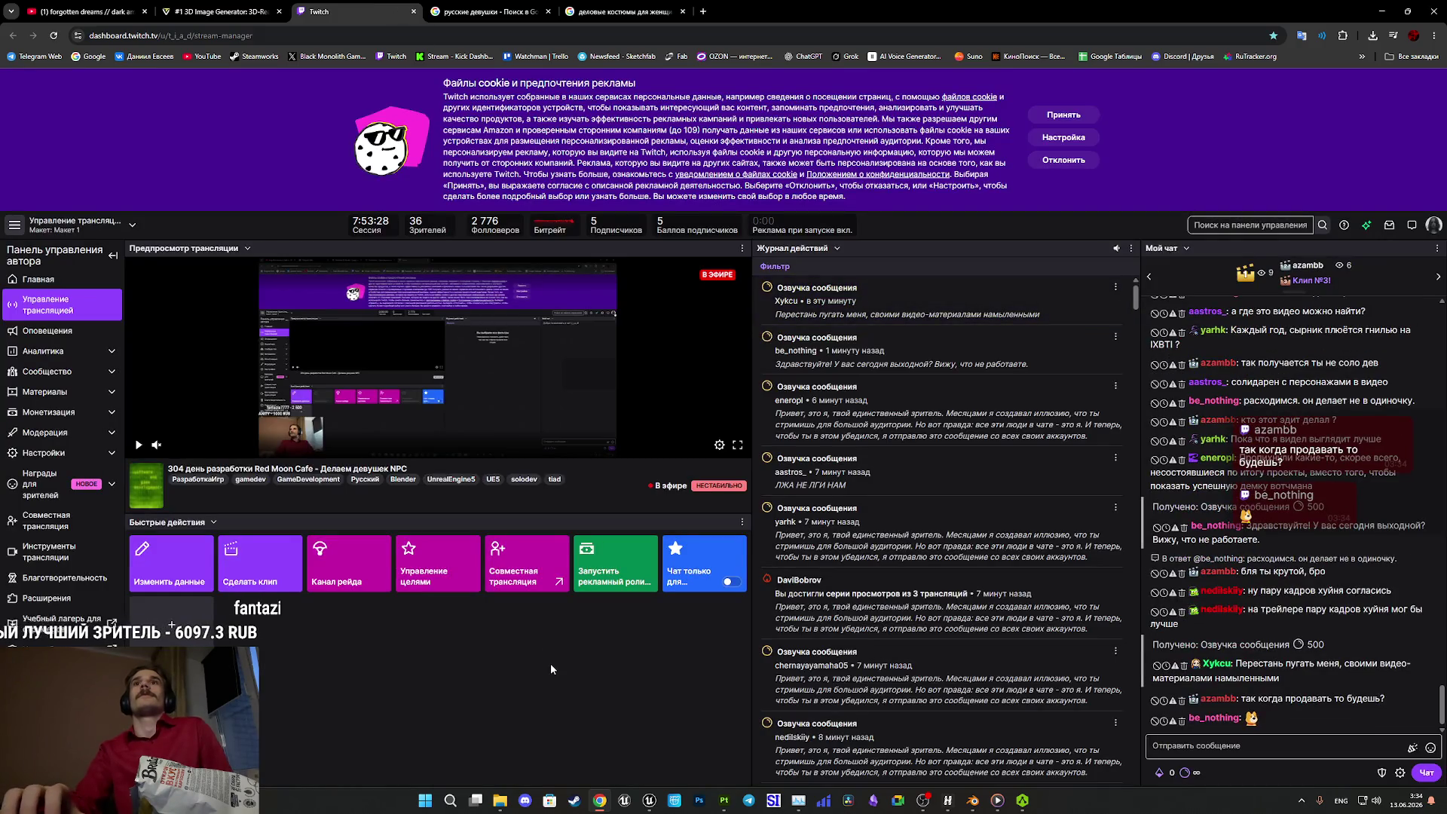
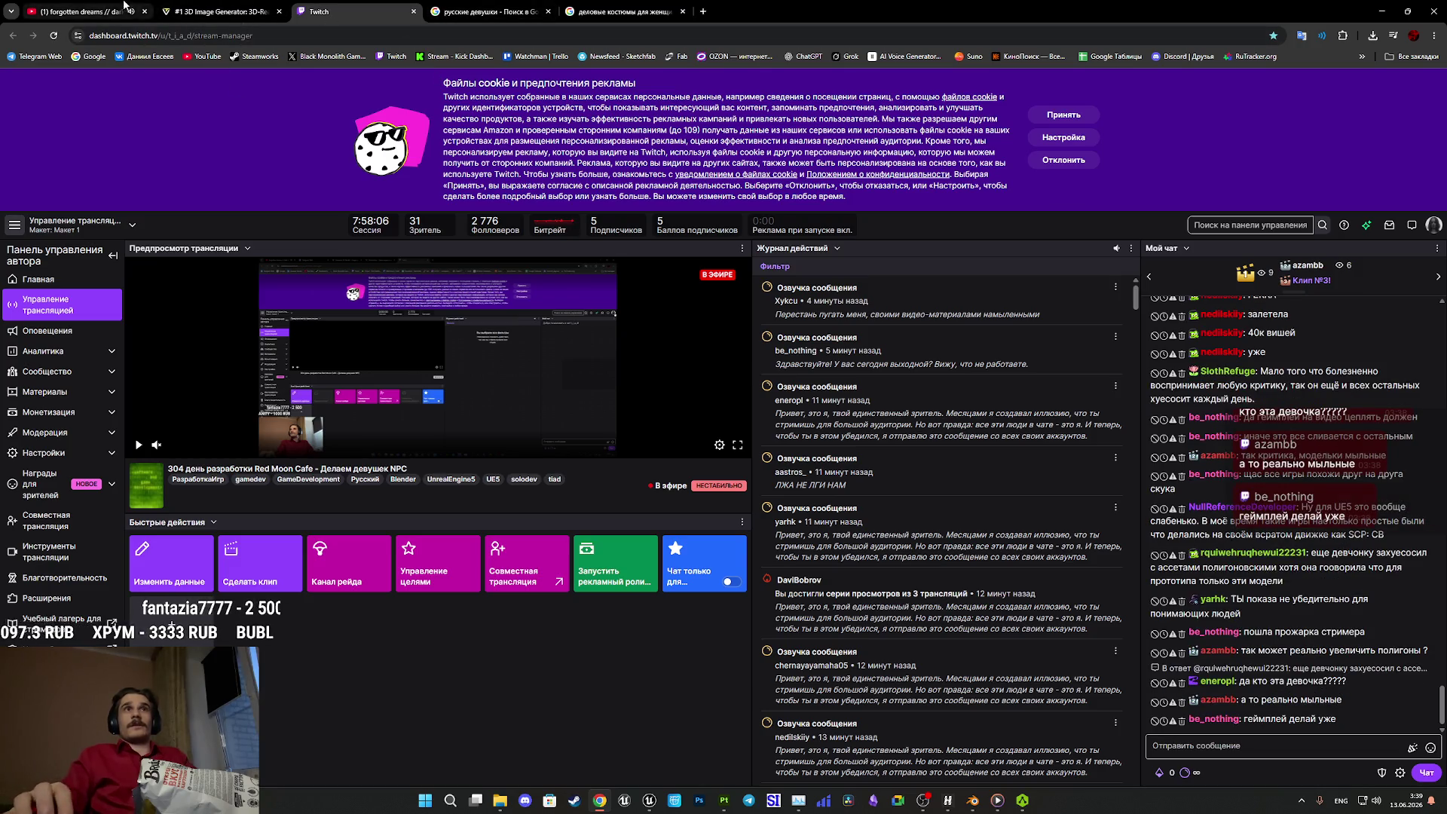
- Open YouTube from the bookmarks bar in a new tab and switch to it
middle_click(202, 56)
left_click(729, 9)
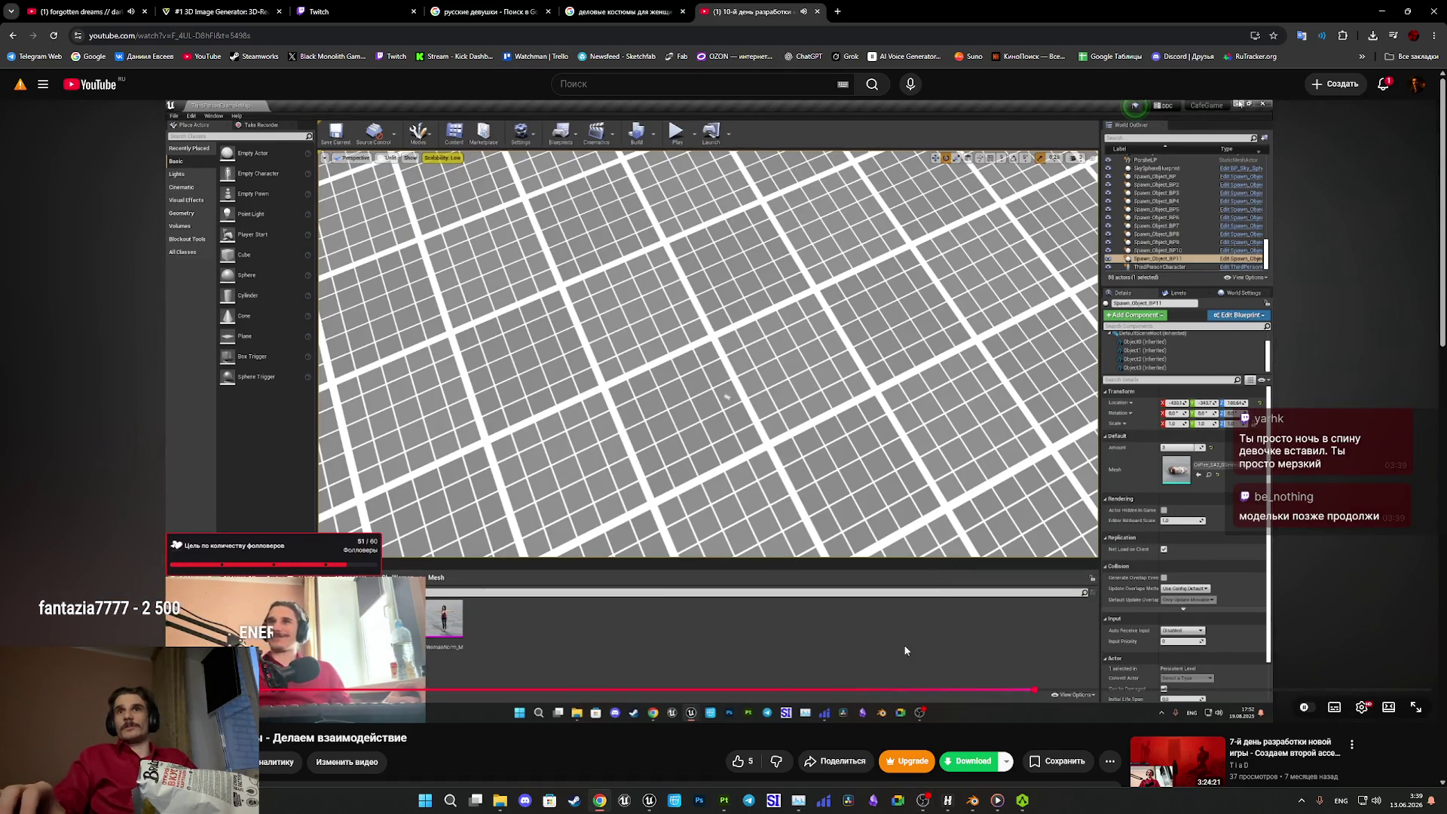
- Seek the development-day video forward to the orange-tiled level footage
left_click(1058, 690)
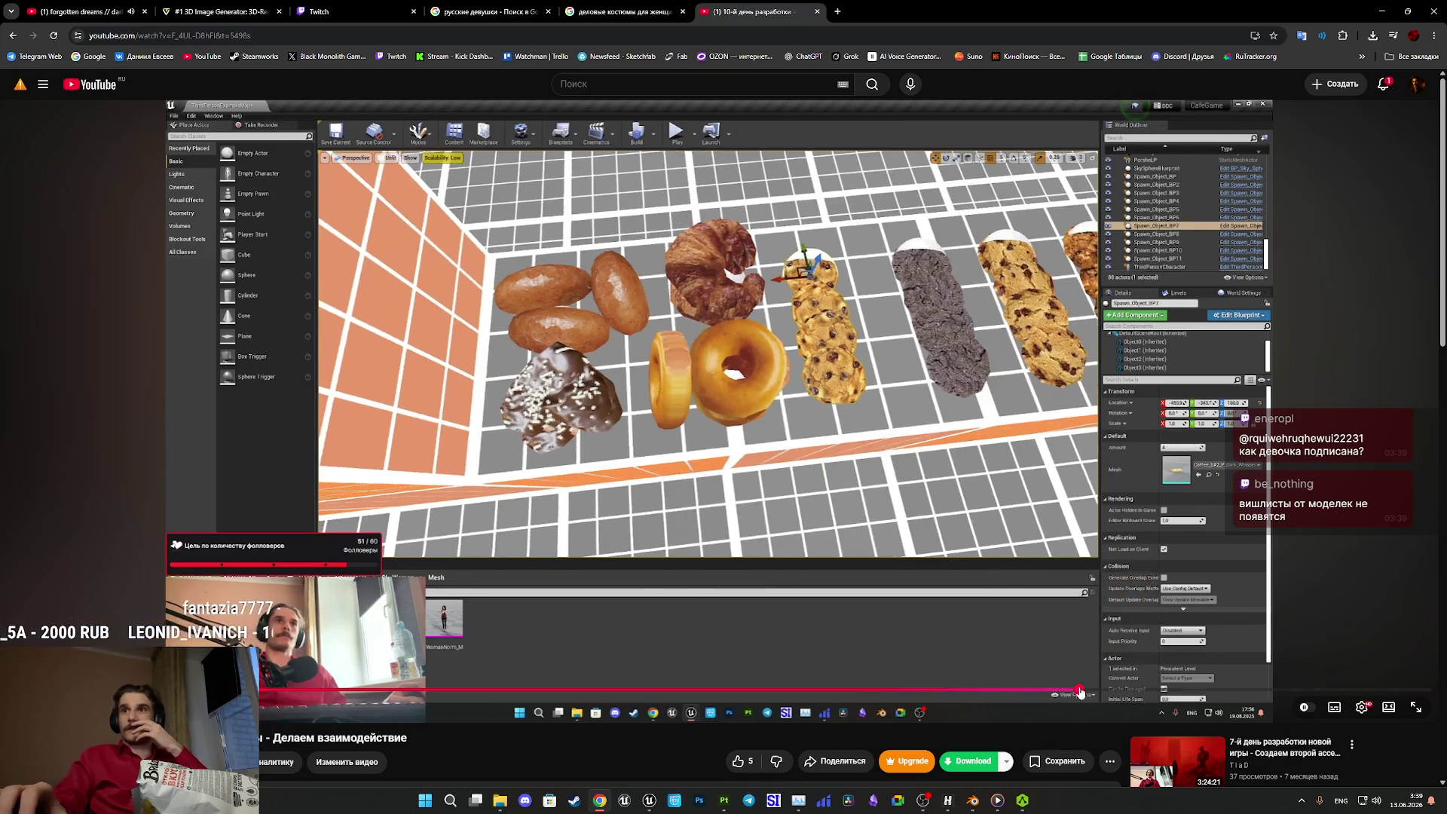
left_click(1079, 690)
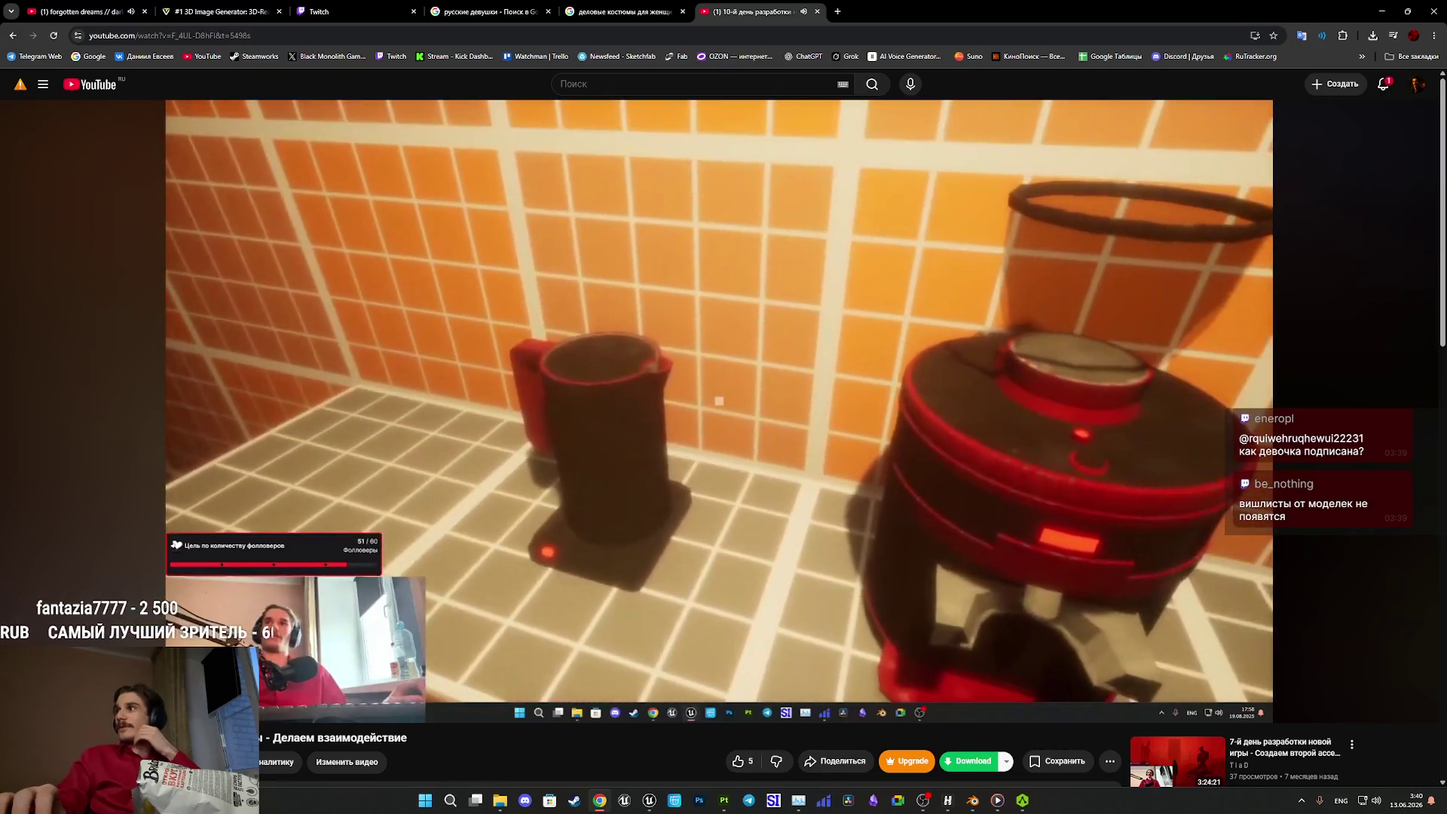
- Pause and resume the development video, then close the YouTube tab
mouse_move(878, 506)
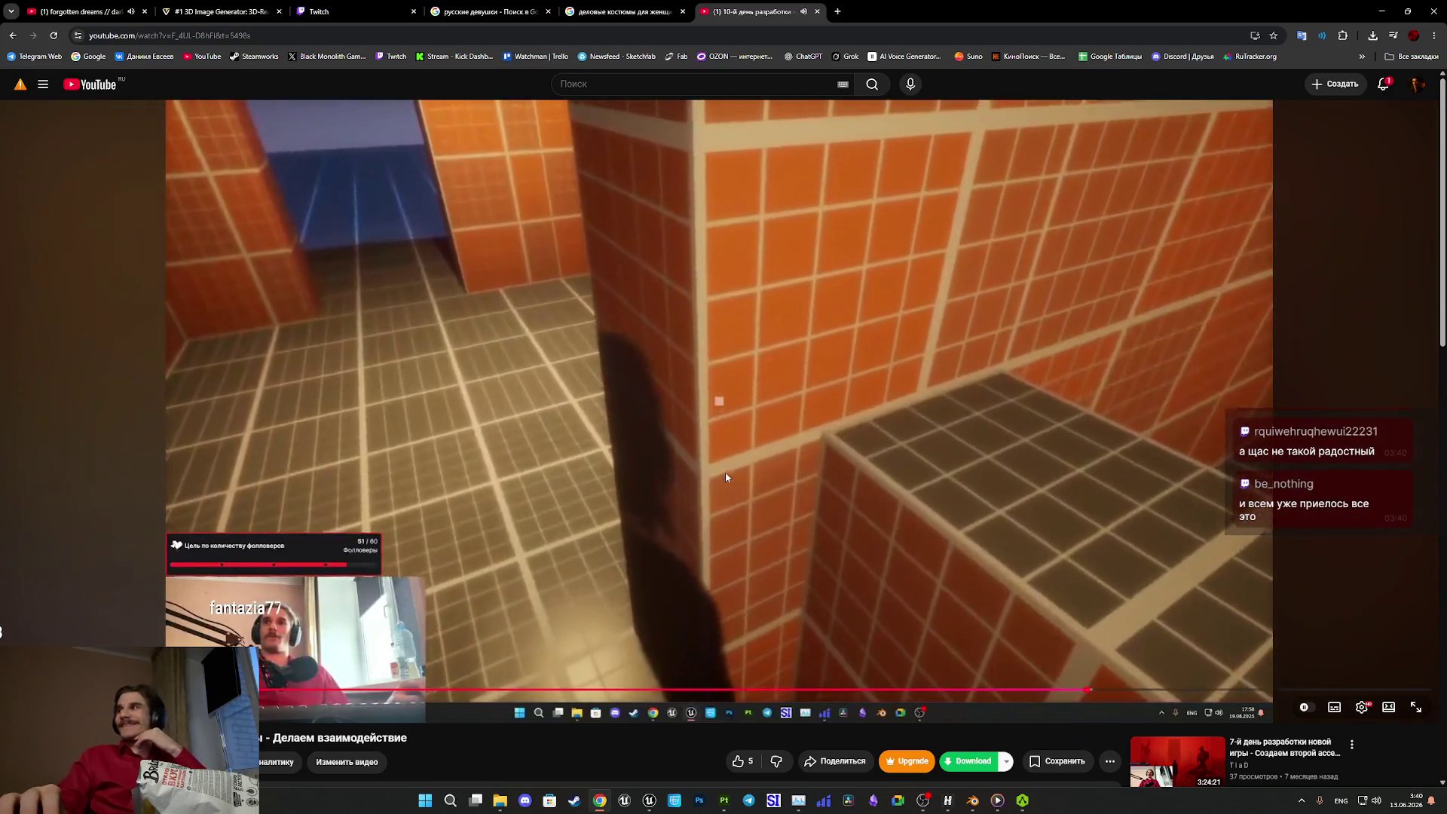
left_click(726, 473)
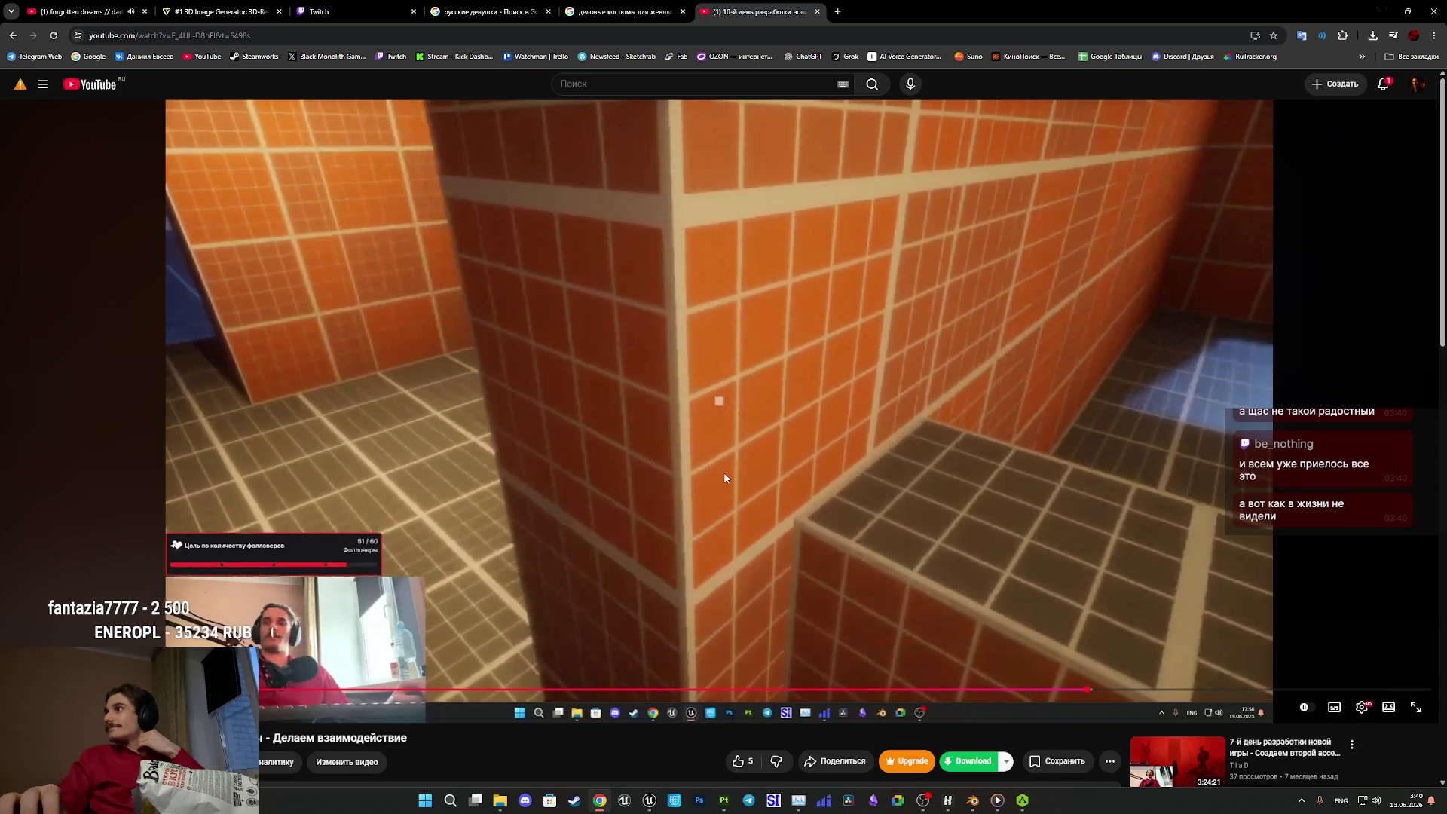
left_click(749, 445)
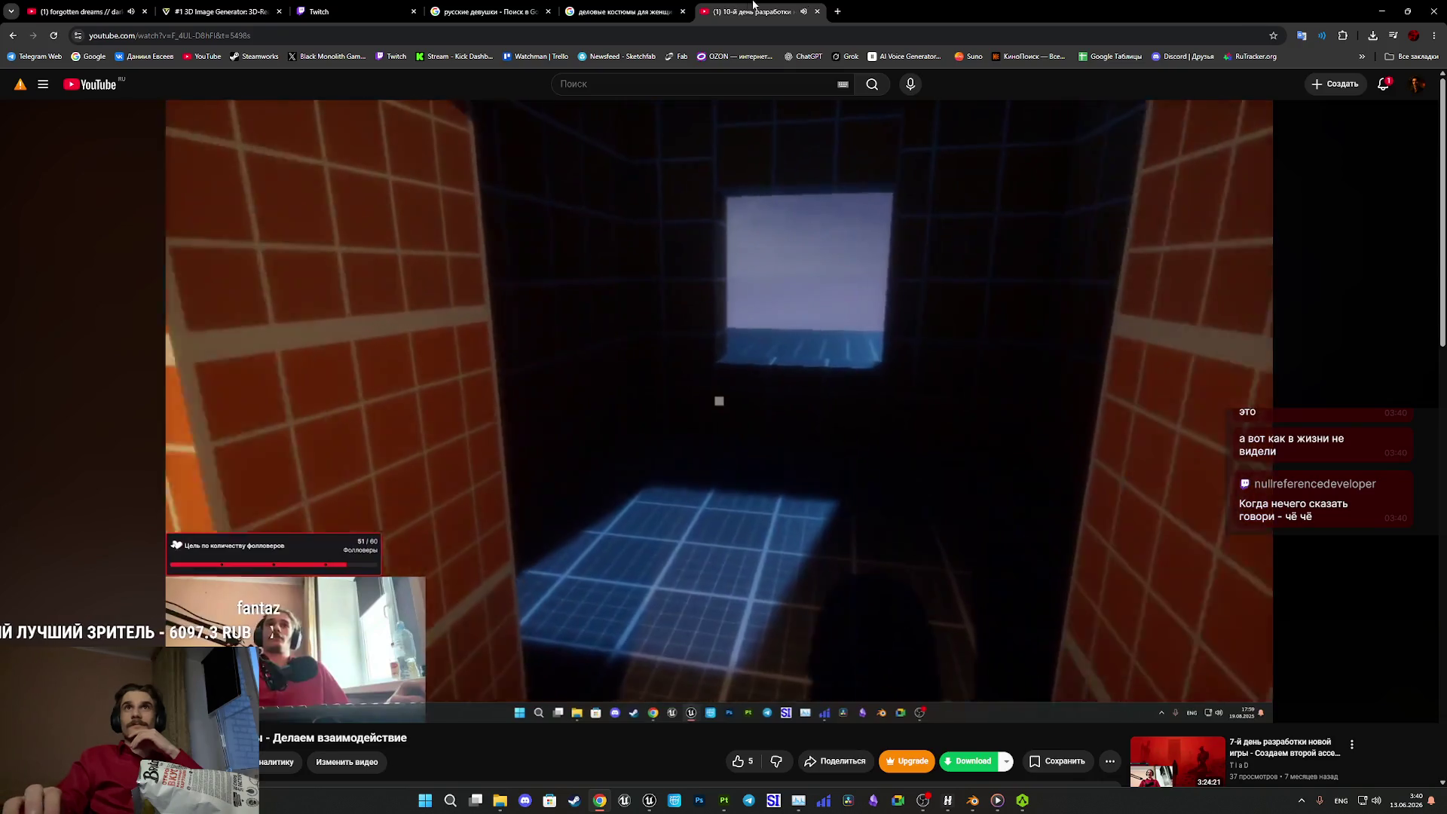
left_click(817, 12)
- Preview a brown women's business suit image and scroll through its related results
left_click(621, 6)
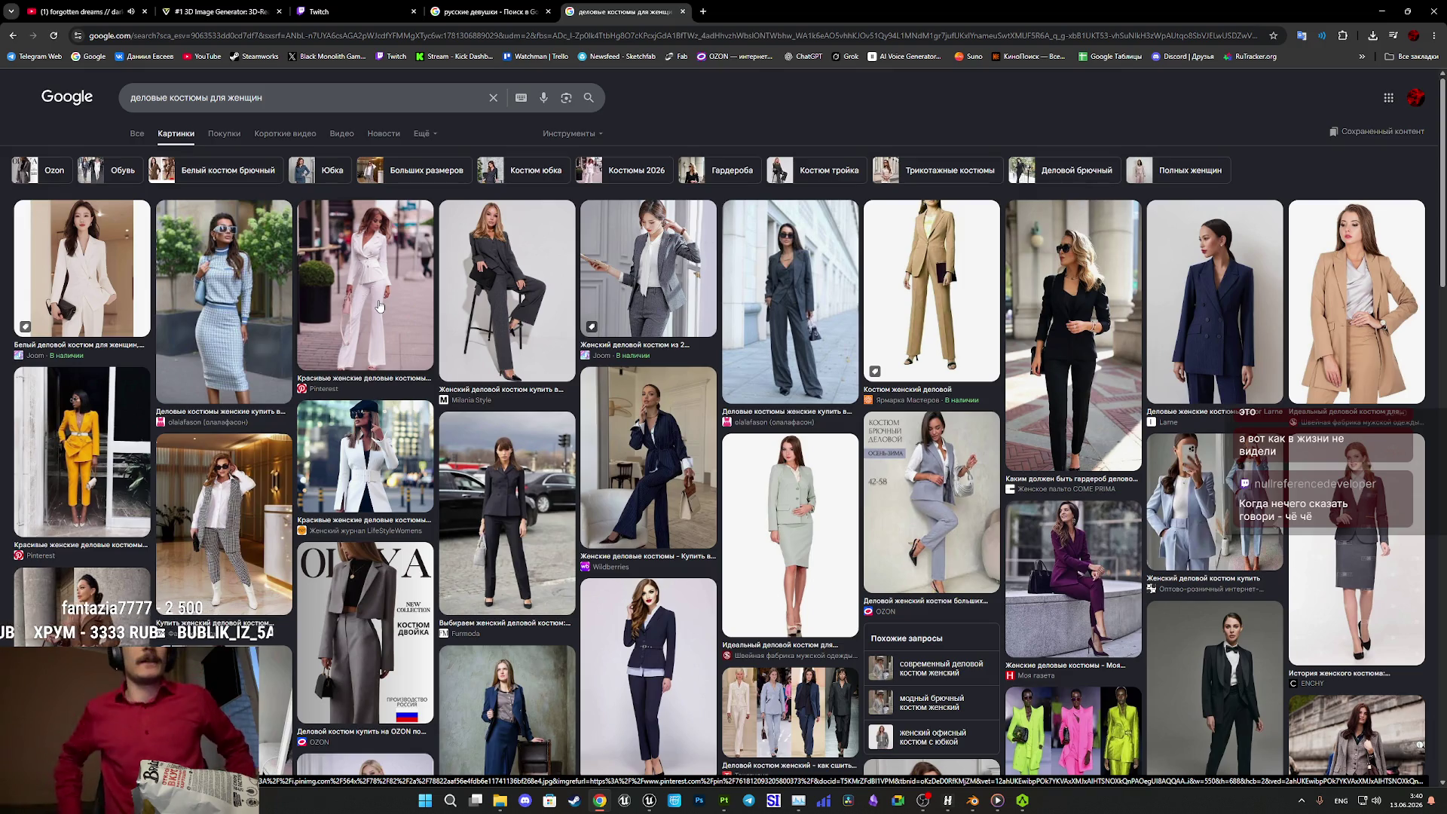
left_click(106, 622)
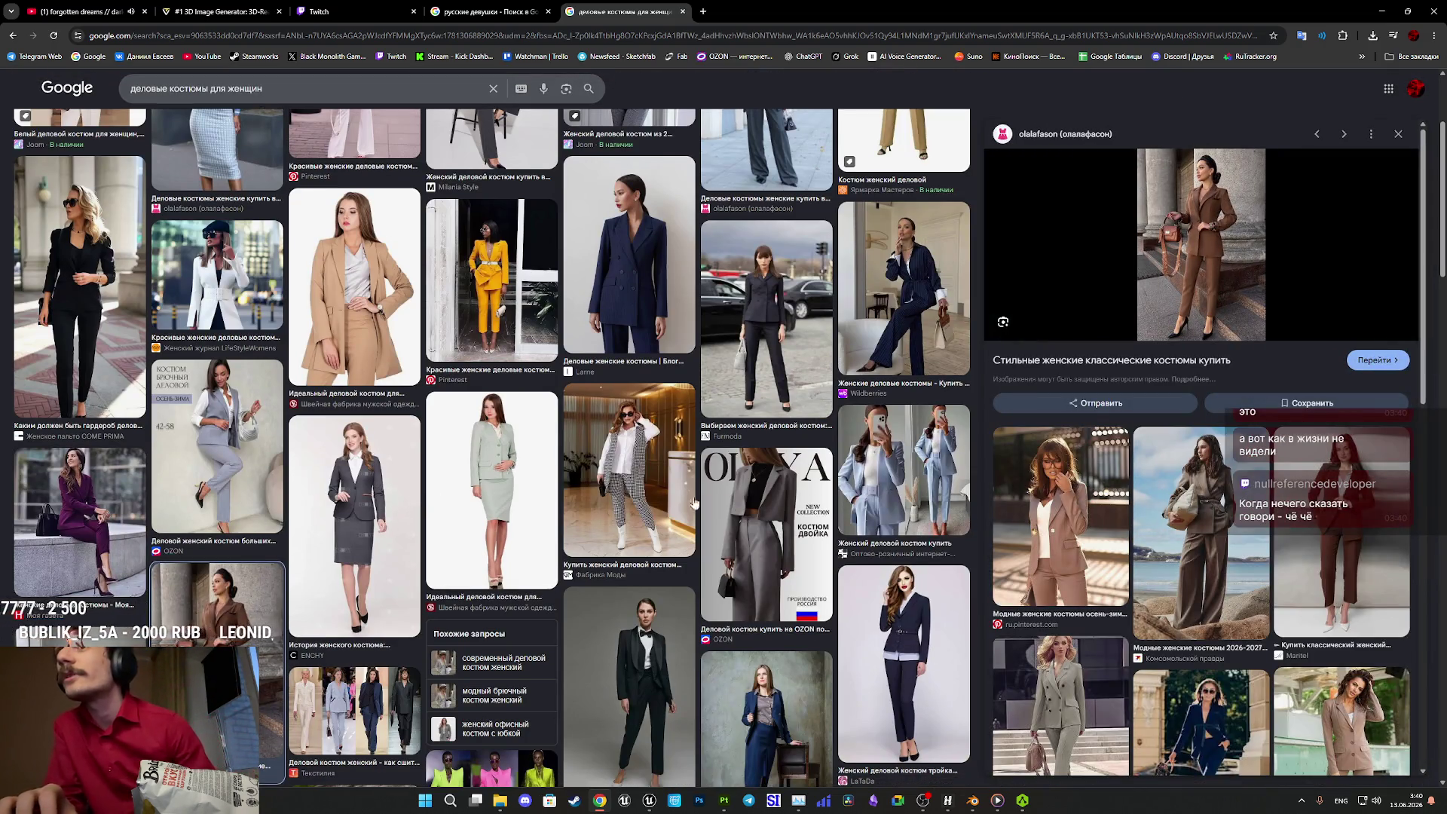
scroll(1173, 552, "down", 3)
scroll(1172, 552, "down", 2)
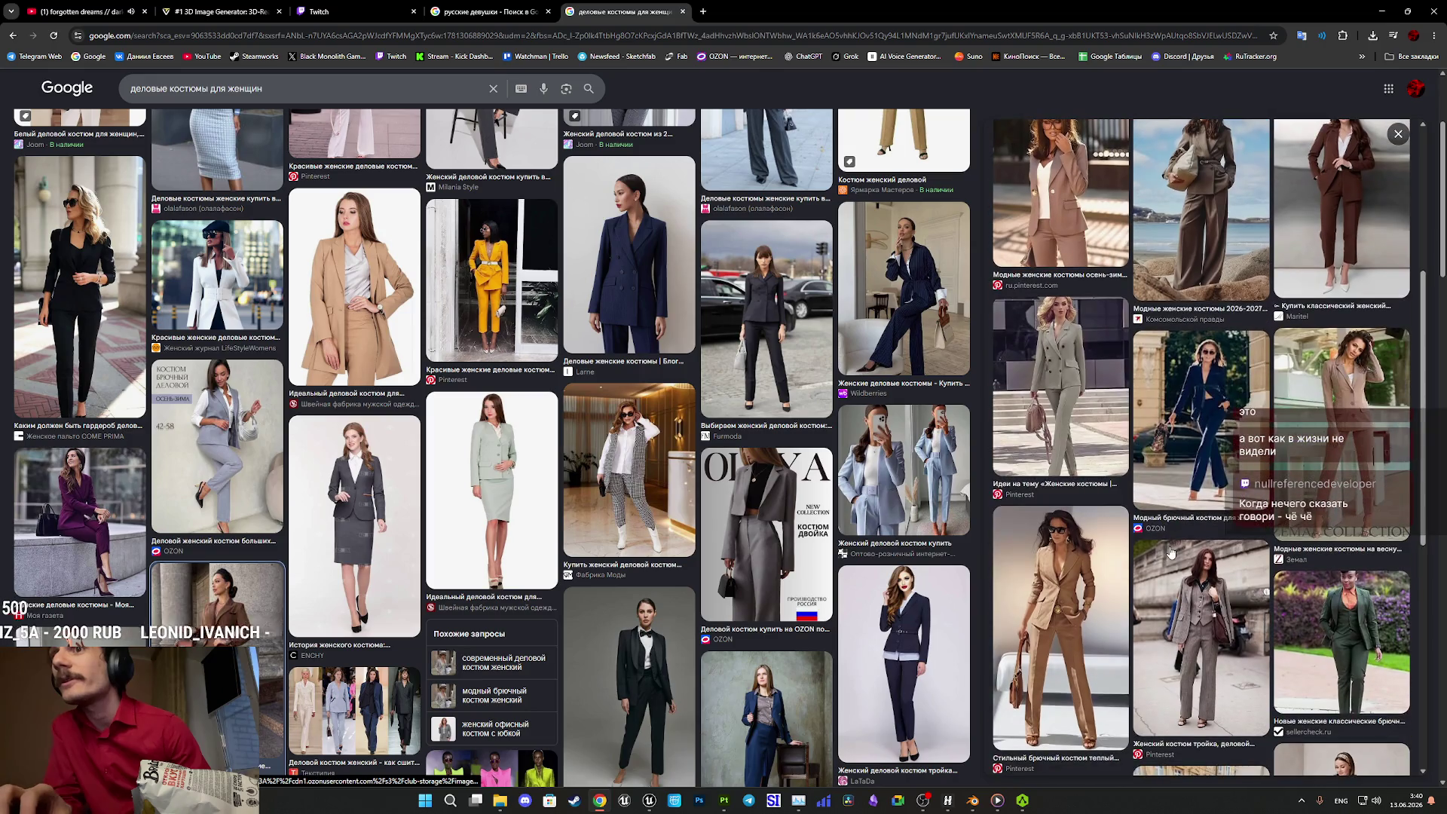
scroll(1170, 552, "down", 2)
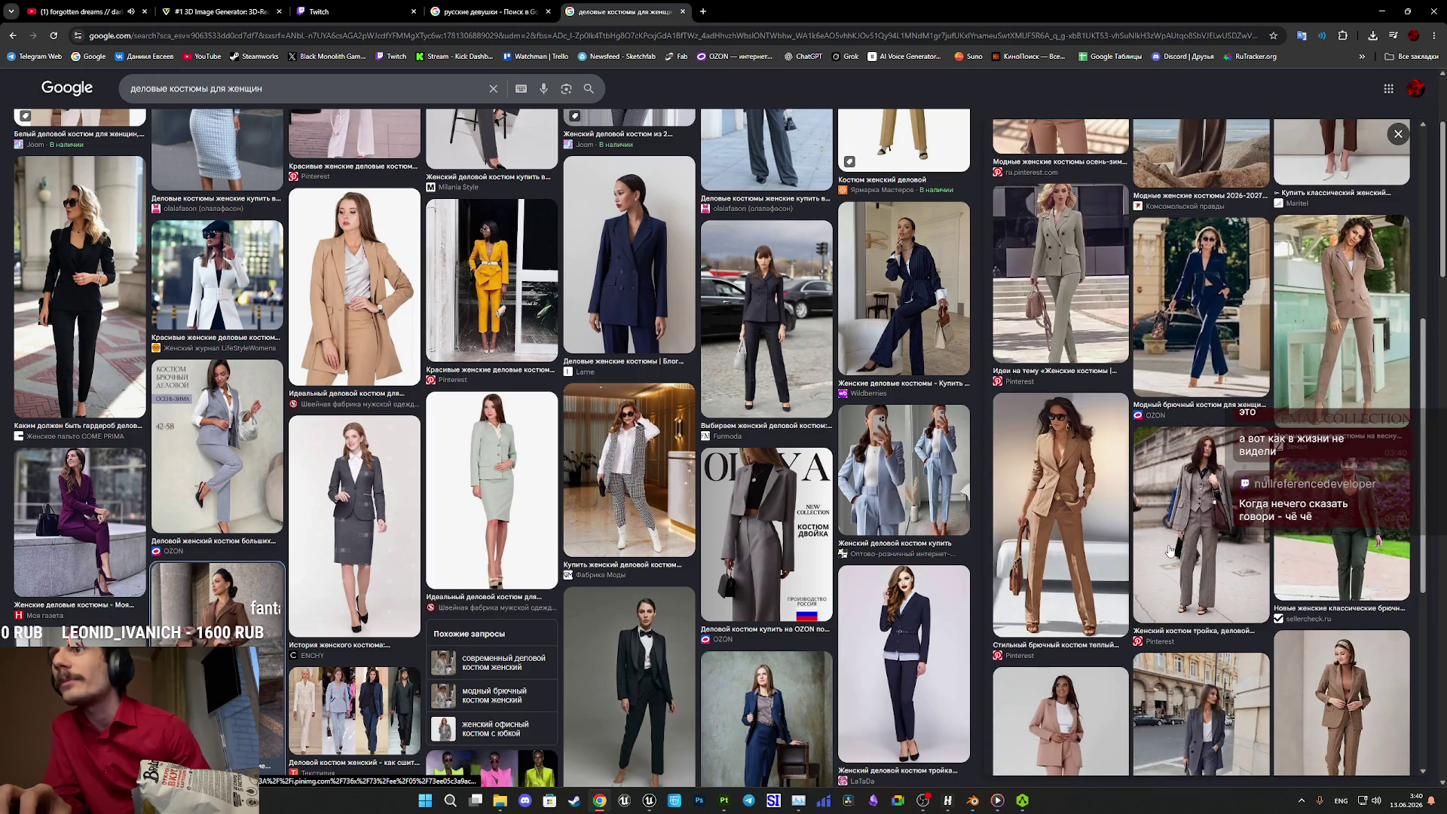
- Close the русские девушки image search tab and go back to the Twitch stream manager
left_click(472, 8)
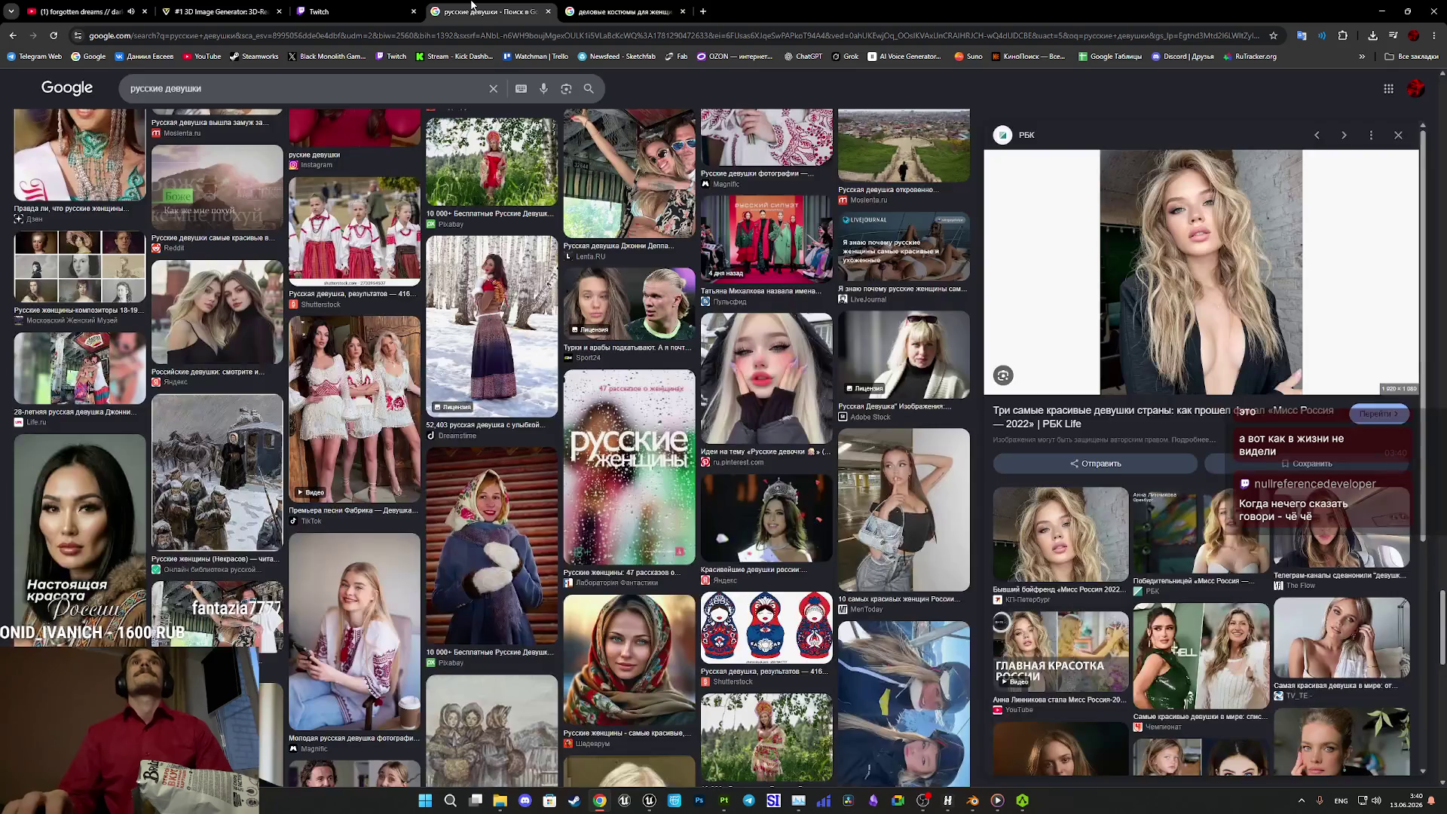
middle_click(472, 8)
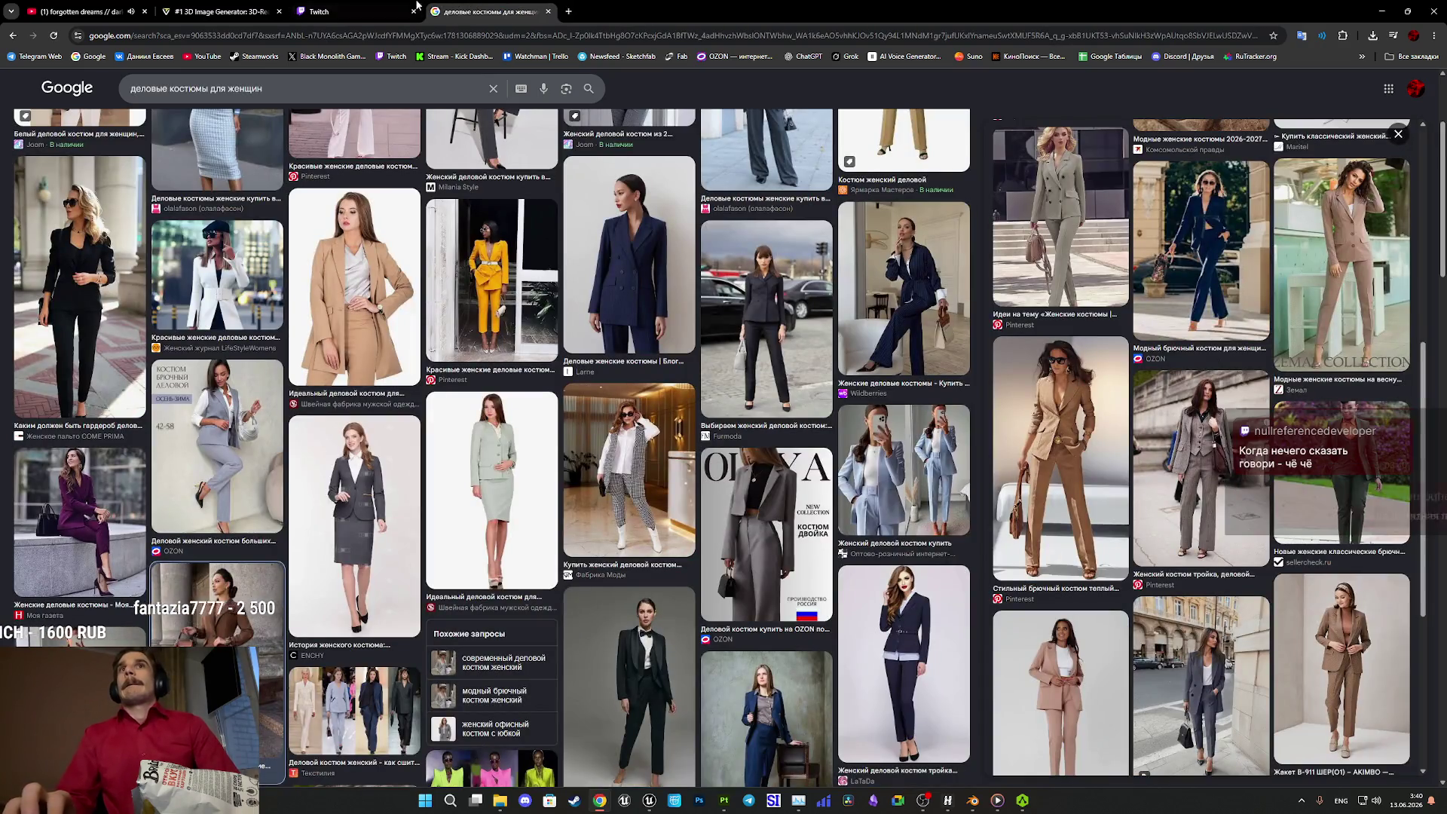
left_click(372, 5)
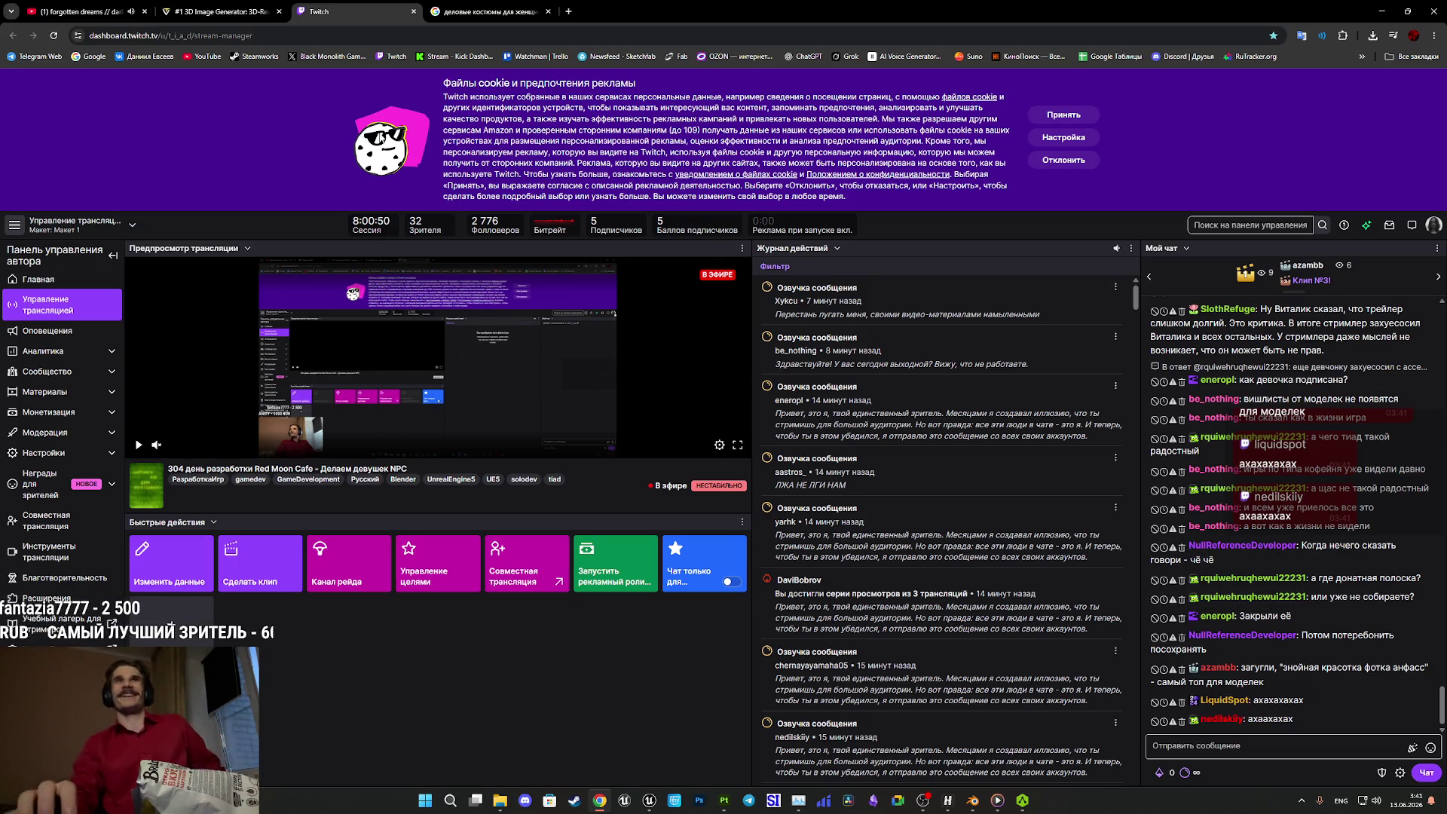
- Review all Tripo image generations, then return to the Twitch stream manager
left_click(245, 5)
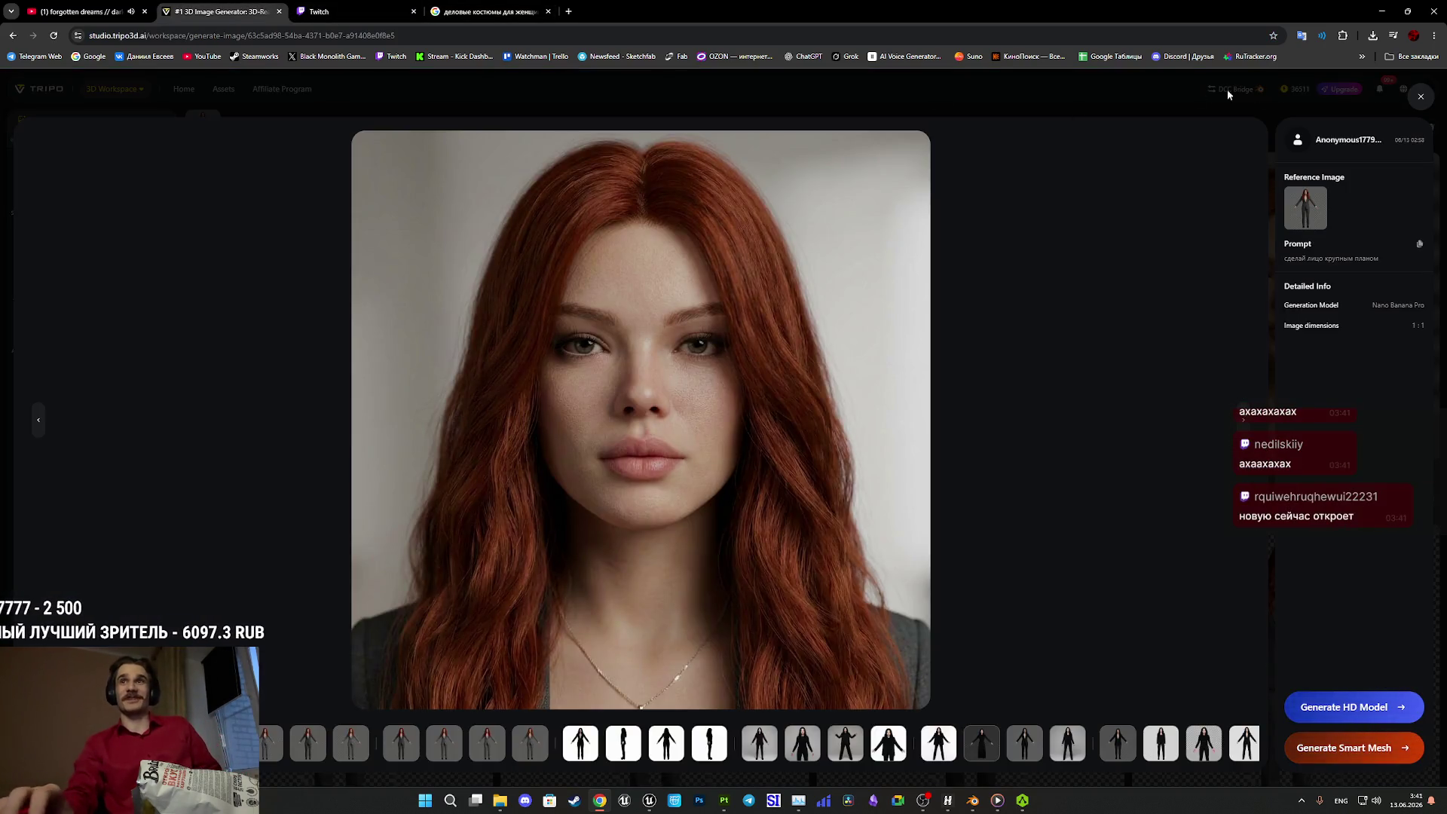
left_click(1294, 114)
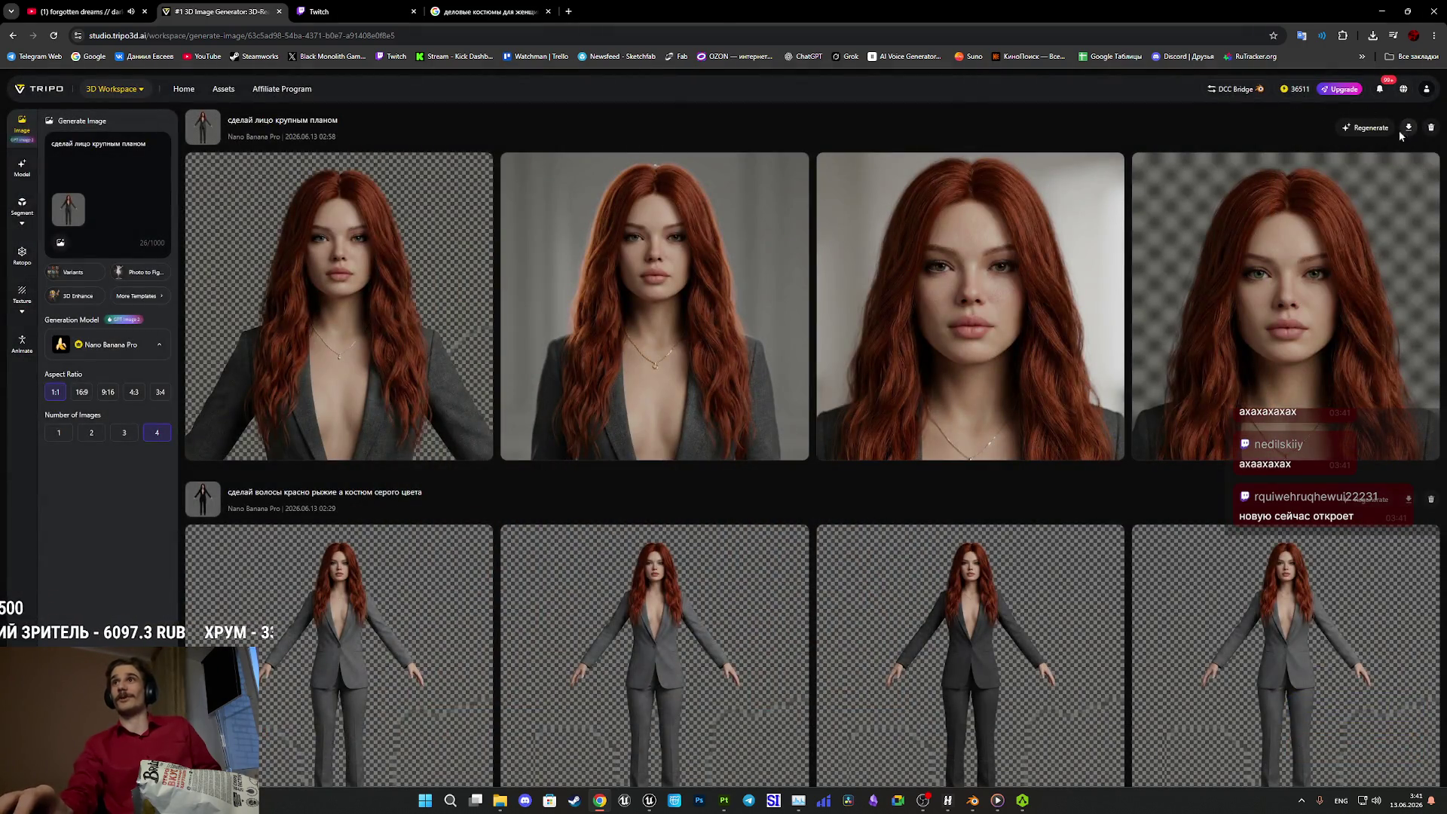
left_click(83, 11)
left_click(219, 7)
left_click(332, 11)
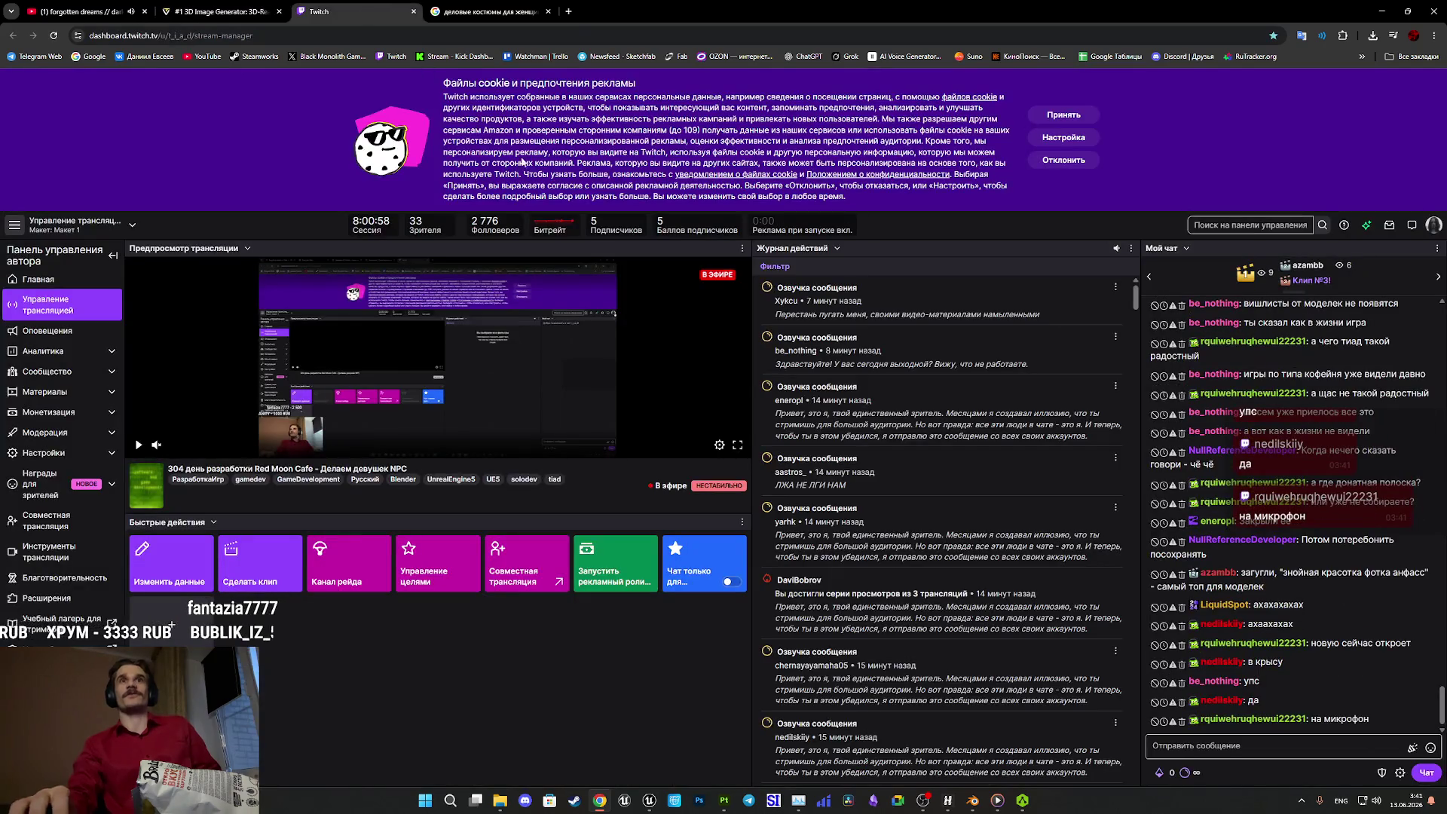